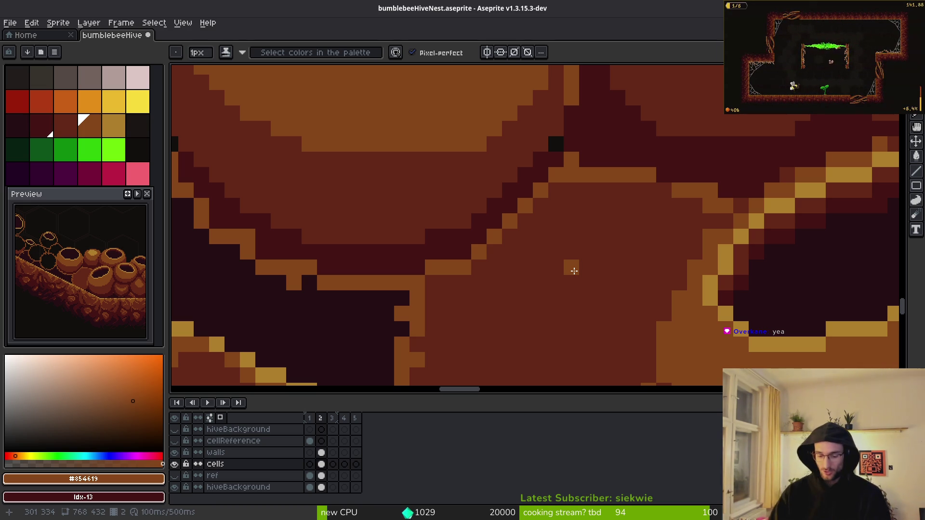
Switch from the Pencil to the Rectangular Marquee tool with the M key
{"action": "key", "text": "m"}
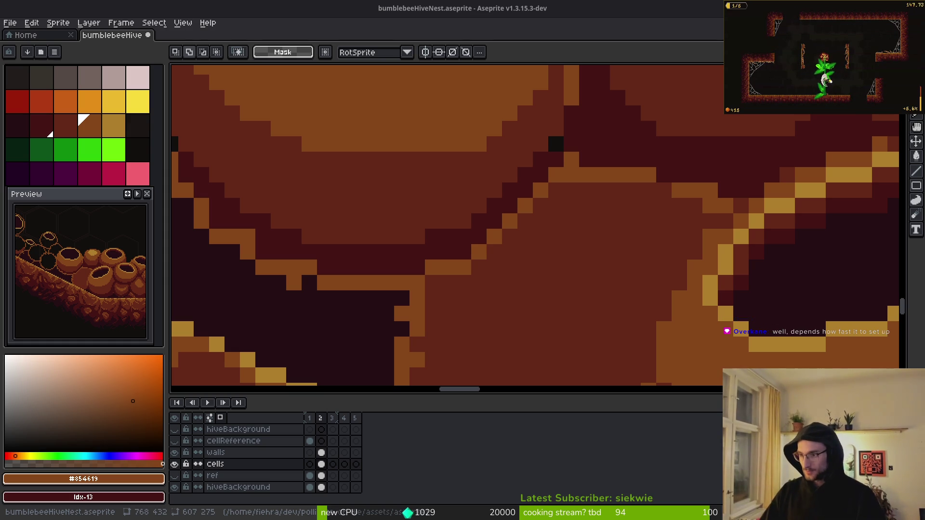
Bring Brave forward, move it right, and load perplexity.ai in a new tab
{"action": "key", "text": "alt+Tab"}
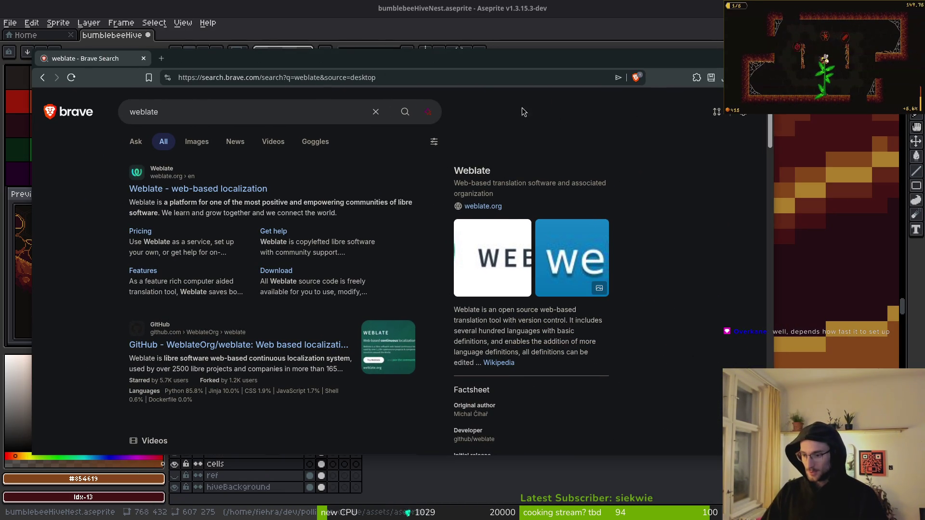
{"action": "left_click_drag", "start_coordinate": [263, 50], "coordinate": [313, 45]}
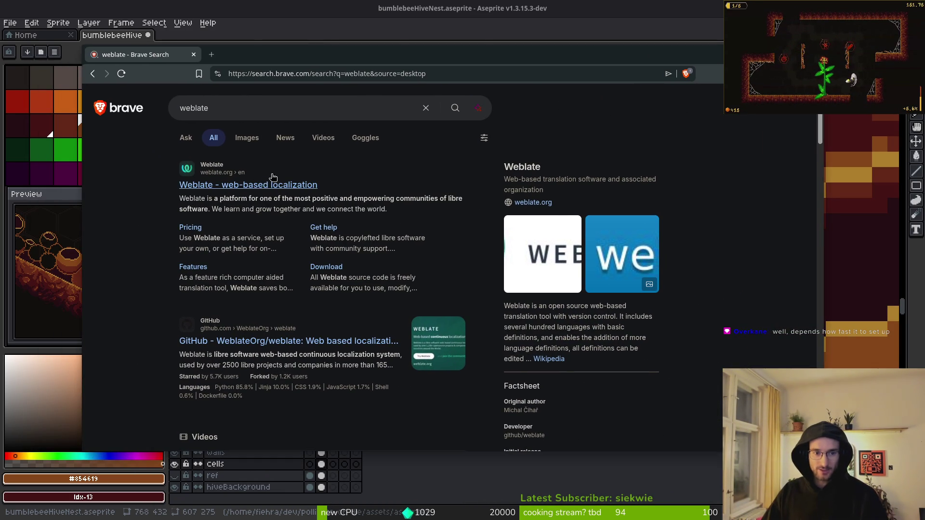
{"action": "key", "text": "ctrl+t"}
{"action": "type", "text": "perplexity.ai"}
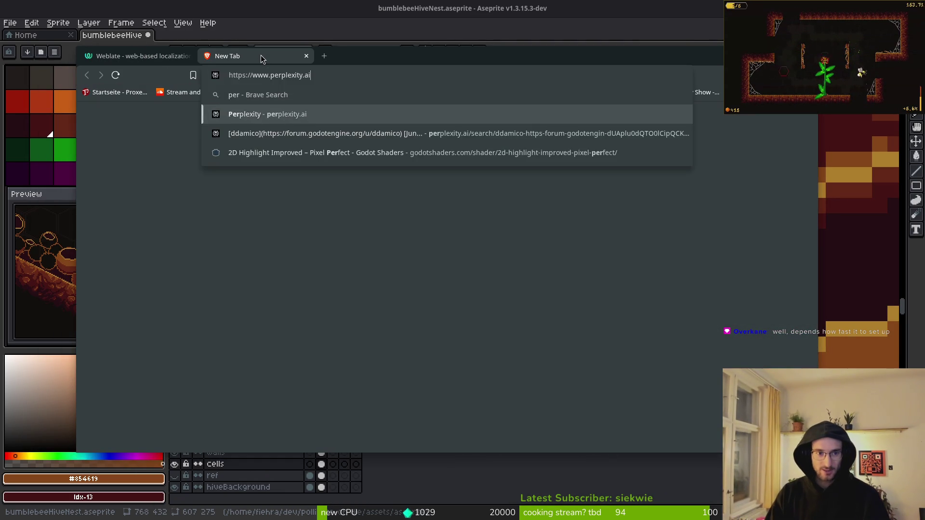
{"action": "key", "text": "Return"}
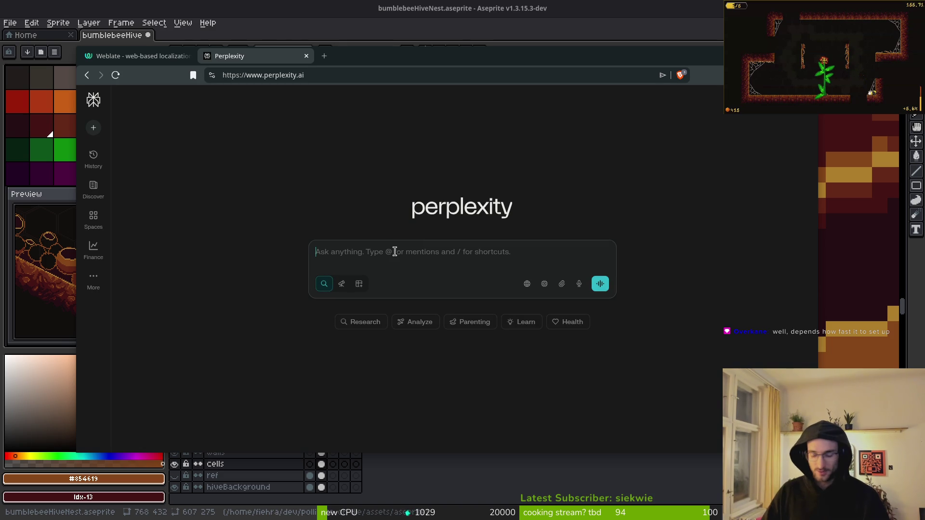
Ask Perplexity how to set up Weblate for community game localization and how much time it takes
{"action": "type", "text": "how"}
{"action": "key", "text": "BackSpace"}
{"action": "key", "text": "BackSpace"}
{"action": "key", "text": "BackSpace"}
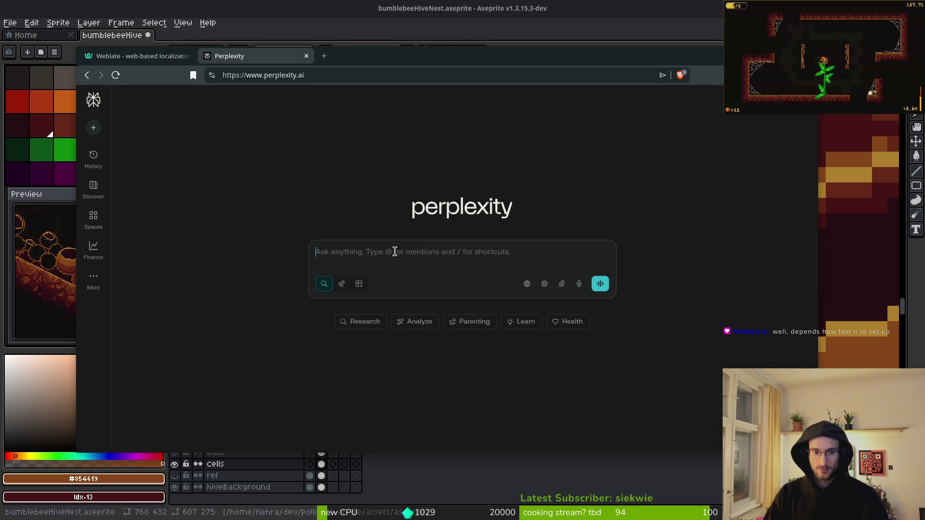
{"action": "type", "text": "to set up weblate for local"}
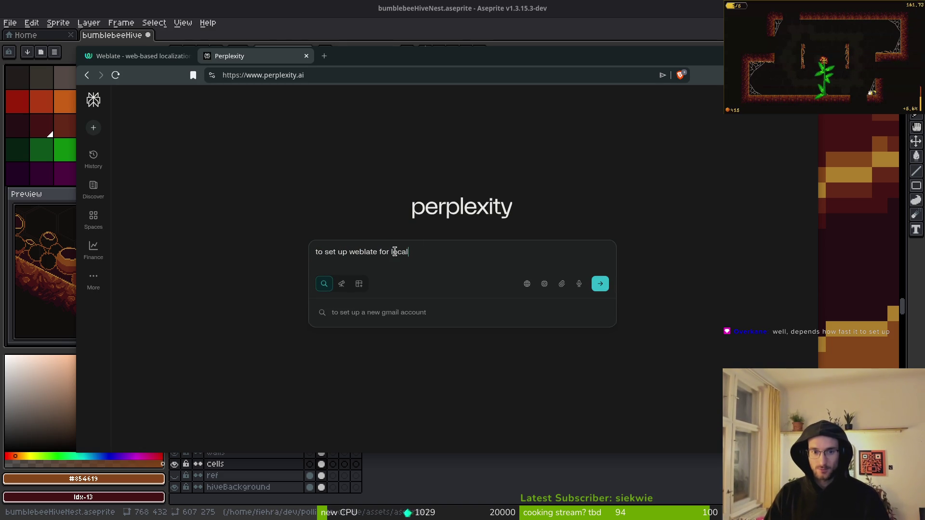
{"action": "type", "text": "ization of my ga"}
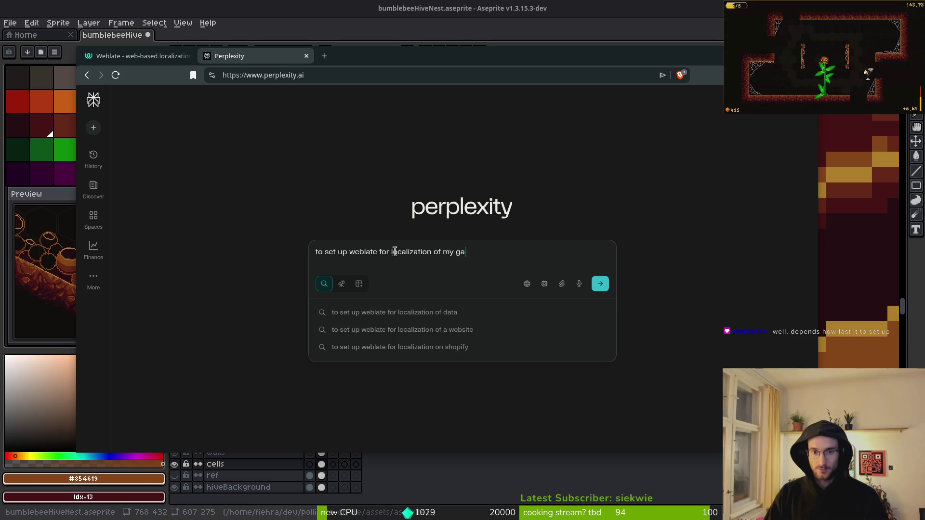
{"action": "type", "text": "me with the communi"}
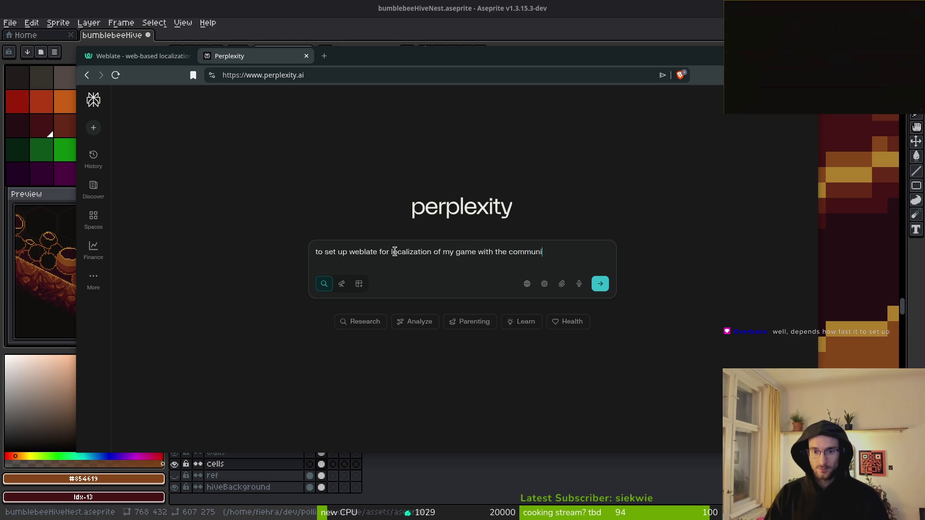
{"action": "type", "text": "tyi how long "}
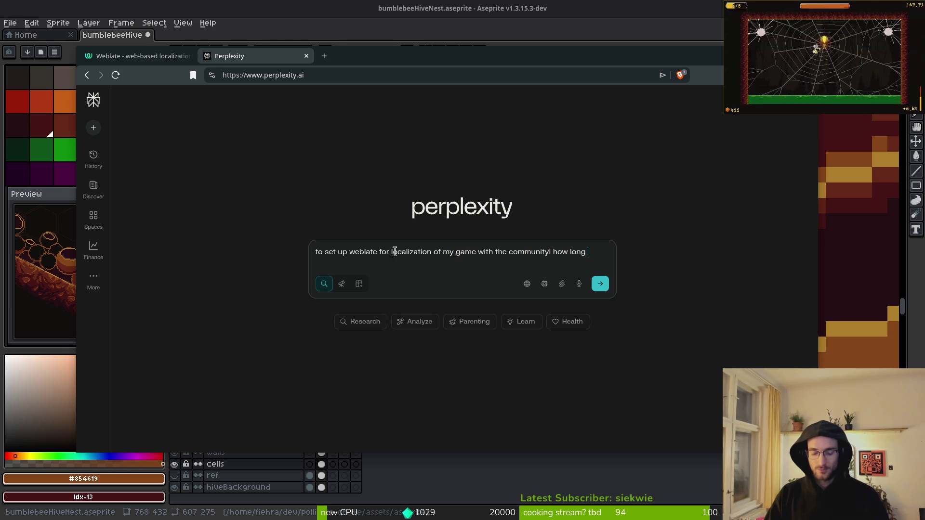
{"action": "type", "text": "timeinvestem"}
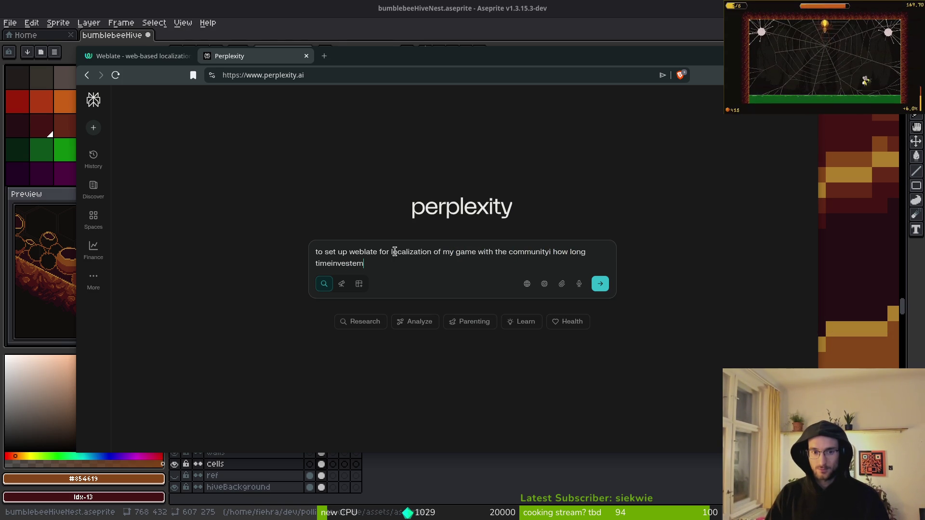
{"action": "type", "text": "ent rough"}
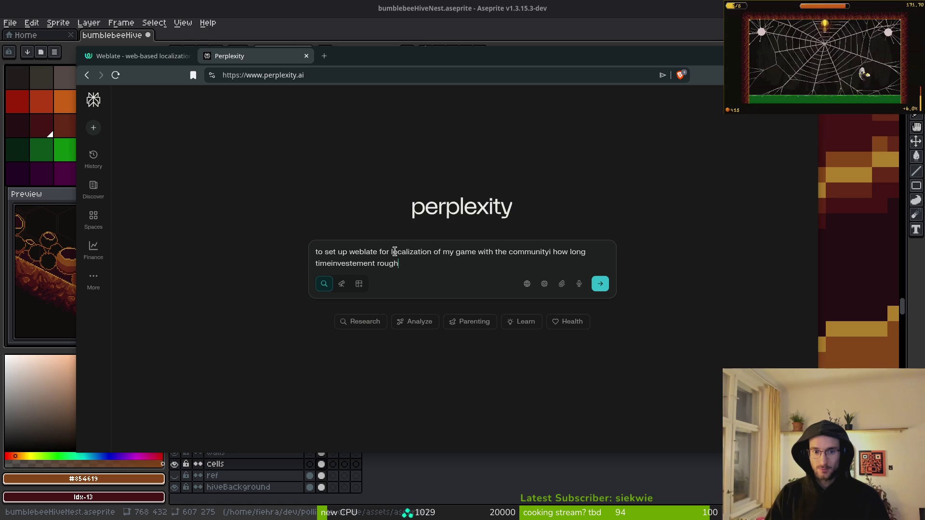
{"action": "type", "text": "l"}
{"action": "key", "text": "Return"}
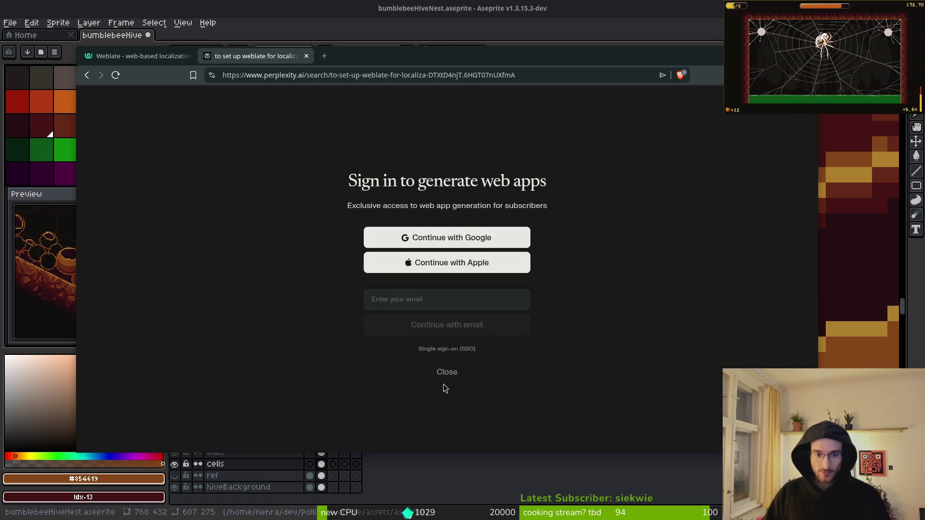
Close the sign-in prompt, glance at the Weblate tab, then read the Perplexity answer on setup time
{"action": "left_click", "coordinate": [446, 374]}
{"action": "left_click", "coordinate": [146, 54]}
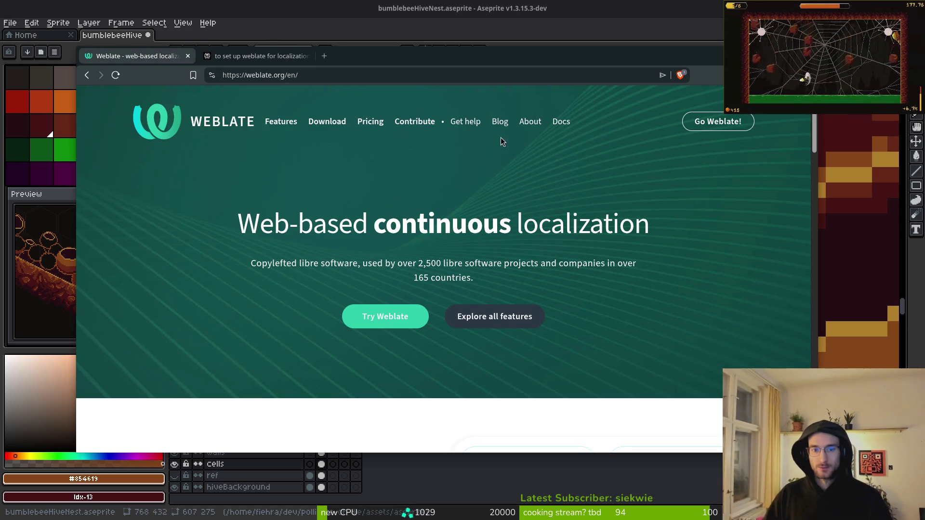
{"action": "left_click", "coordinate": [234, 55]}
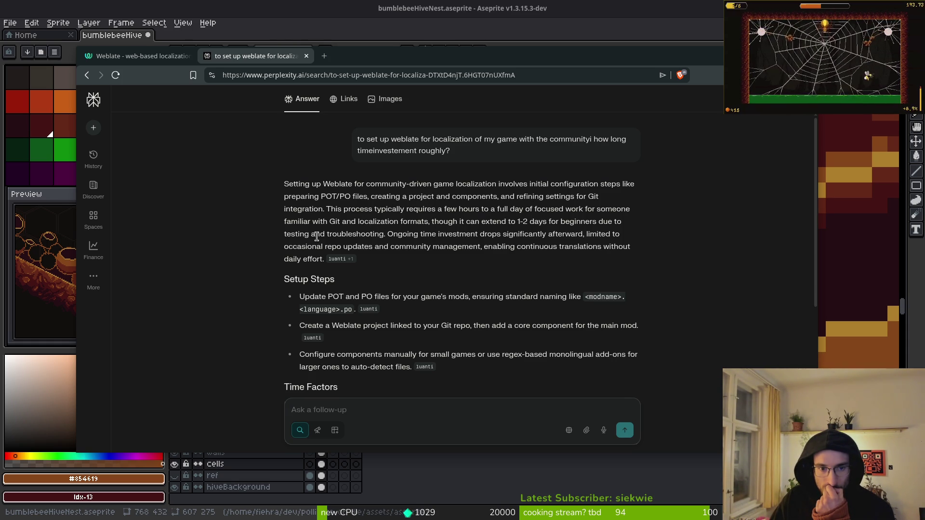
{"action": "scroll", "coordinate": [376, 318], "scroll_direction": "down", "scroll_amount": 2}
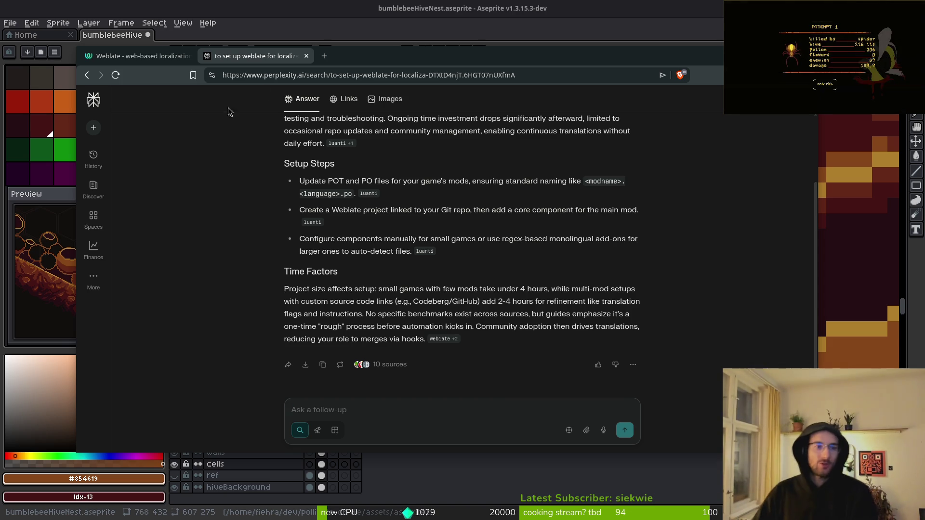
Open Twitch in a new tab and go from the stream manager to the main Twitch site
{"action": "left_click", "coordinate": [324, 56]}
{"action": "type", "text": "twitch.tv/u/fiehra/stream-manager"}
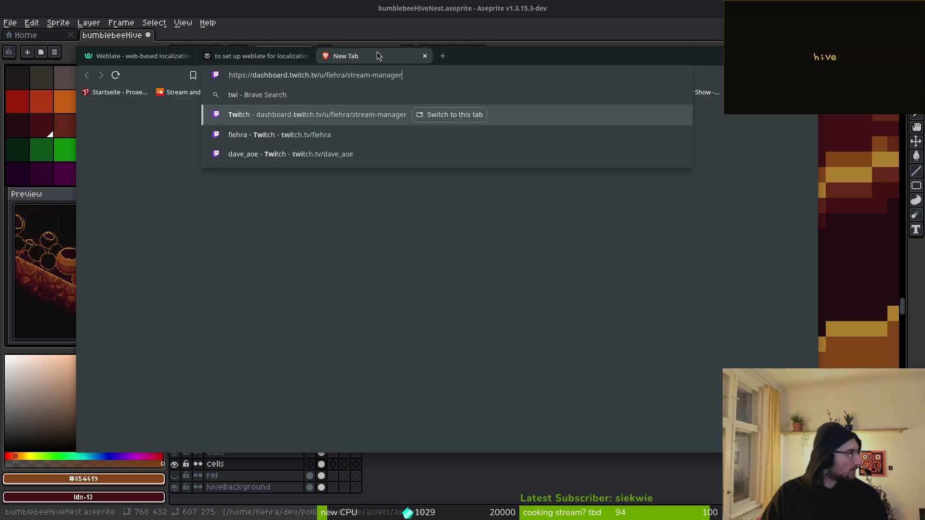
{"action": "key", "text": "Return"}
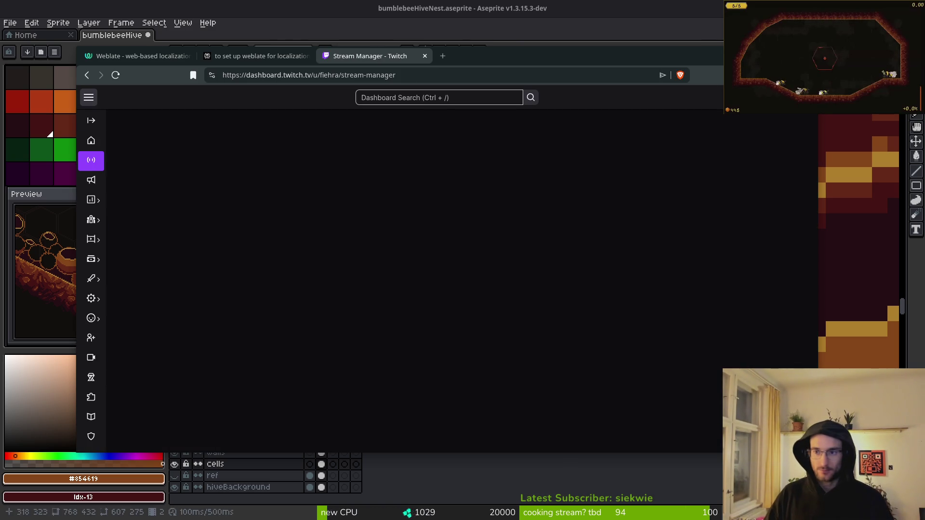
{"action": "left_click", "coordinate": [805, 97]}
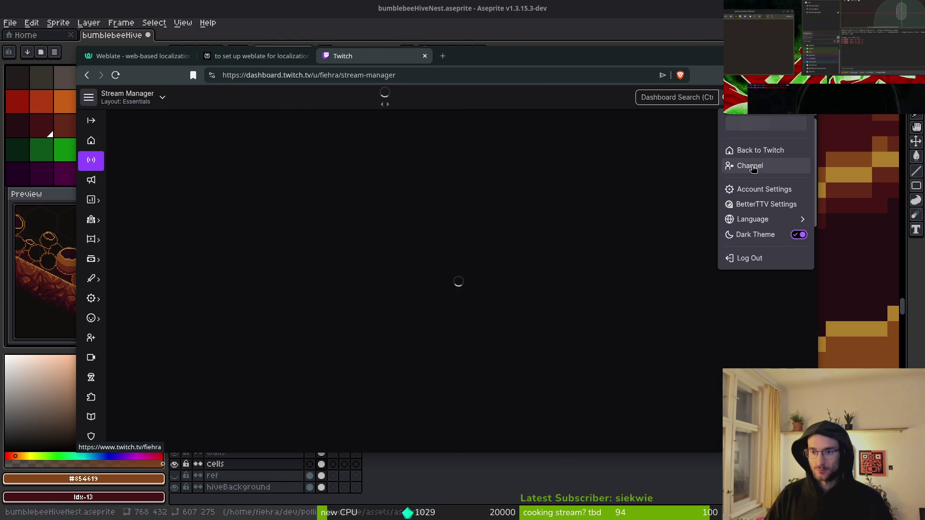
{"action": "left_click", "coordinate": [737, 167]}
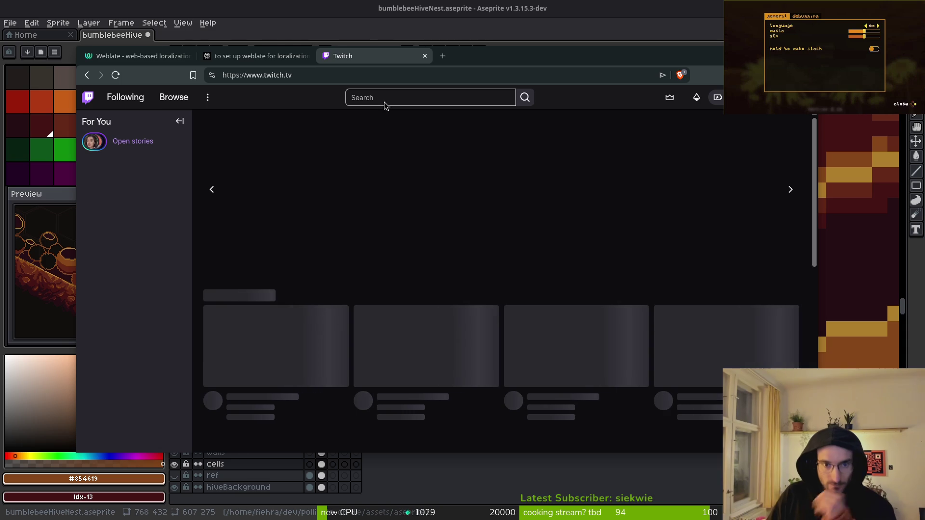
Search for madchirpy, open the channel, select the chat box, then return to Aseprite
{"action": "left_click", "coordinate": [371, 96]}
{"action": "type", "text": "madchirpy"}
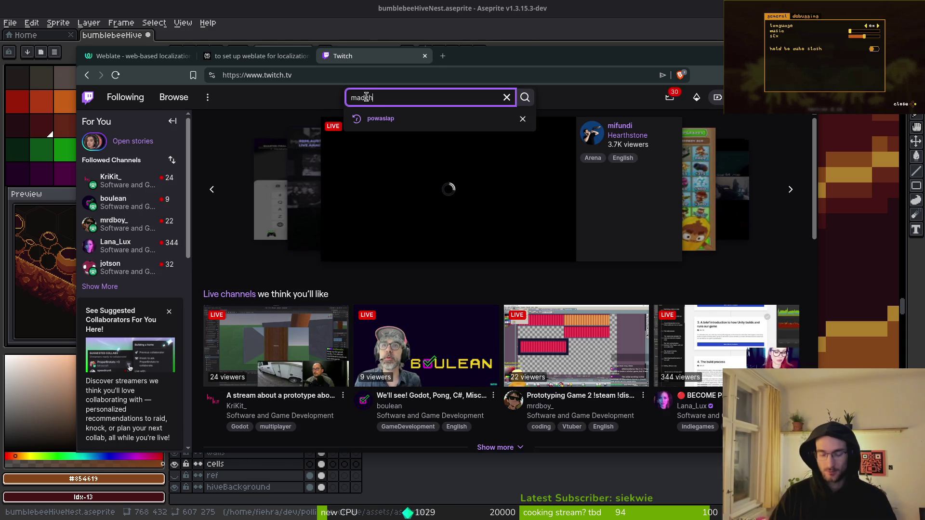
{"action": "key", "text": "Return"}
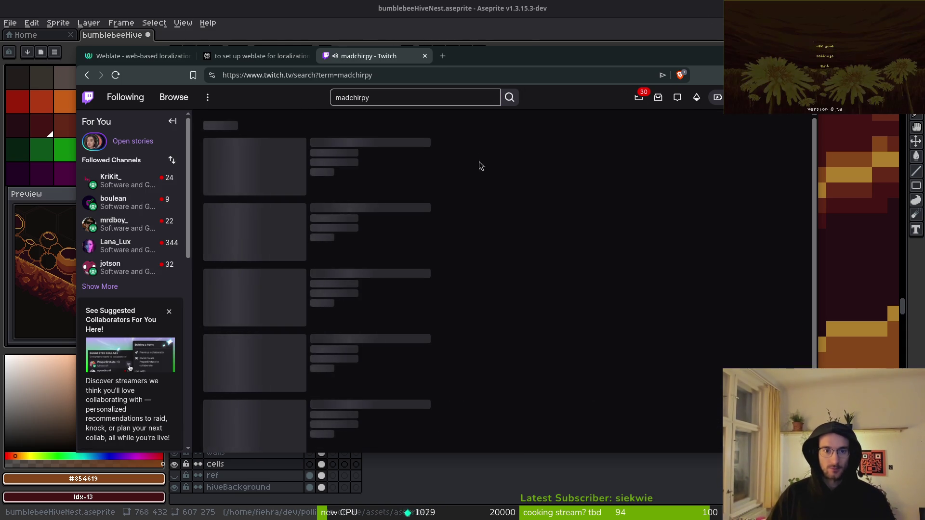
{"action": "left_click", "coordinate": [376, 173]}
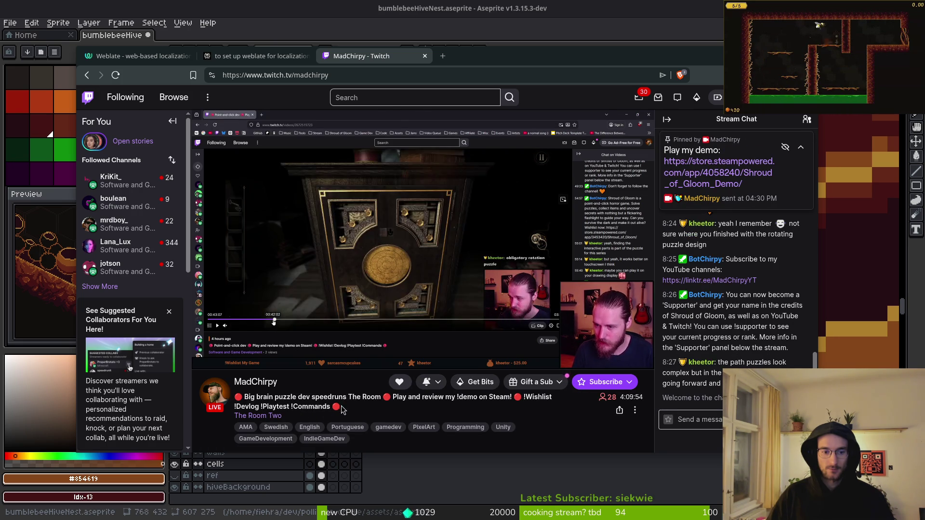
{"action": "scroll", "coordinate": [316, 404], "scroll_direction": "down", "scroll_amount": 2}
{"action": "left_click", "coordinate": [712, 397]}
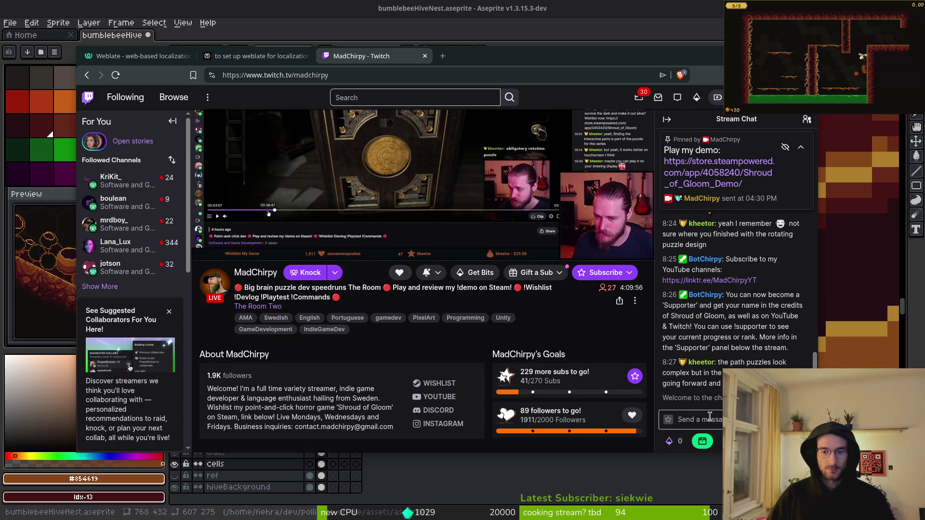
{"action": "key", "text": "alt+Tab"}
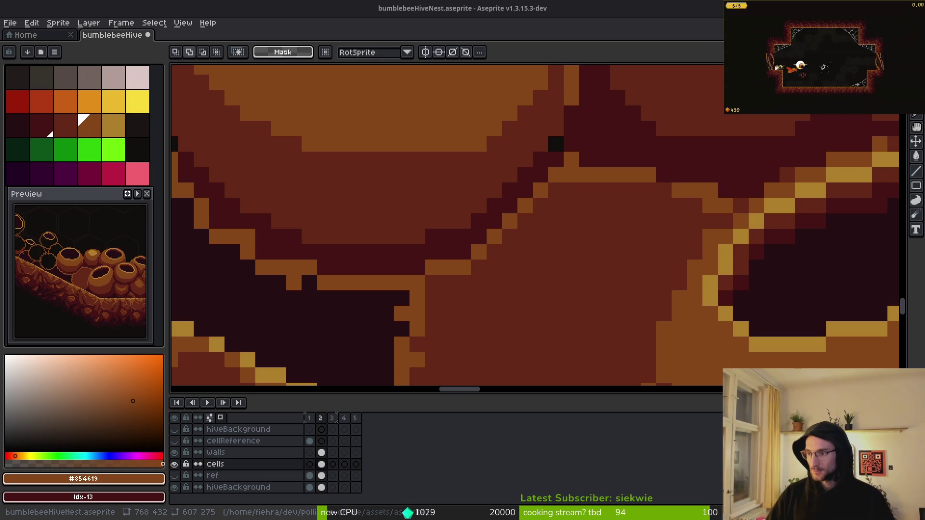
Bring the browser back and show the weblate.org homepage tab
{"action": "key", "text": "alt+Tab"}
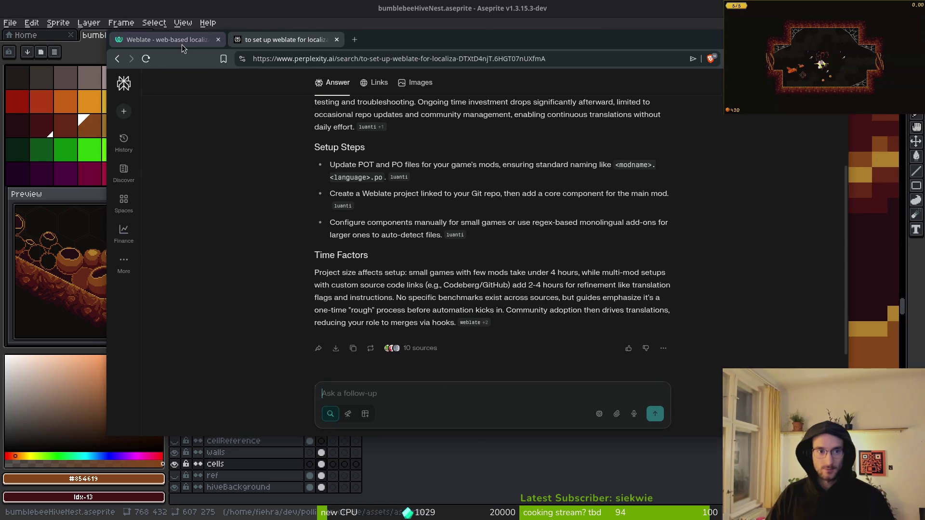
{"action": "left_click", "coordinate": [181, 43]}
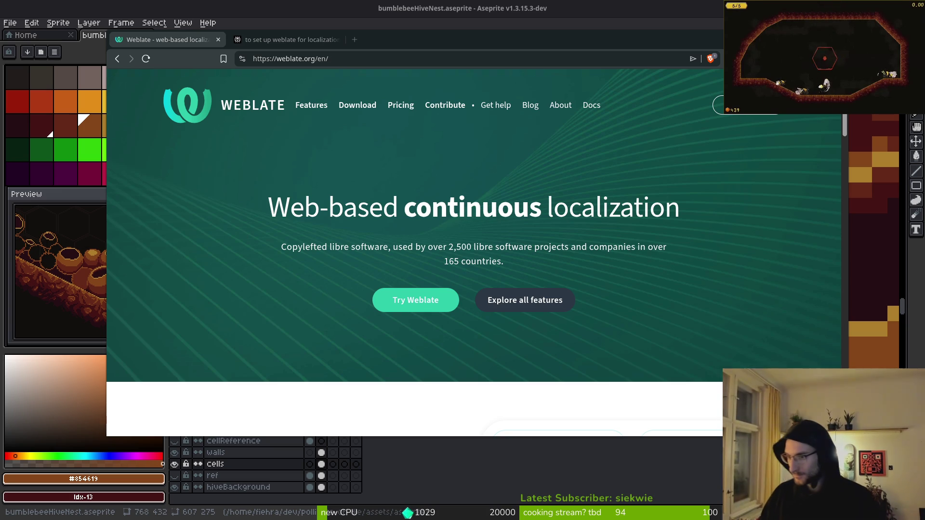
Shift the browser window slightly left and down over the Weblate homepage
{"action": "left_click_drag", "start_coordinate": [391, 46], "coordinate": [676, 69]}
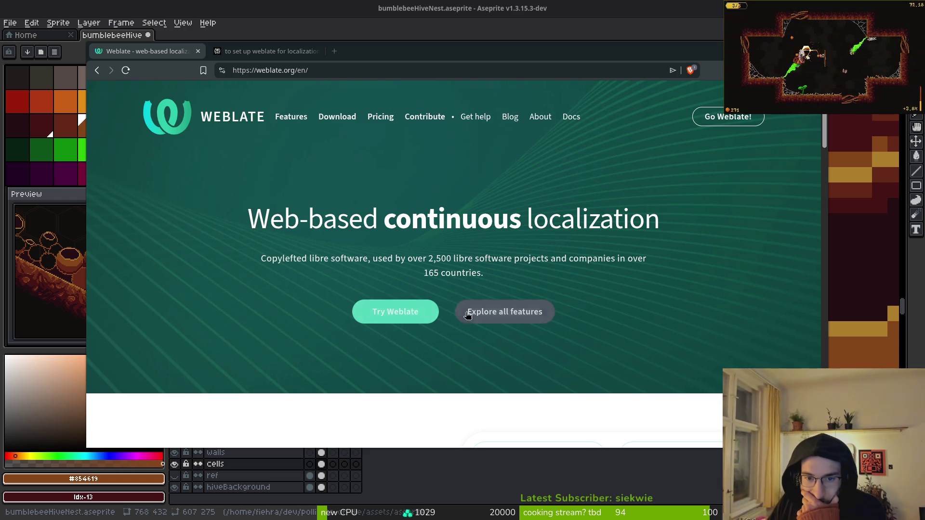
Open Hosted Weblate and browse its project table, such as Godot Engine at 22% translated
{"action": "left_click", "coordinate": [396, 314]}
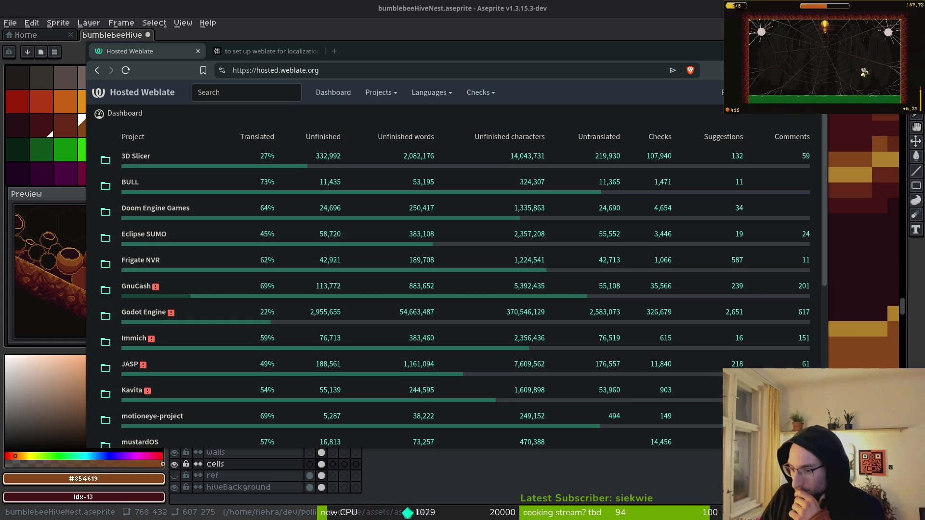
{"action": "left_click_drag", "start_coordinate": [497, 51], "coordinate": [514, 54]}
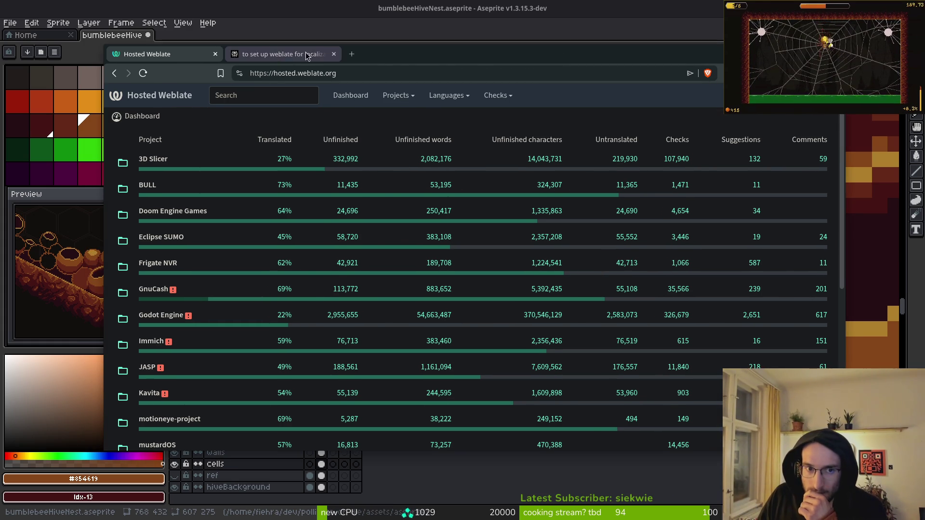
Close the empty tab and the Hosted Weblate tab, leaving the Perplexity answer, then toggle maximize
{"action": "left_click", "coordinate": [351, 54]}
{"action": "left_click", "coordinate": [453, 54]}
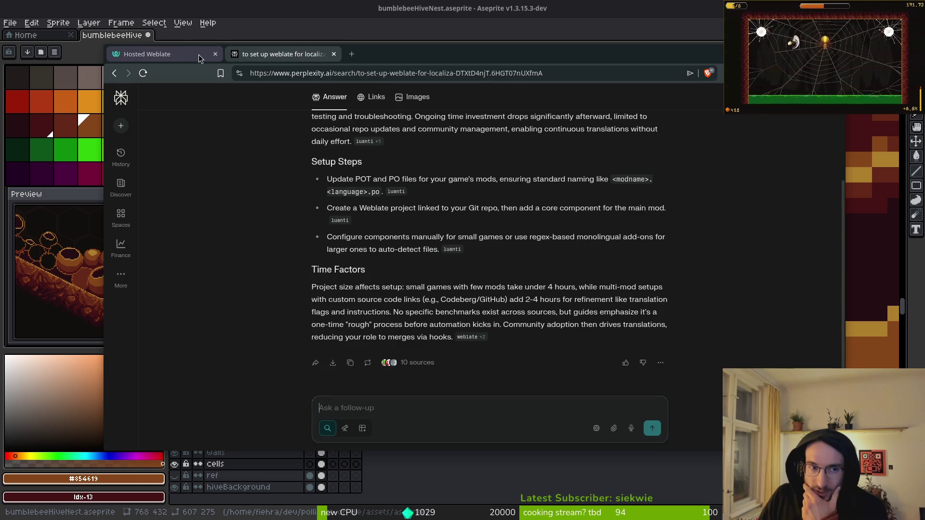
{"action": "left_click", "coordinate": [198, 54]}
{"action": "left_click", "coordinate": [215, 54]}
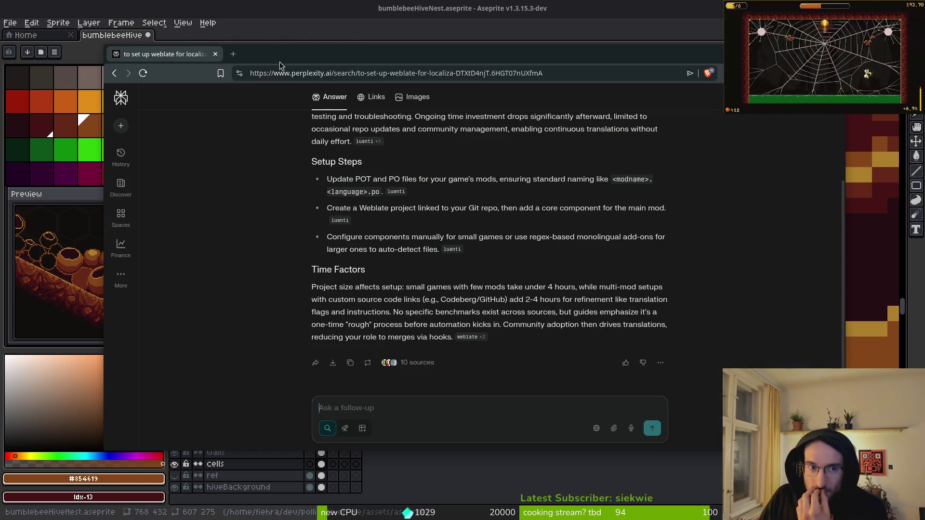
{"action": "double_click", "coordinate": [287, 56]}
{"action": "double_click", "coordinate": [267, 13]}
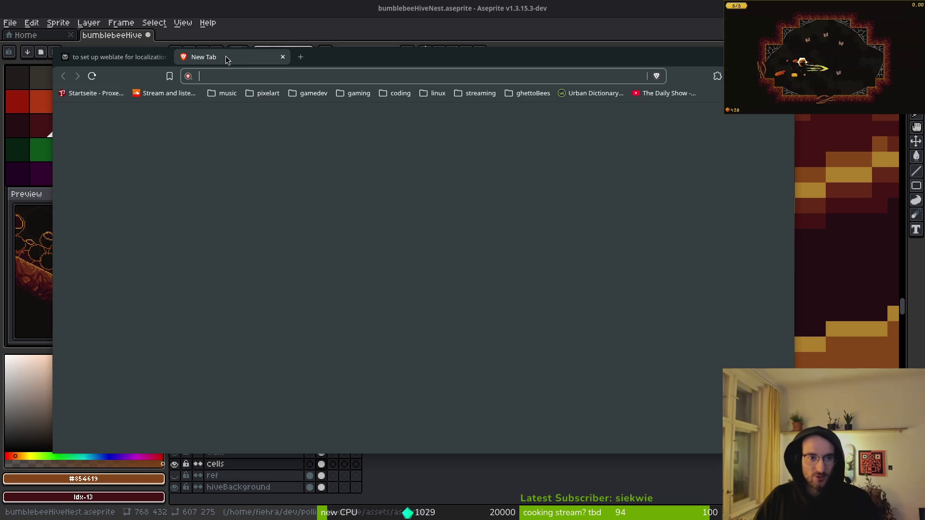
Open a blank new tab beside the Perplexity Weblate answer
{"action": "key", "text": "ctrl+t"}
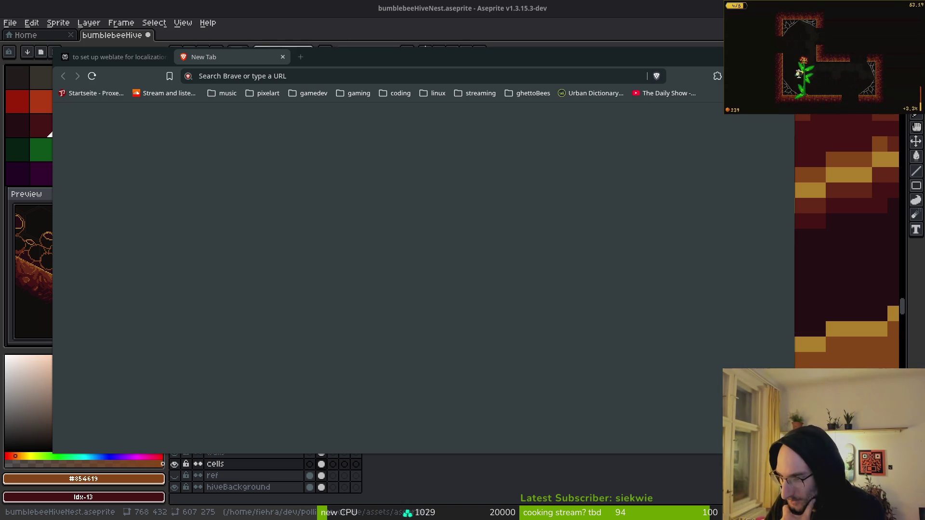
Leave the browser, launch LibreOffice Calc, and open its File > Open dialog in pollinate-or-die/docs
{"action": "left_click", "coordinate": [115, 57]}
{"action": "left_click", "coordinate": [227, 57]}
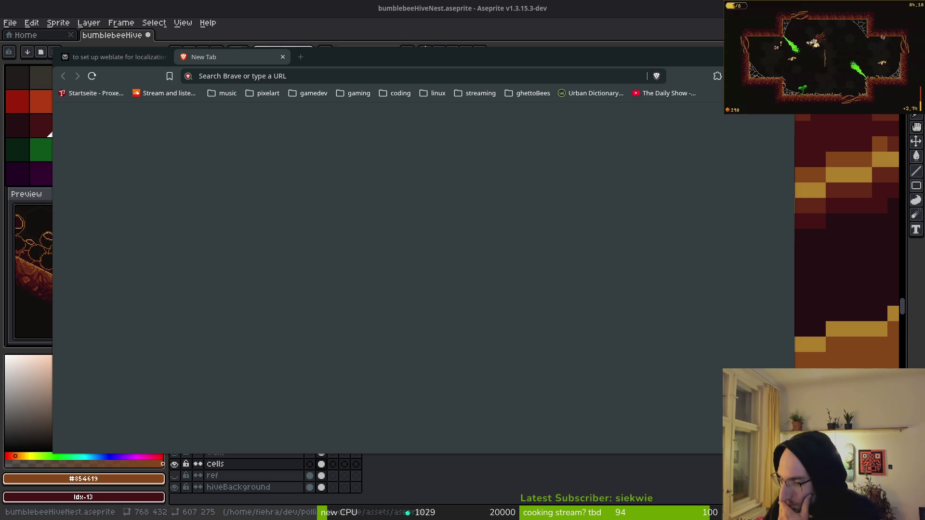
{"action": "key", "text": "super+w"}
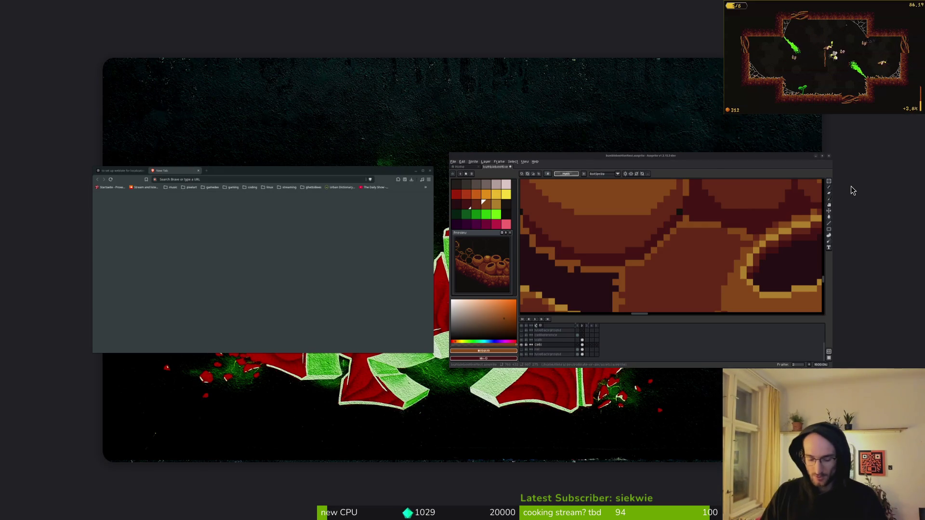
{"action": "key", "text": "super+w"}
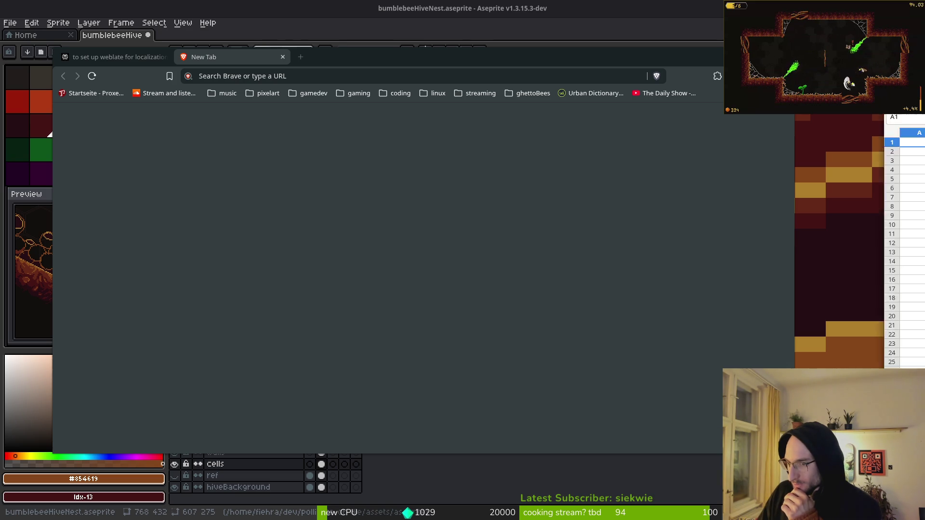
{"action": "left_click", "coordinate": [433, 25]}
{"action": "left_click", "coordinate": [451, 52]}
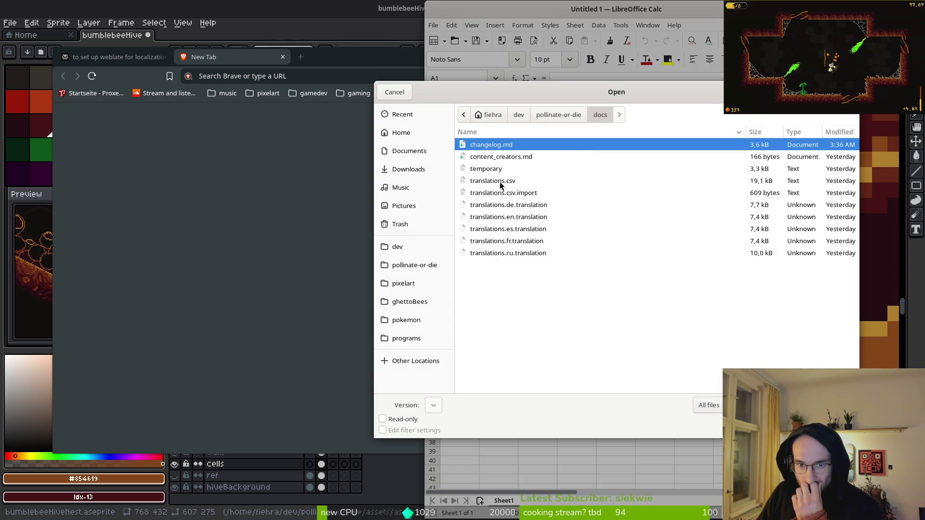
Open translations.csv from the docs folder and accept the default text import settings
{"action": "left_click", "coordinate": [506, 179]}
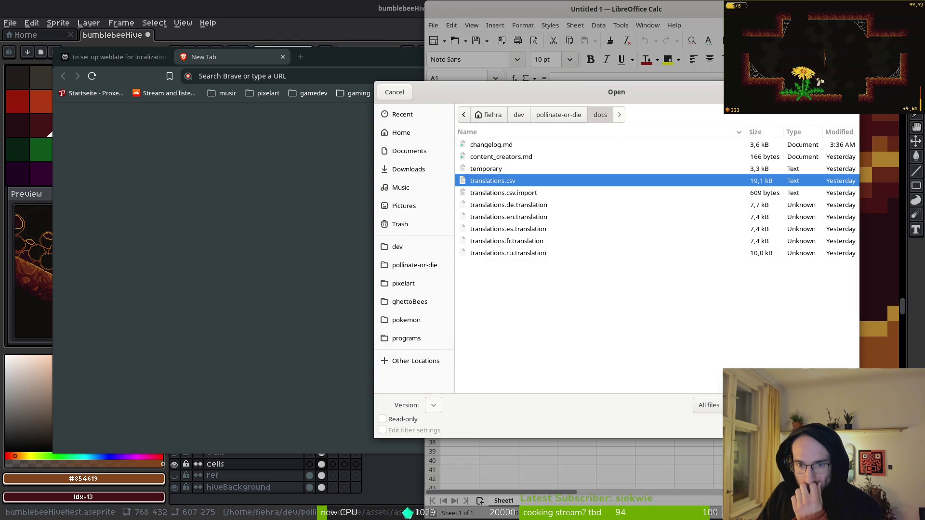
{"action": "key", "text": "Return"}
{"action": "key", "text": "Return"}
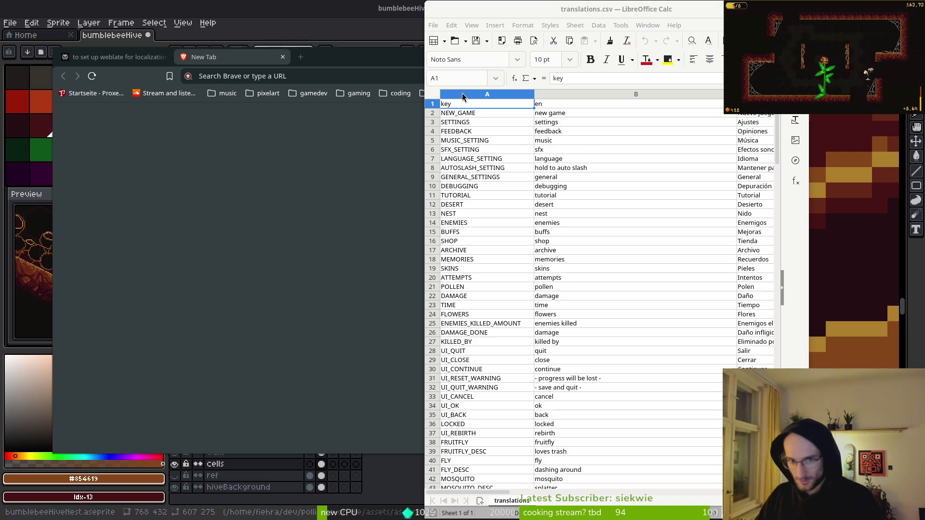
Select the translation keys A2:A183 and copy them
{"action": "left_click", "coordinate": [456, 111]}
{"action": "scroll", "coordinate": [505, 271], "scroll_direction": "down", "scroll_amount": 20}
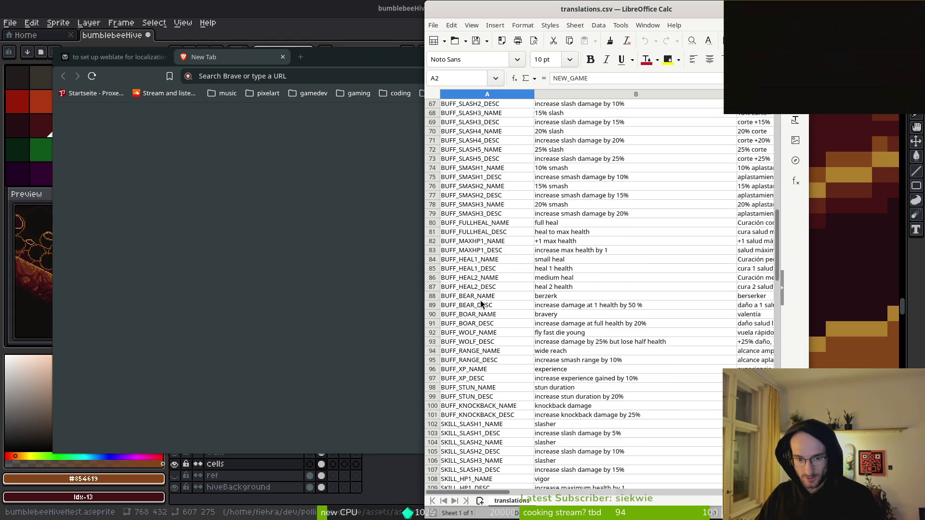
{"action": "scroll", "coordinate": [477, 298], "scroll_direction": "down", "scroll_amount": 20}
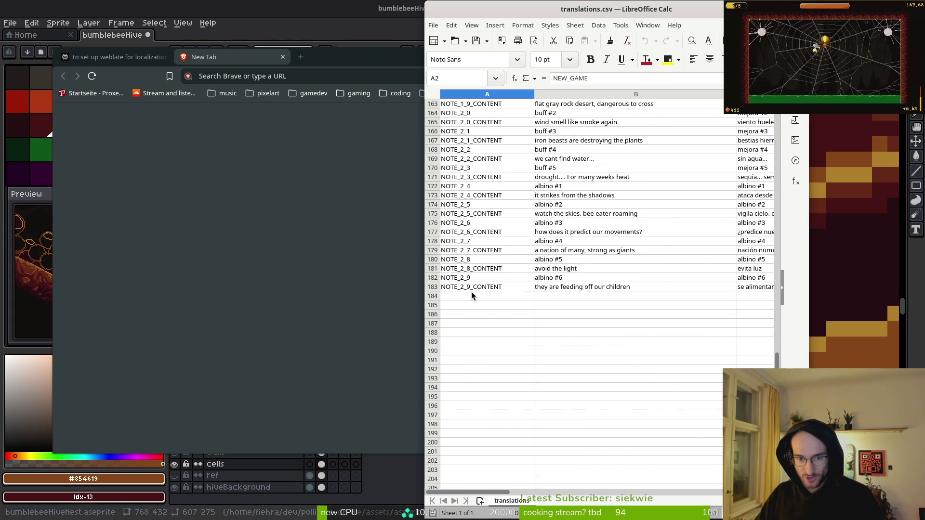
{"action": "left_click", "coordinate": [472, 286], "text": "shift"}
{"action": "key", "text": "ctrl+c"}
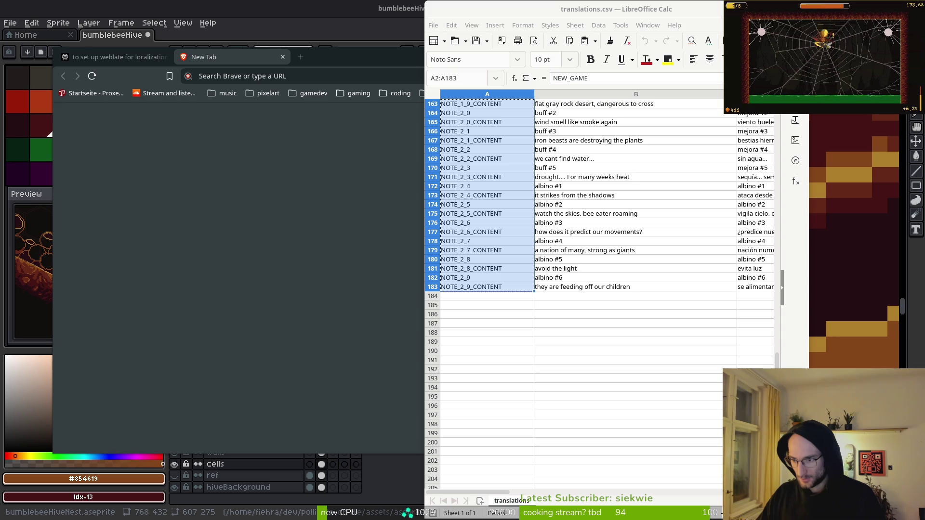
Select the English texts B2:B183 and copy them
{"action": "scroll", "coordinate": [598, 200], "scroll_direction": "up", "scroll_amount": 20}
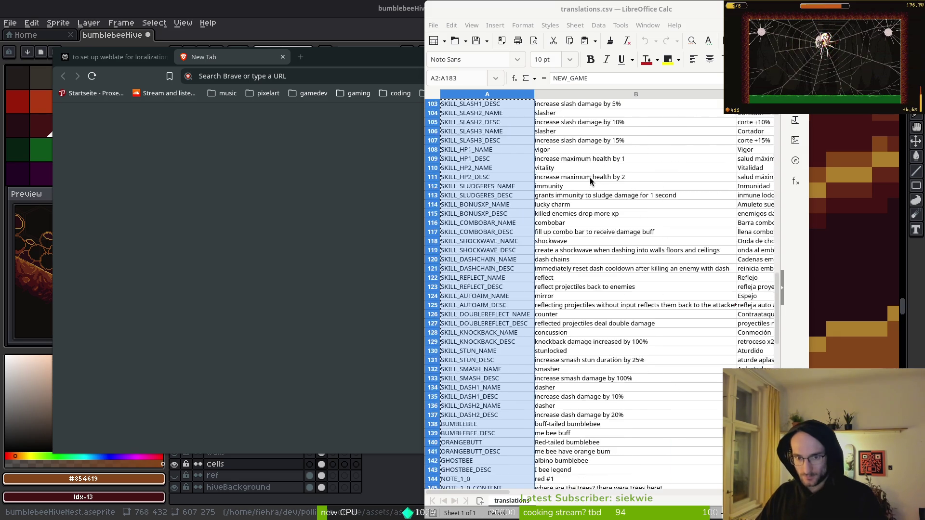
{"action": "scroll", "coordinate": [626, 296], "scroll_direction": "up", "scroll_amount": 15}
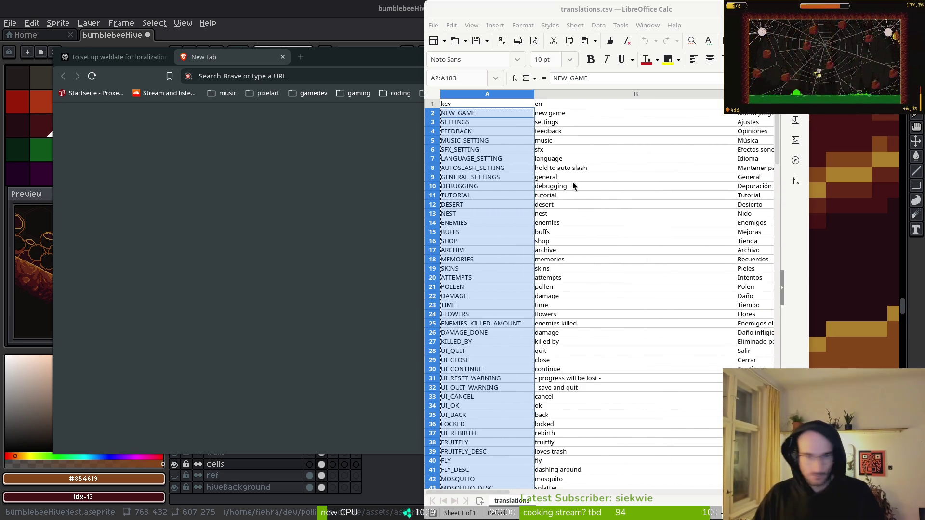
{"action": "left_click", "coordinate": [567, 114]}
{"action": "scroll", "coordinate": [634, 238], "scroll_direction": "down", "scroll_amount": 20}
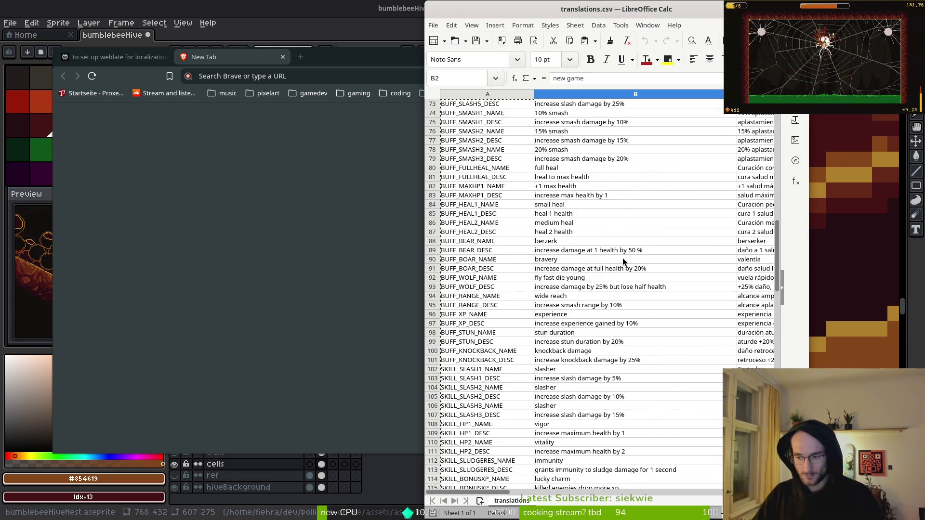
{"action": "scroll", "coordinate": [606, 287], "scroll_direction": "down", "scroll_amount": 8}
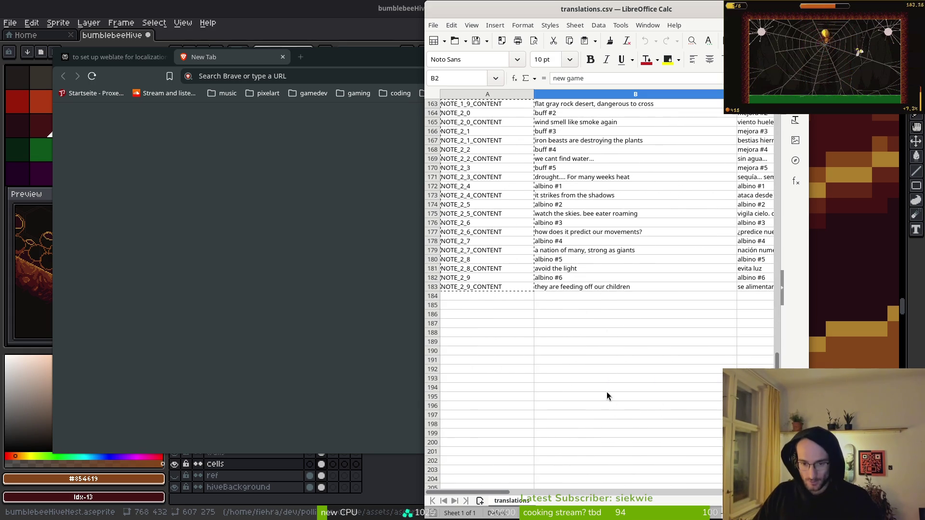
{"action": "left_click", "coordinate": [599, 287], "text": "shift"}
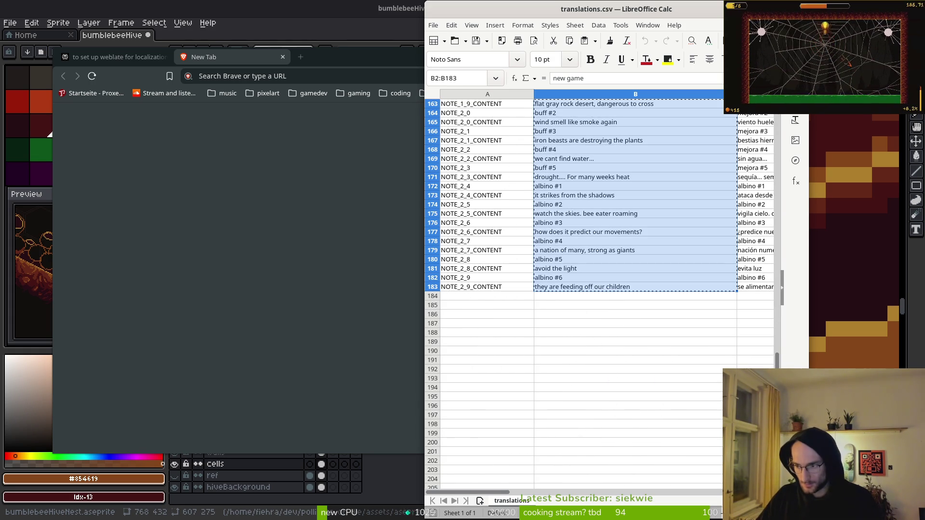
{"action": "key", "text": "alt+Tab"}
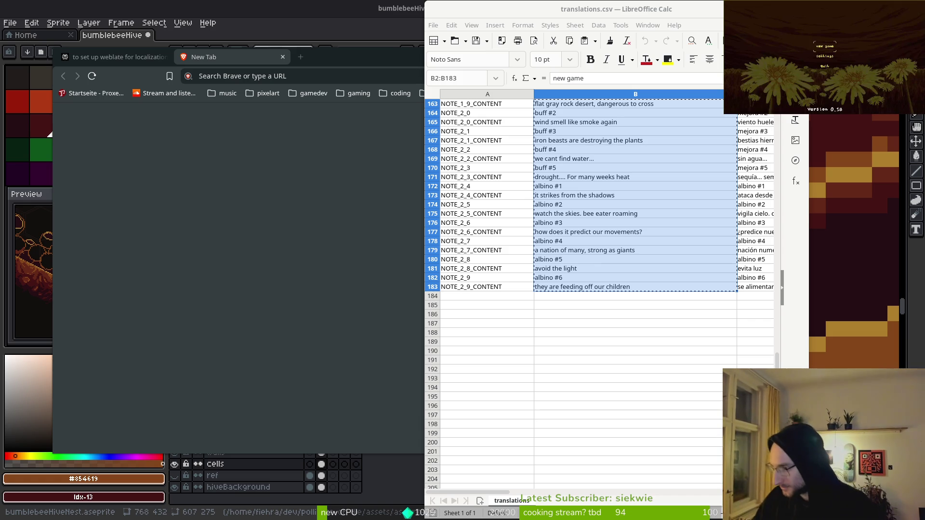
In the game's settings, lower the music volume and return to the title menu
{"action": "key", "text": "Return"}
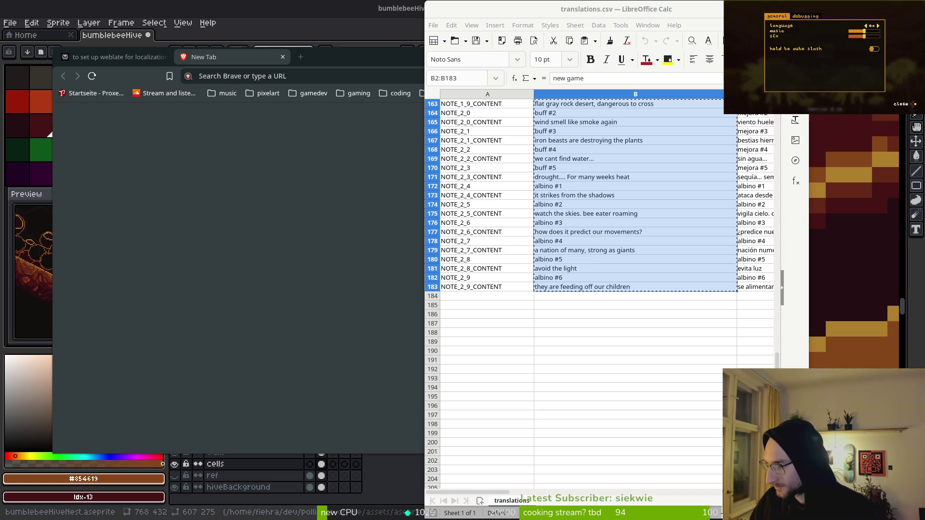
{"action": "key", "text": "Left"}
{"action": "key", "text": "Left"}
{"action": "key", "text": "Escape"}
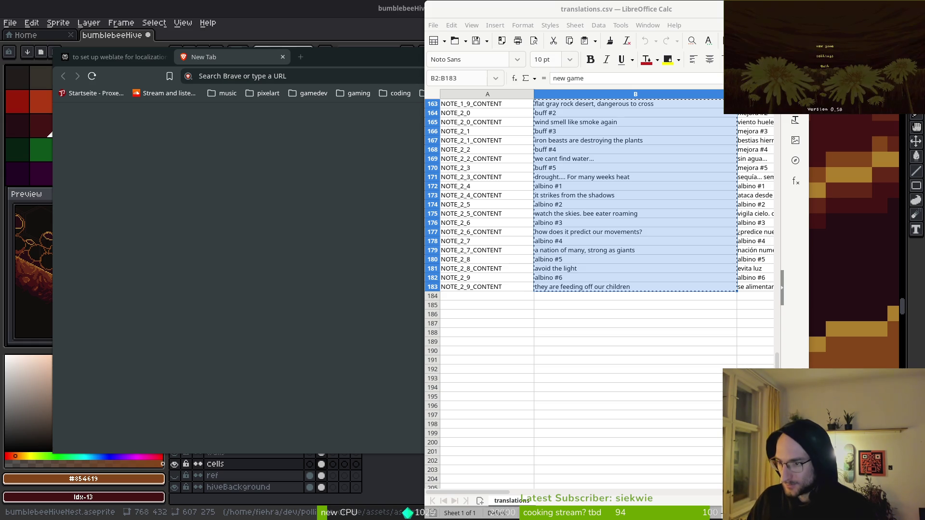
Start a new game, run the character across the platforms to the exit, then raise the spreadsheet
{"action": "key", "text": "Return"}
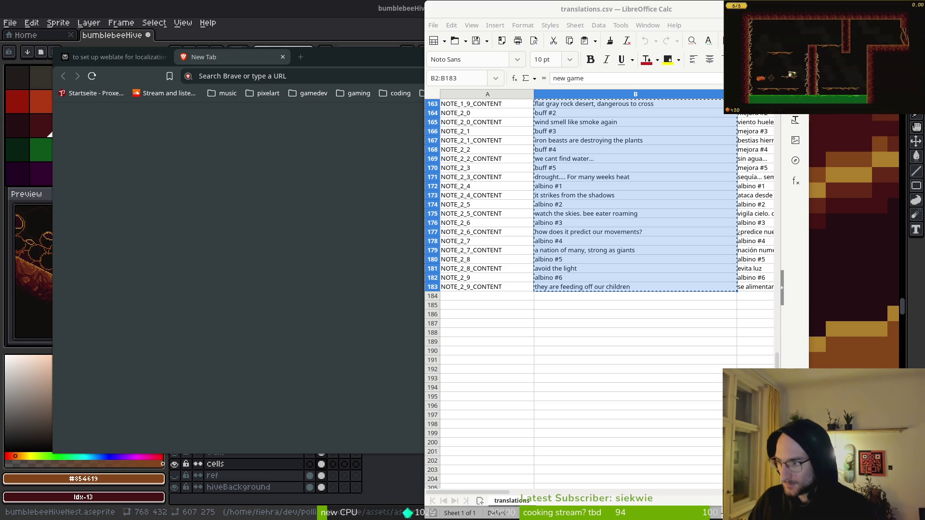
{"action": "key", "text": "space"}
{"action": "key", "text": "Right"}
{"action": "key", "text": "space"}
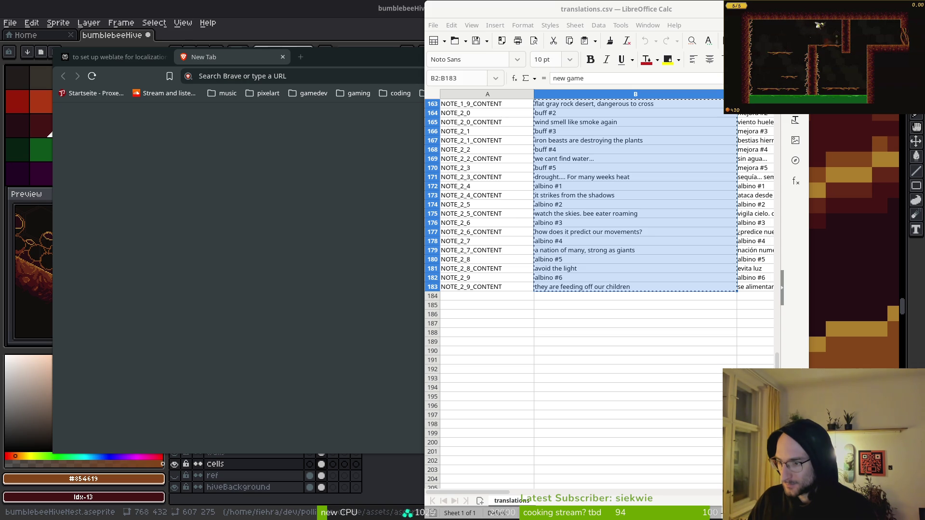
{"action": "key", "text": "Right"}
{"action": "key", "text": "space"}
{"action": "key", "text": "Right"}
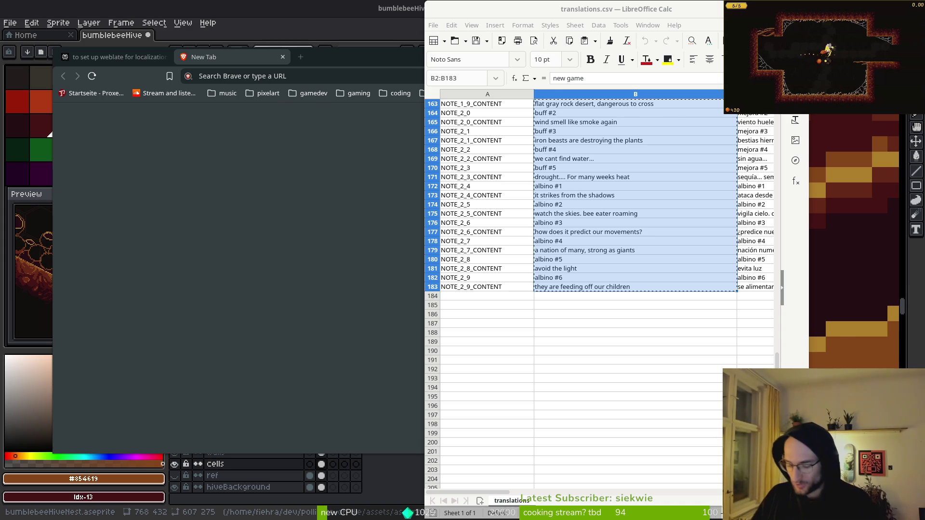
{"action": "key", "text": "super+w"}
{"action": "left_click", "coordinate": [626, 250]}
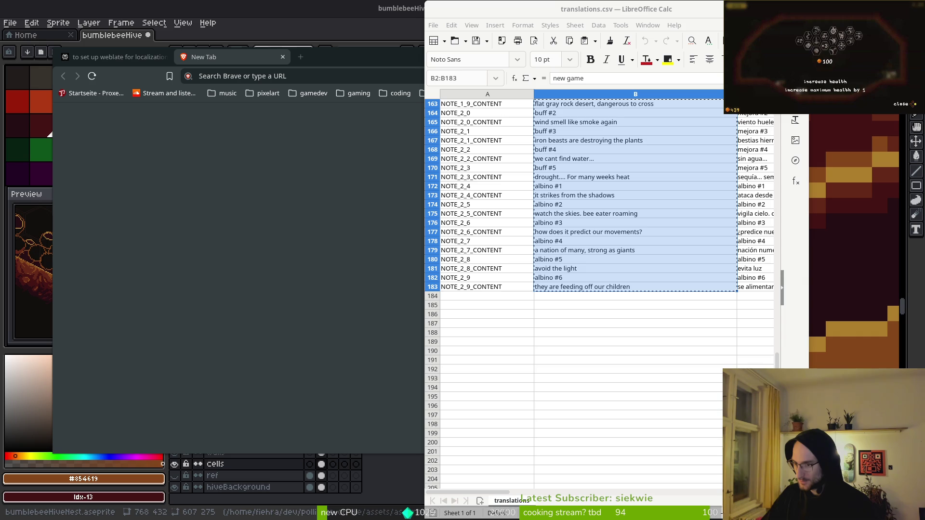
Undo an accidental paste of the English texts into cell B178
{"action": "left_click", "coordinate": [634, 243]}
{"action": "key", "text": "ctrl+v"}
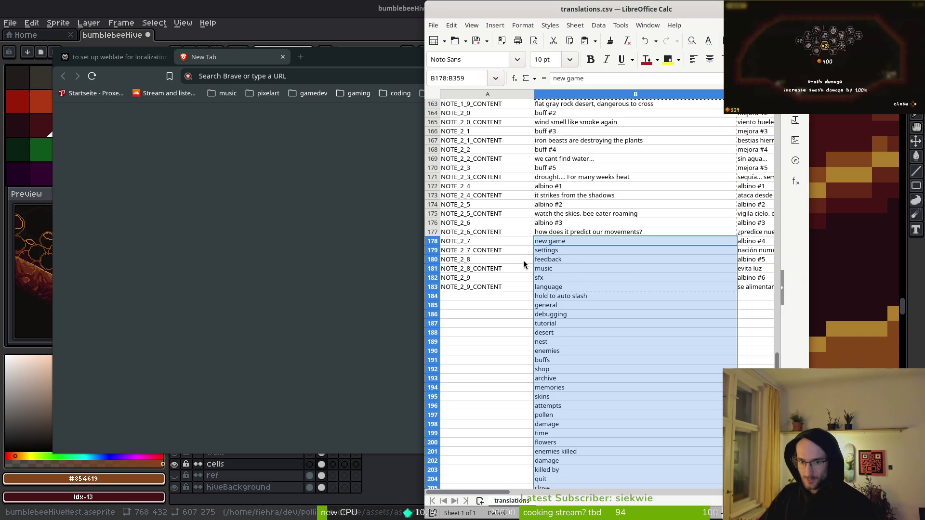
{"action": "key", "text": "ctrl+z"}
Select the Russian translations in F2:F183 and copy them
{"action": "scroll", "coordinate": [713, 240], "scroll_direction": "up", "scroll_amount": 14}
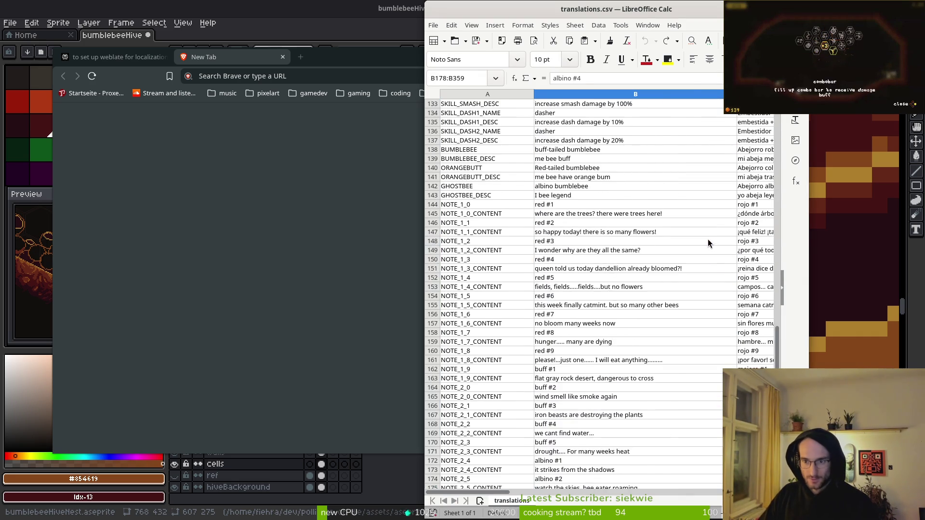
{"action": "left_click_drag", "start_coordinate": [489, 495], "coordinate": [592, 494]}
{"action": "scroll", "coordinate": [562, 299], "scroll_direction": "up", "scroll_amount": 20}
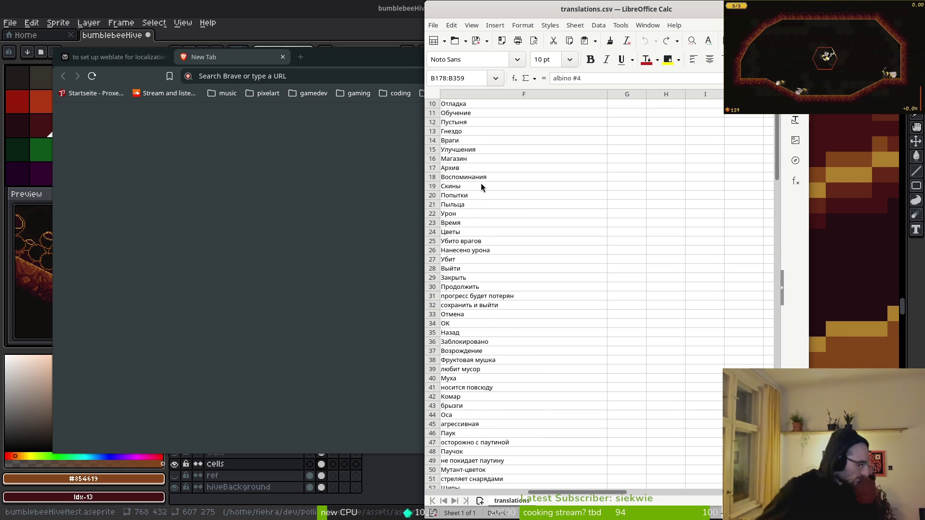
{"action": "key", "text": "ctrl+shift+Down"}
{"action": "key", "text": "ctrl+c"}
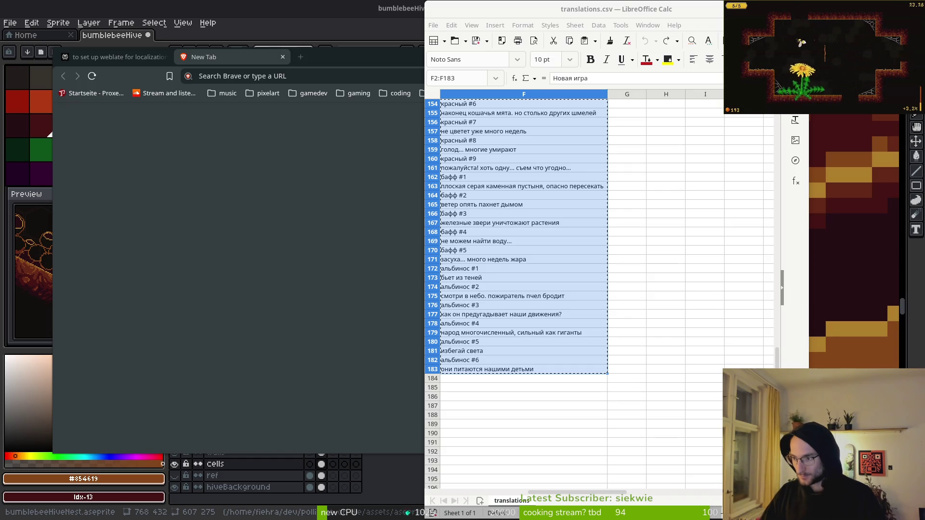
{"action": "left_click", "coordinate": [498, 17]}
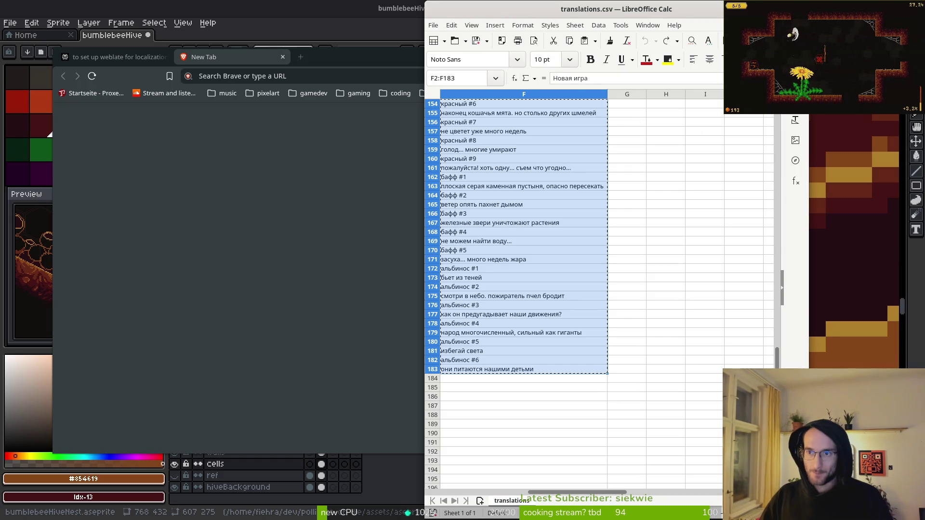
Start closing and then saving translations.csv in ODF format, cancelling both
{"action": "left_click", "coordinate": [800, 9]}
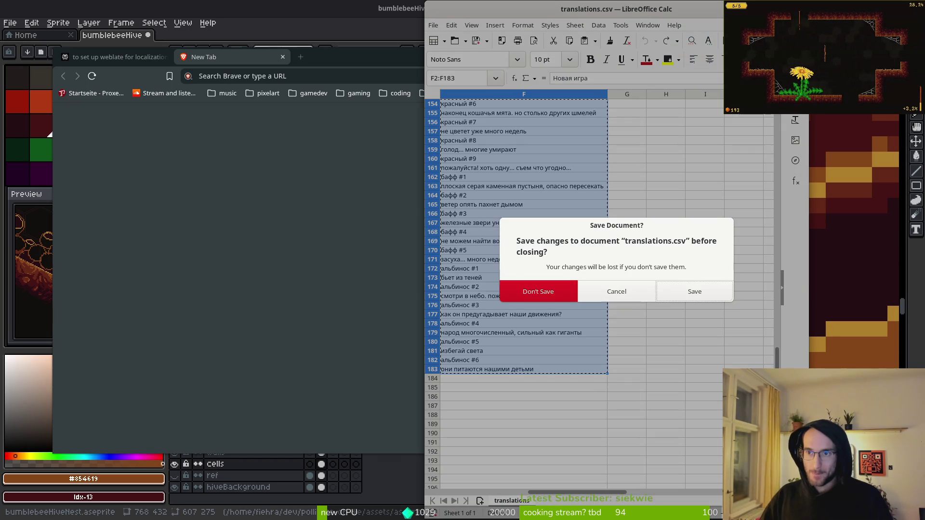
{"action": "left_click", "coordinate": [626, 292]}
{"action": "left_click", "coordinate": [544, 242]}
{"action": "key", "text": "ctrl+s"}
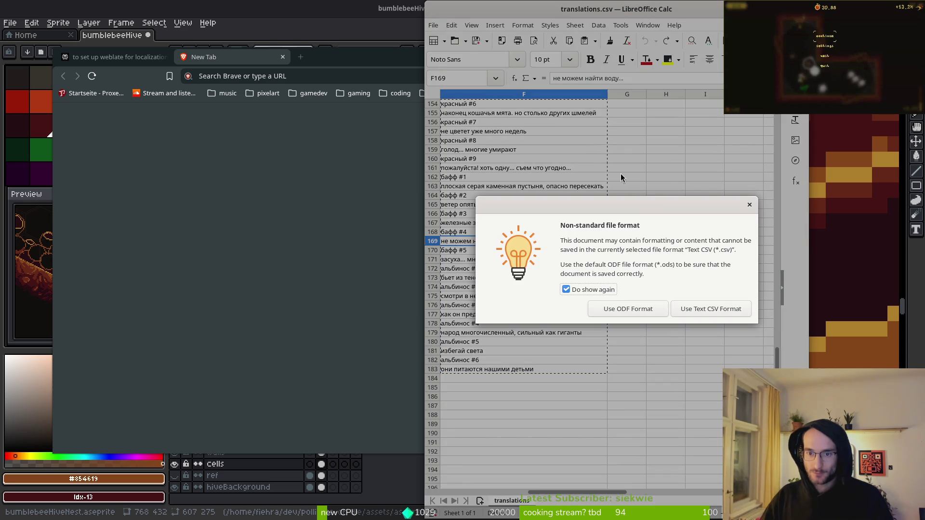
{"action": "left_click", "coordinate": [749, 205]}
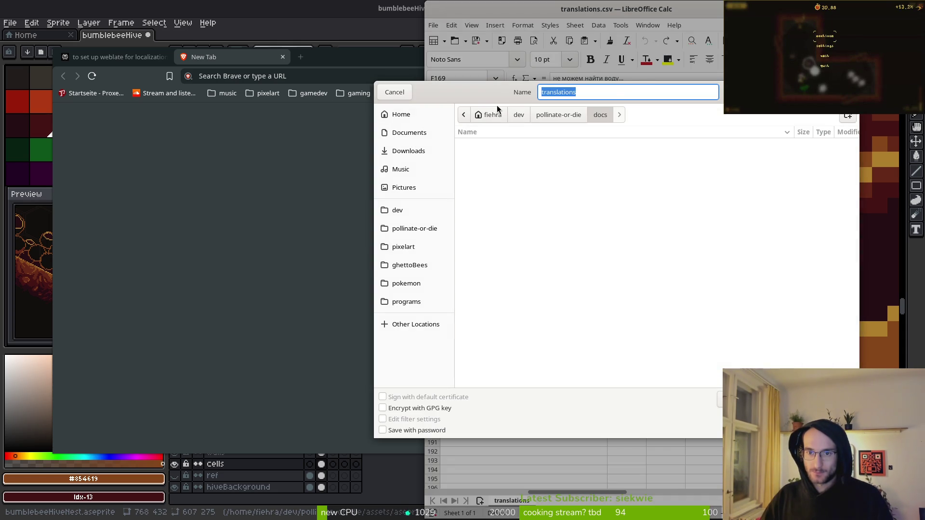
{"action": "left_click", "coordinate": [391, 91]}
Quit LibreOffice Calc and discard the changes to translations.csv
{"action": "left_click_drag", "start_coordinate": [602, 496], "coordinate": [447, 484]}
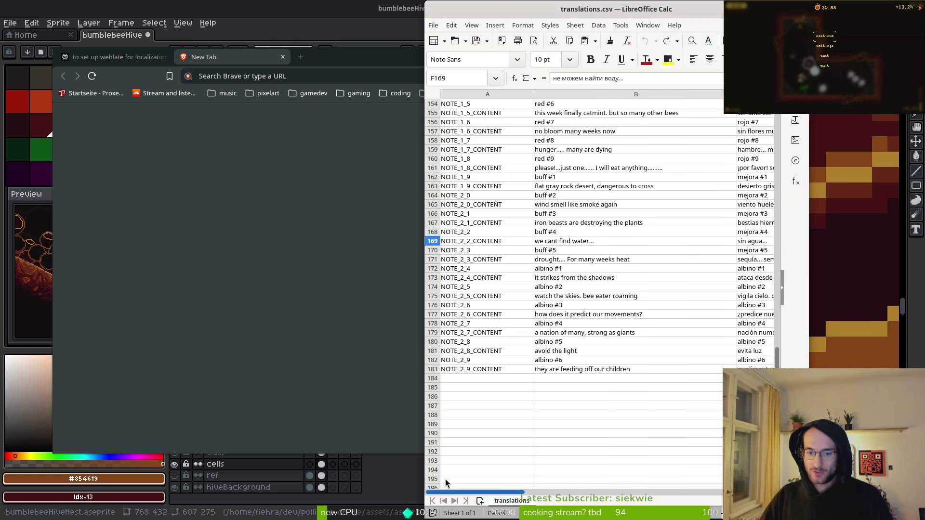
{"action": "left_click", "coordinate": [583, 178]}
{"action": "key", "text": "ctrl+q"}
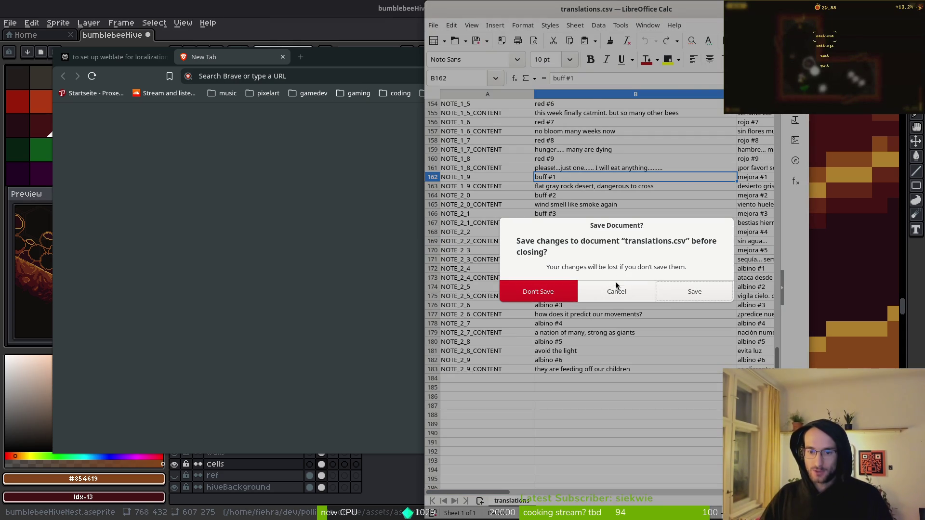
{"action": "left_click", "coordinate": [549, 291]}
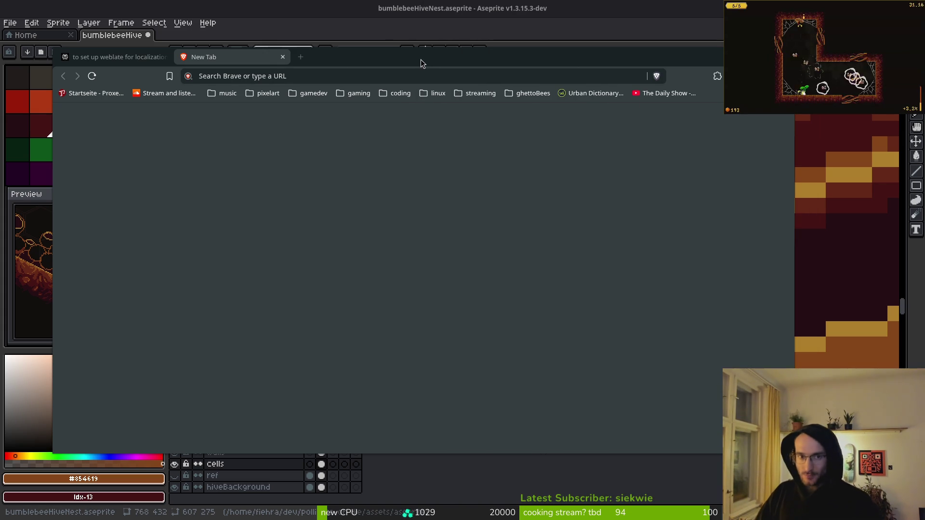
Close the empty browser tab and switch back to the bumblebeeHiveNest sprite in Aseprite
{"action": "left_click", "coordinate": [282, 57]}
{"action": "key", "text": "alt+Tab"}
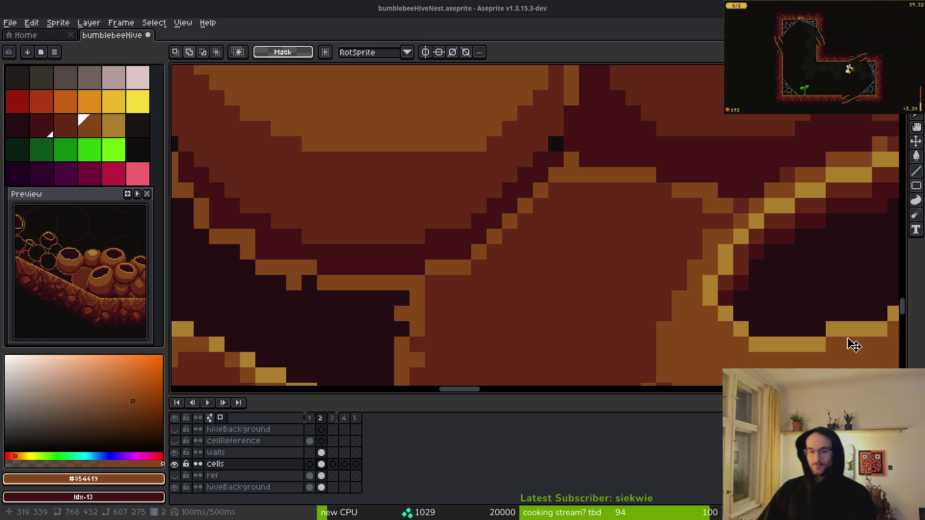
Set the drawing colour to dark red #632718 and save the bumblebeeHiveNest sprite
{"action": "scroll", "coordinate": [660, 209], "scroll_direction": "down", "scroll_amount": 3}
{"action": "scroll", "coordinate": [695, 207], "scroll_direction": "up", "scroll_amount": 3}
{"action": "left_click", "coordinate": [731, 228], "text": "alt"}
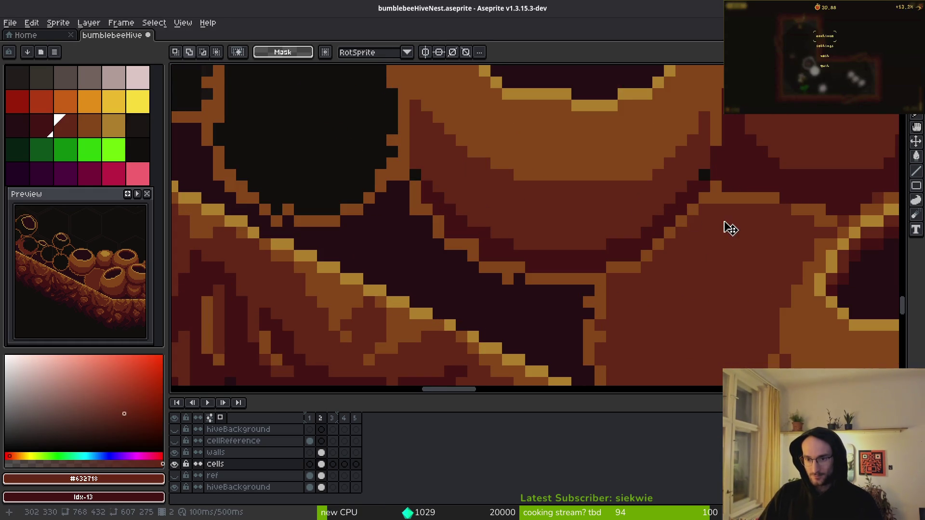
{"action": "scroll", "coordinate": [702, 265], "scroll_direction": "down", "scroll_amount": 3}
{"action": "key", "text": "ctrl+s"}
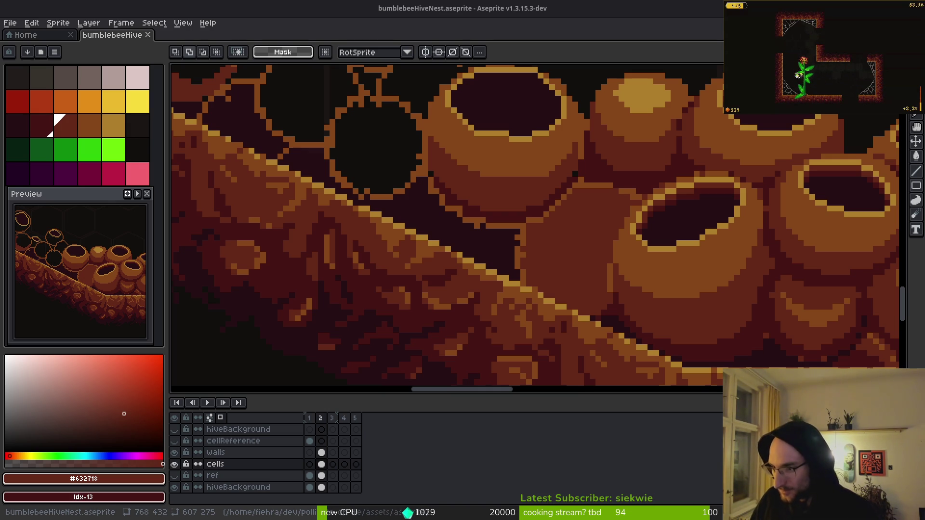
Switch to the Brave window showing Perplexity's answer about Aseprite outlines
{"action": "scroll", "coordinate": [486, 263], "scroll_direction": "down", "scroll_amount": 2}
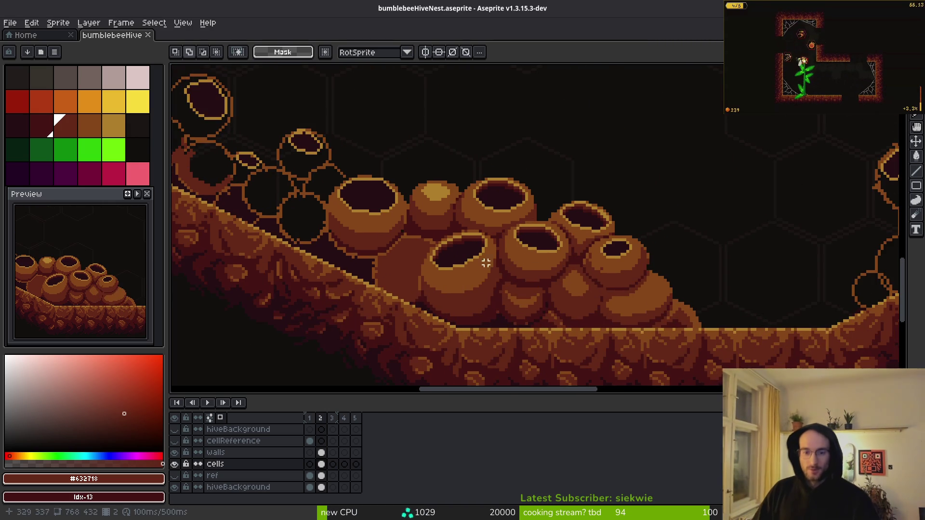
{"action": "left_click_drag", "start_coordinate": [485, 263], "coordinate": [625, 301]}
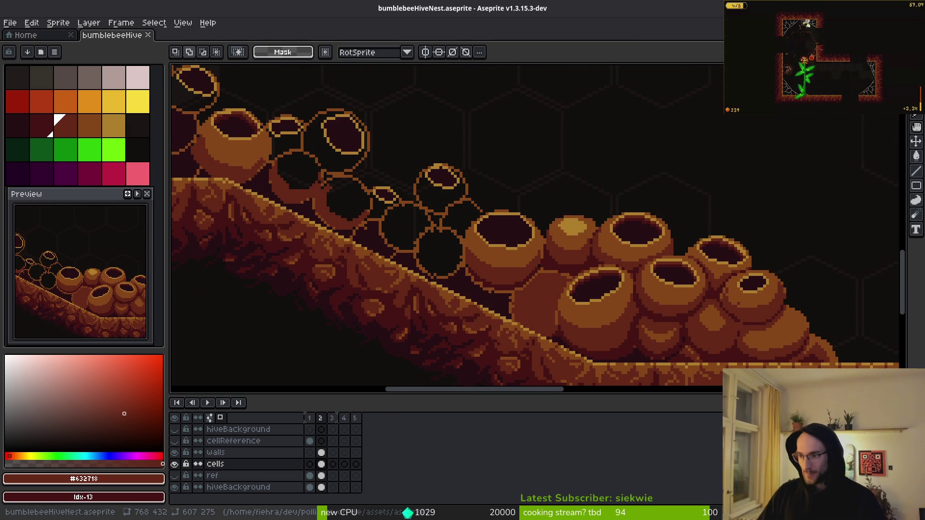
{"action": "key", "text": "alt+Tab"}
{"action": "key", "text": "Escape"}
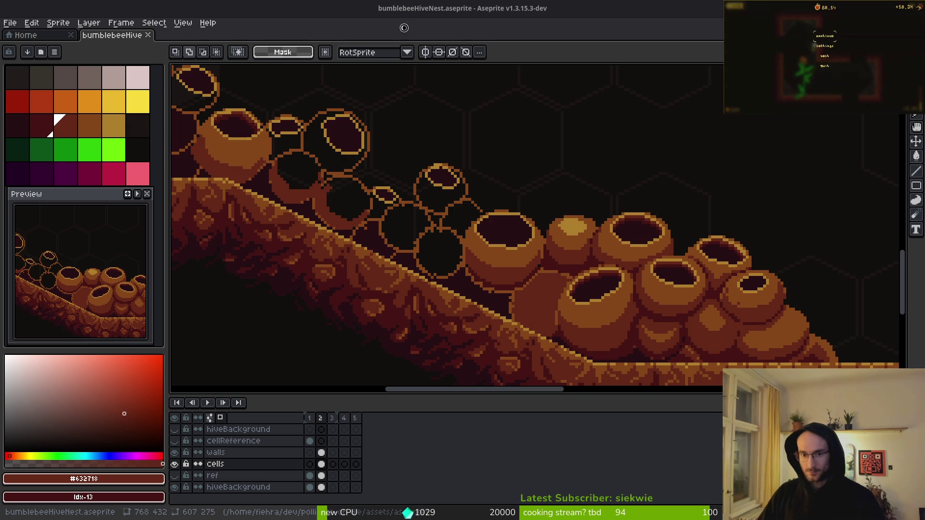
{"action": "key", "text": "alt+Tab"}
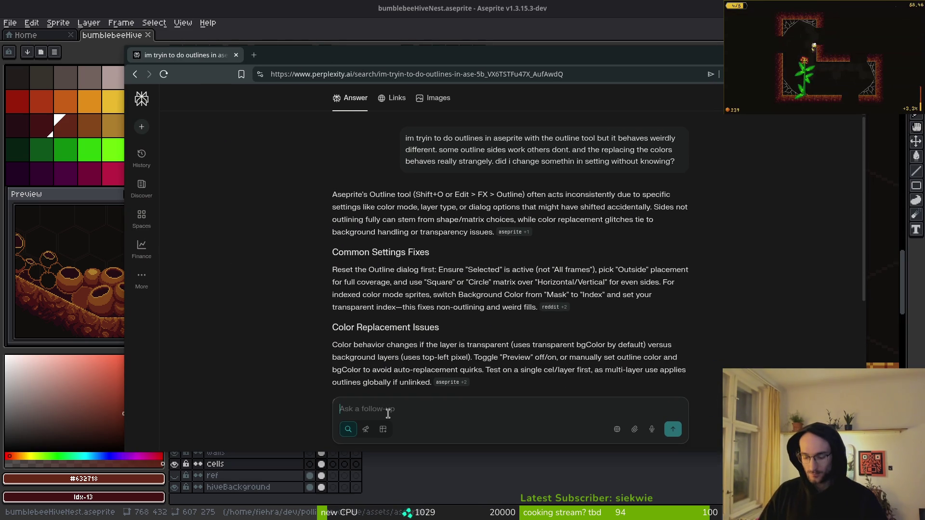
Tell Perplexity the Godot game has a translations CSV and needs Arabic added
{"action": "type", "text": "hey "}
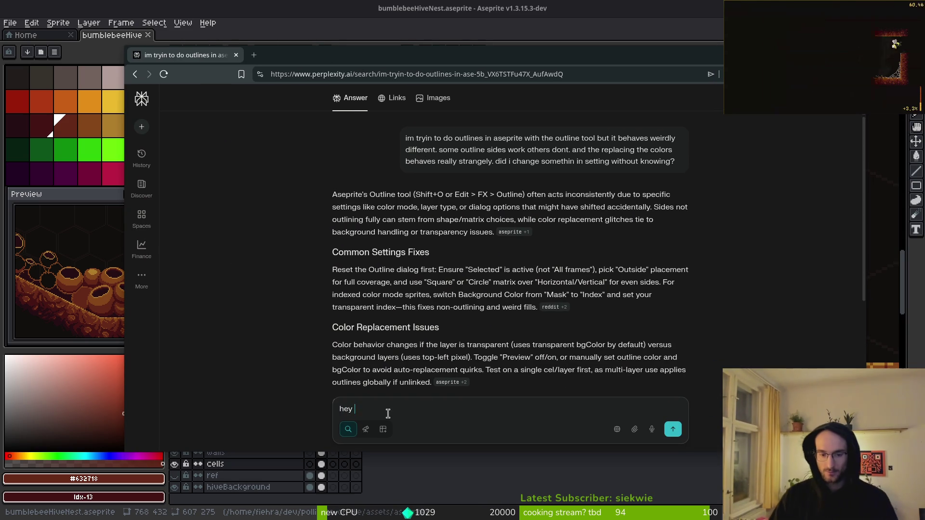
{"action": "type", "text": "i want to localize my geam a"}
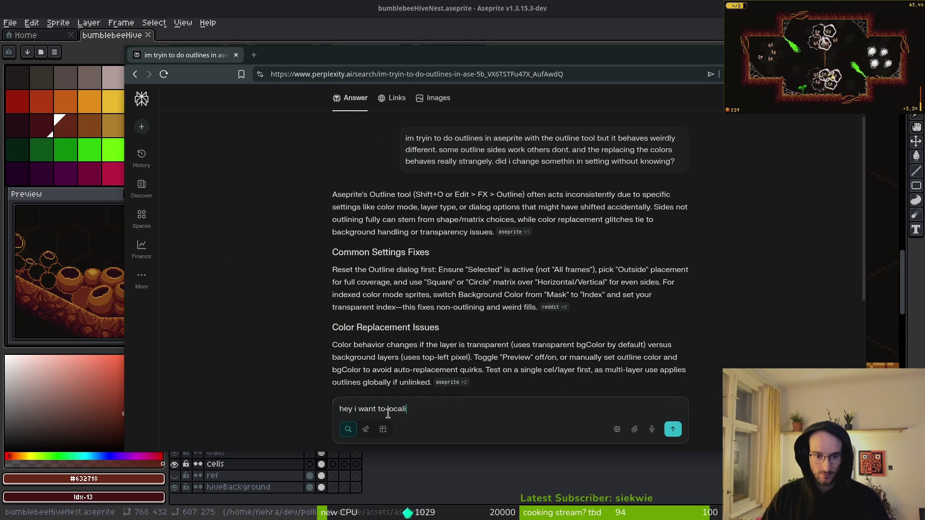
{"action": "key", "text": "BackSpace"}
{"action": "key", "text": "BackSpace"}
{"action": "key", "text": "BackSpace"}
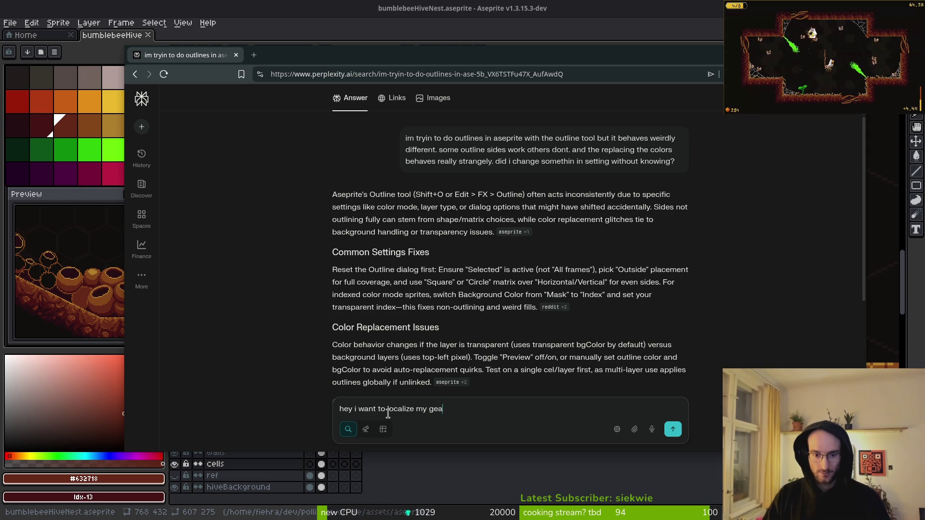
{"action": "type", "text": "ame made in "}
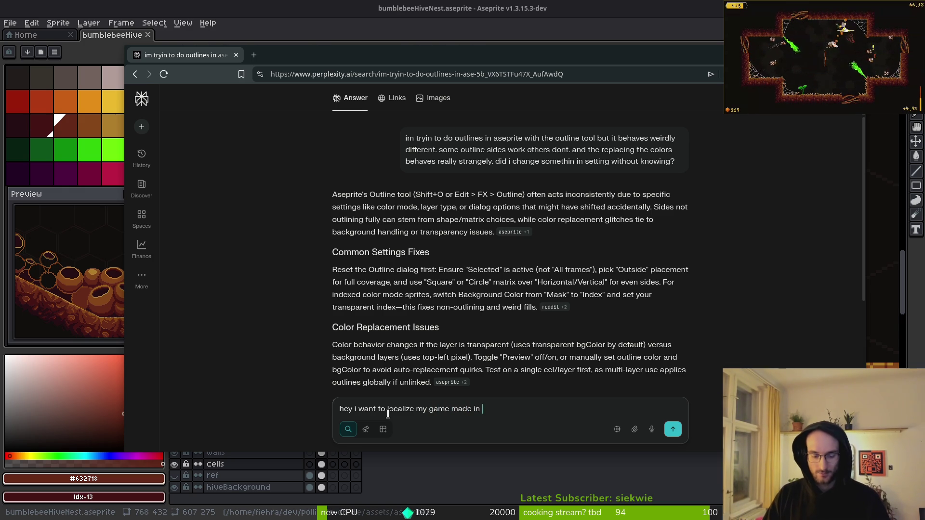
{"action": "type", "text": "godot."}
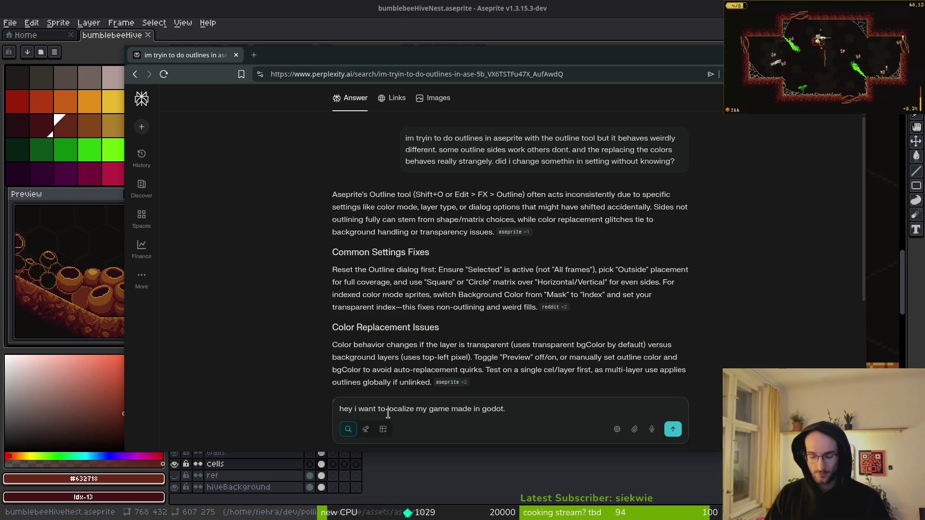
{"action": "type", "text": " i already have a v"}
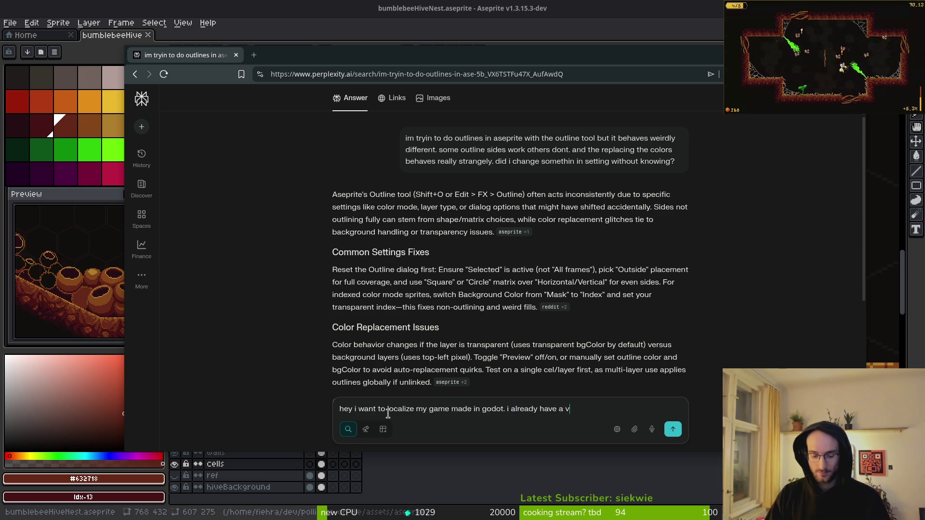
{"action": "key", "text": "BackSpace"}
{"action": "key", "text": "BackSpace"}
{"action": "key", "text": "BackSpace"}
{"action": "key", "text": "BackSpace"}
{"action": "type", "text": " a csv file"}
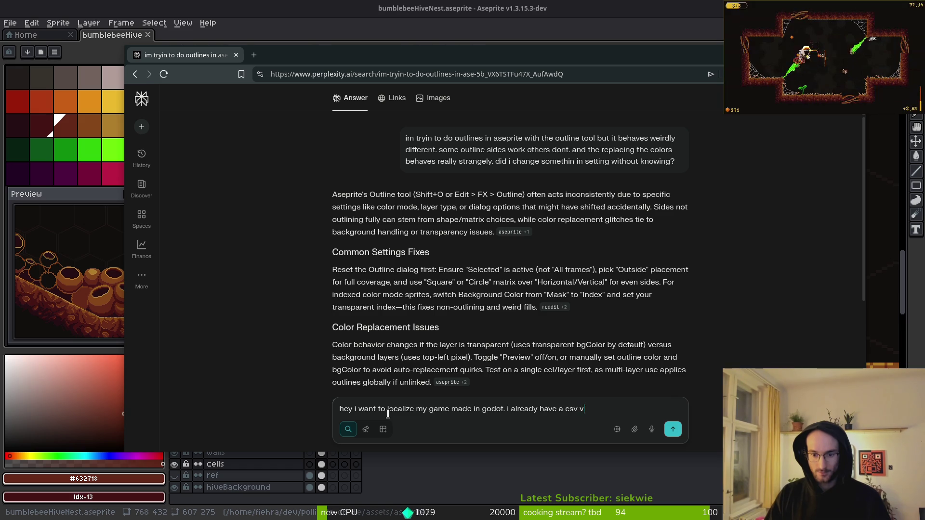
{"action": "type", "text": " with some translations."}
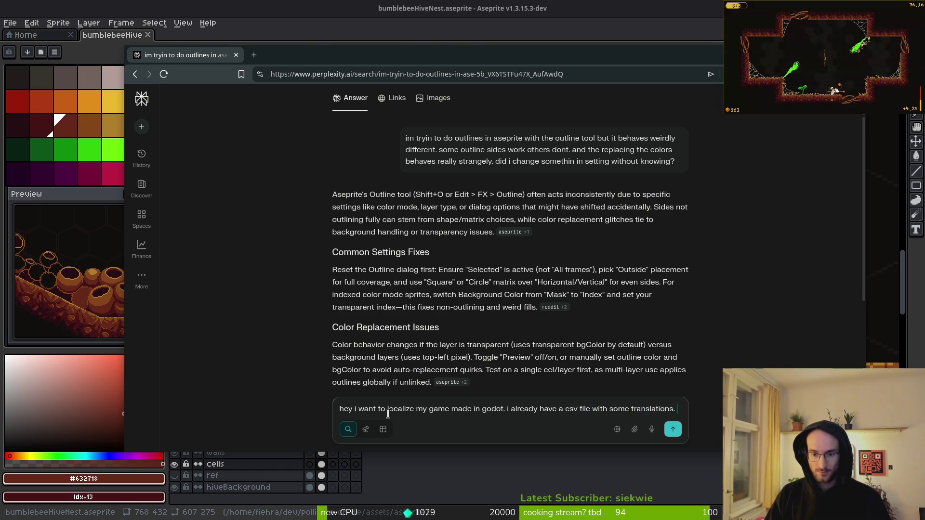
{"action": "type", "text": " id liek to add one more ola"}
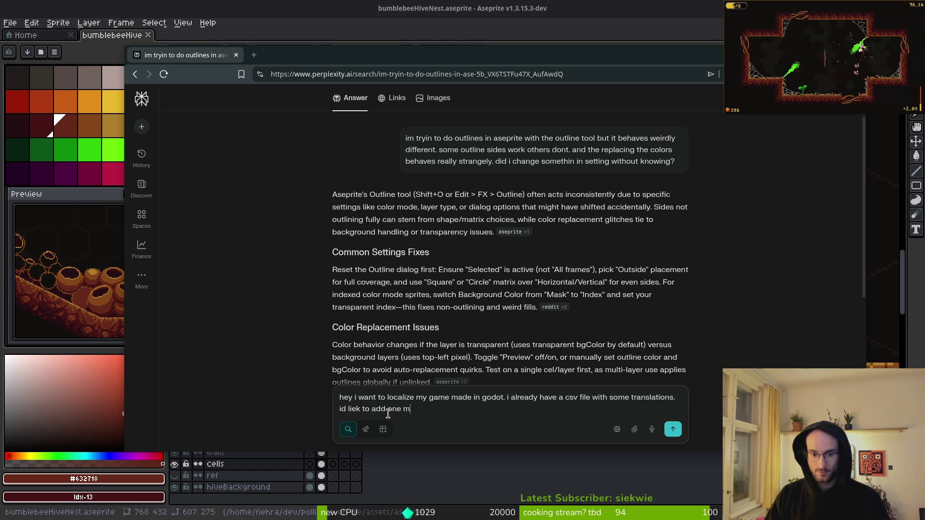
{"action": "key", "text": "BackSpace"}
{"action": "key", "text": "BackSpace"}
{"action": "key", "text": "BackSpace"}
{"action": "type", "text": "lang"}
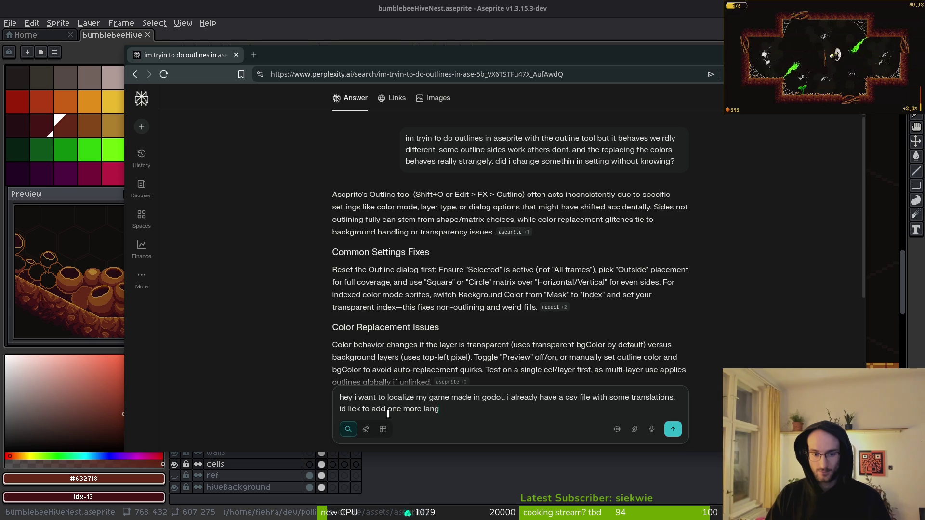
{"action": "type", "text": "uage araabic."}
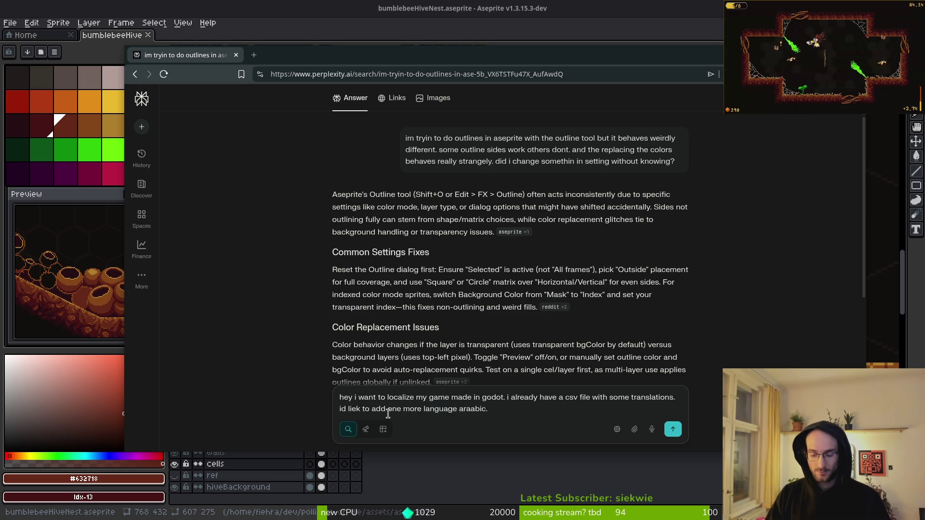
{"action": "key", "text": "BackSpace"}
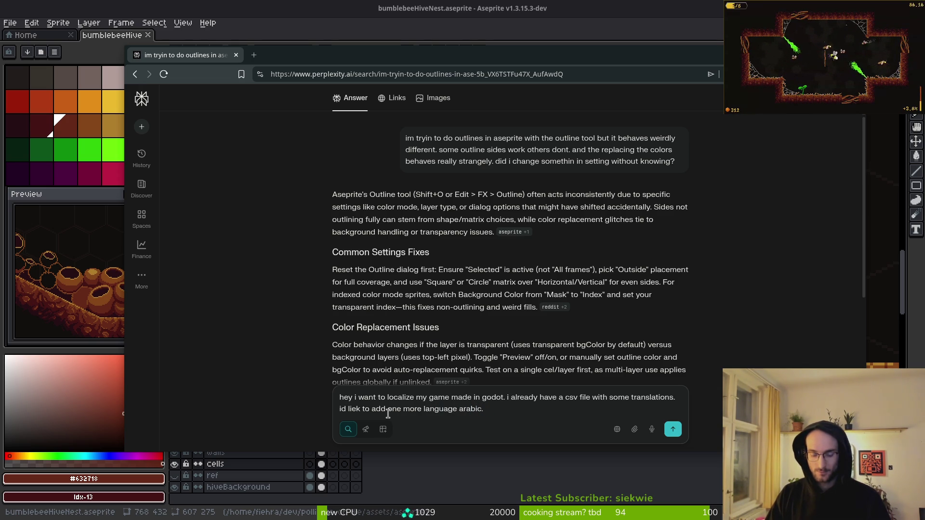
{"action": "key", "text": "ctrl+shift+Right"}
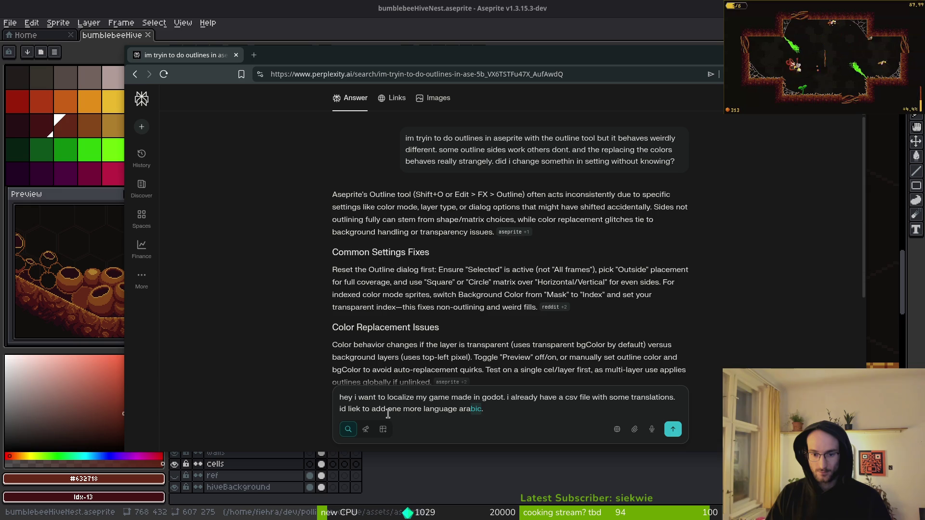
{"action": "key", "text": "ctrl+l"}
{"action": "key", "text": "F6"}
{"action": "key", "text": "End"}
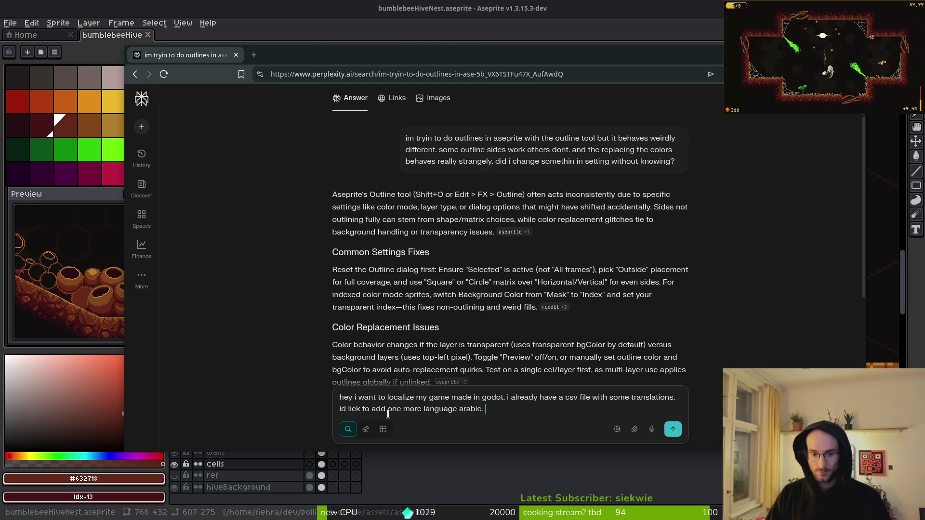
Ask for English-to-Arabic translations matching the apocalyptic bumblebee theme, and send the request
{"action": "type", "text": "can i"}
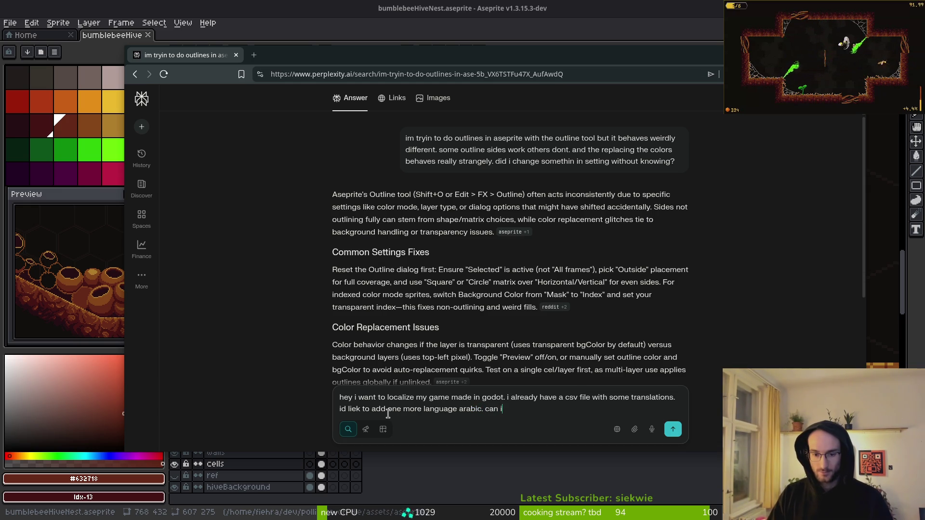
{"action": "type", "text": " give you a list of keys a"}
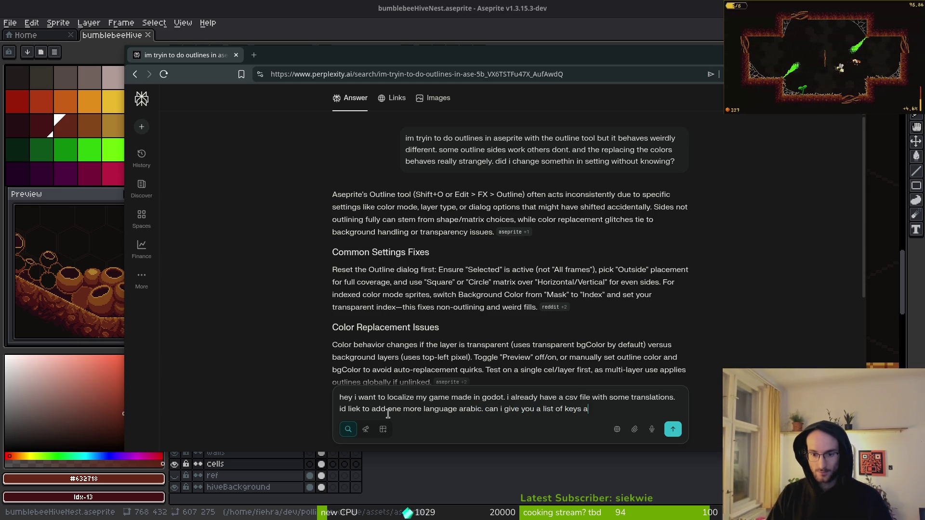
{"action": "type", "text": "nd y"}
{"action": "key", "text": "BackSpace"}
{"action": "key", "text": "BackSpace"}
{"action": "key", "text": "BackSpace"}
{"action": "type", "text": "w"}
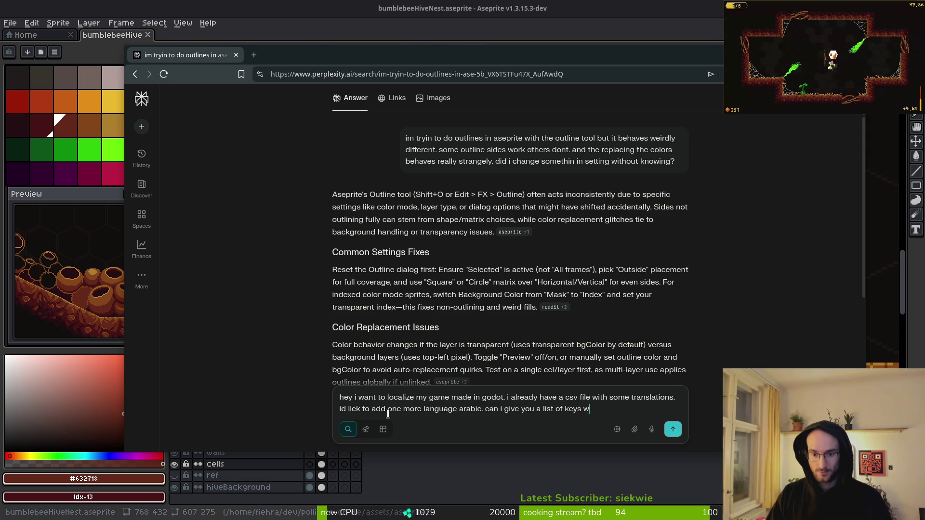
{"action": "type", "text": "ith english translation"}
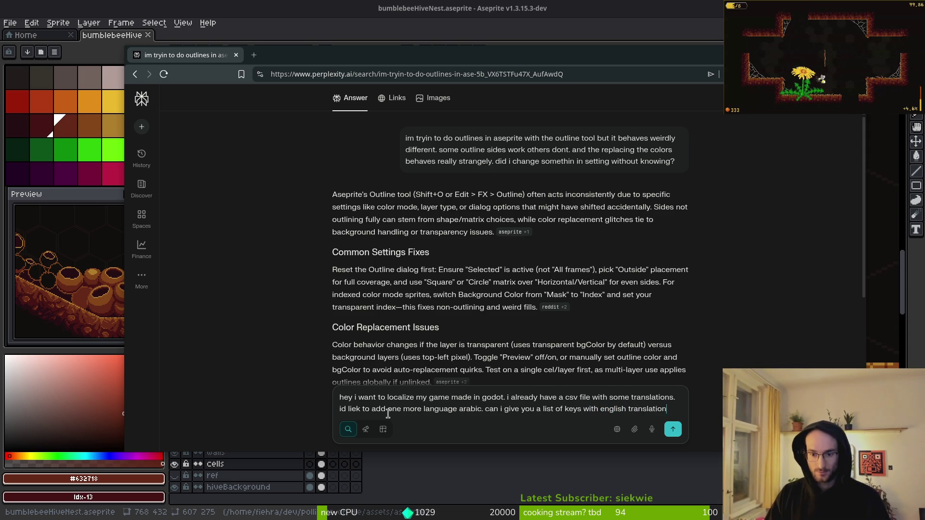
{"action": "type", "text": "s and pls translat"}
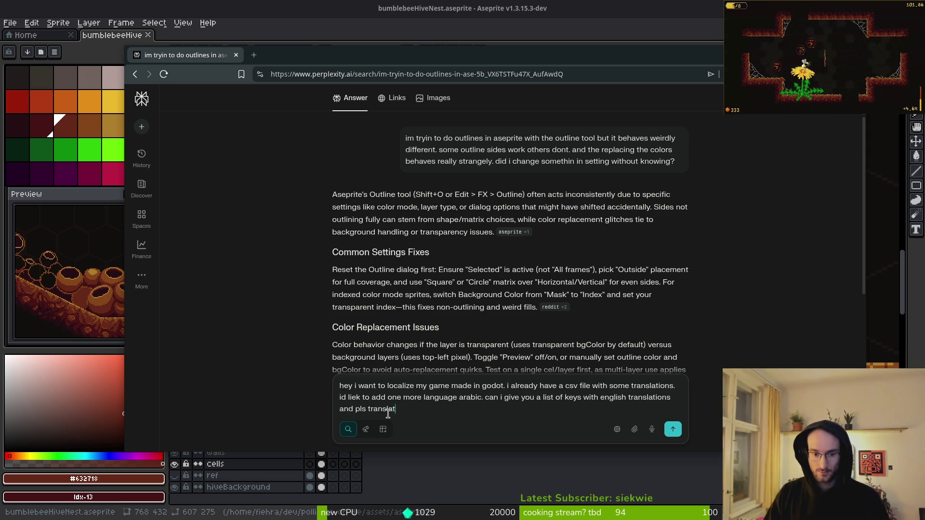
{"action": "type", "text": "e the english "}
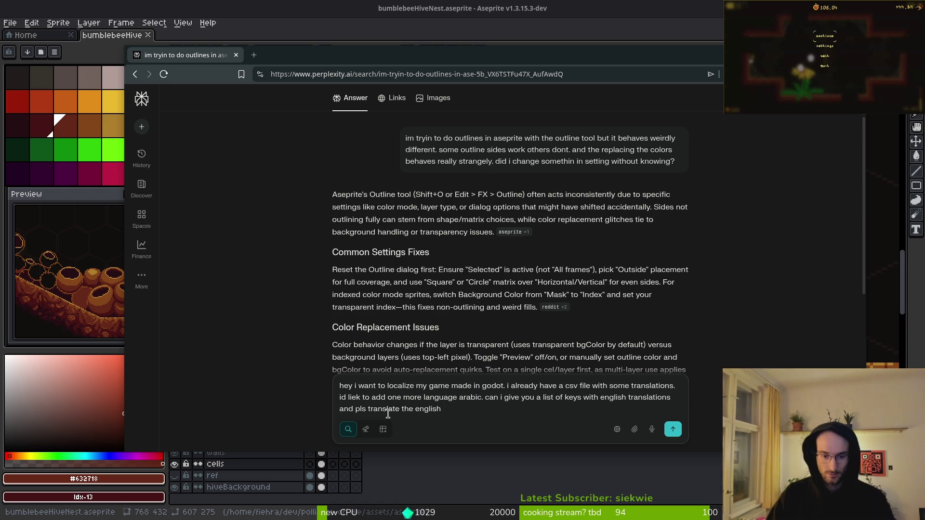
{"action": "type", "text": " into arab"}
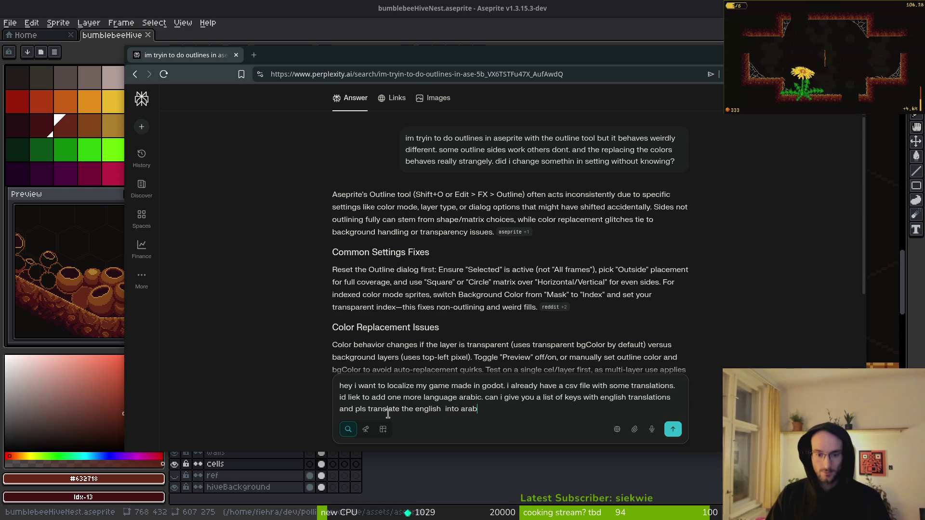
{"action": "type", "text": "ic. try "}
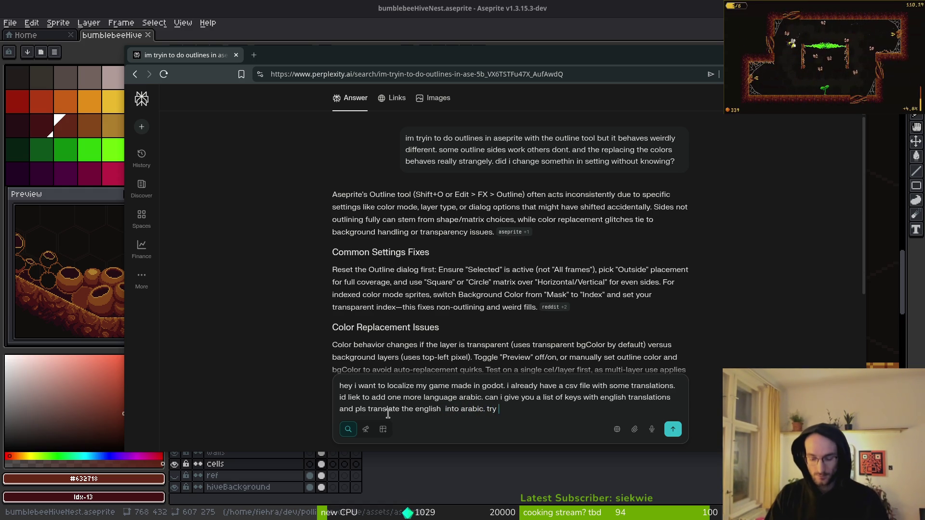
{"action": "type", "text": "to be clos"}
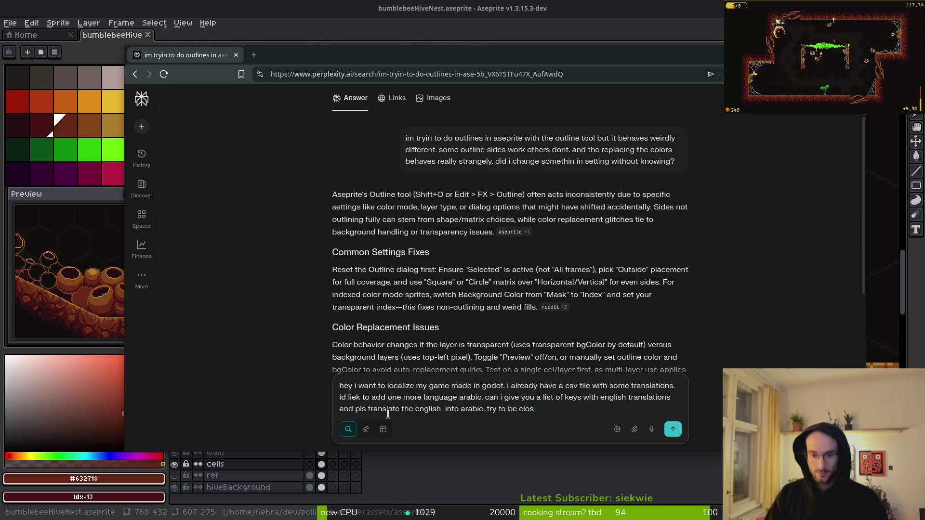
{"action": "type", "text": "e as sible to t"}
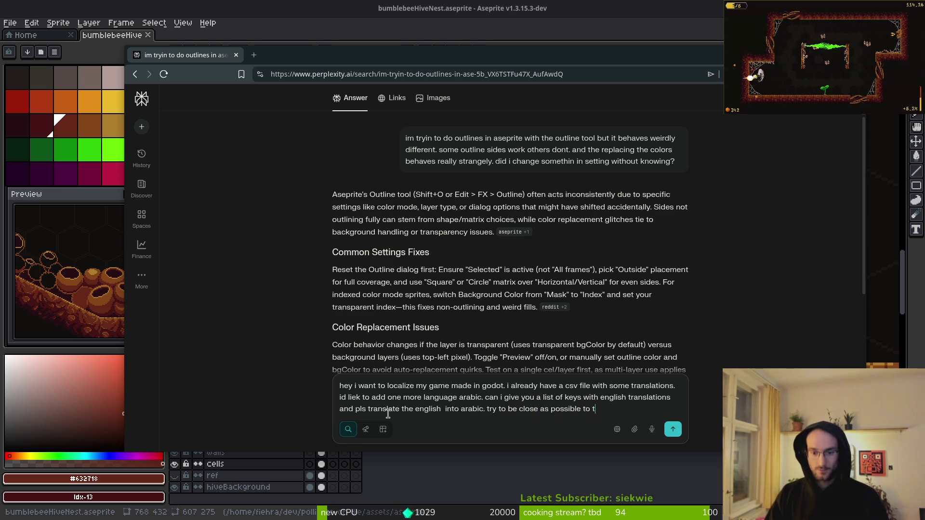
{"action": "type", "text": "he meaning of"}
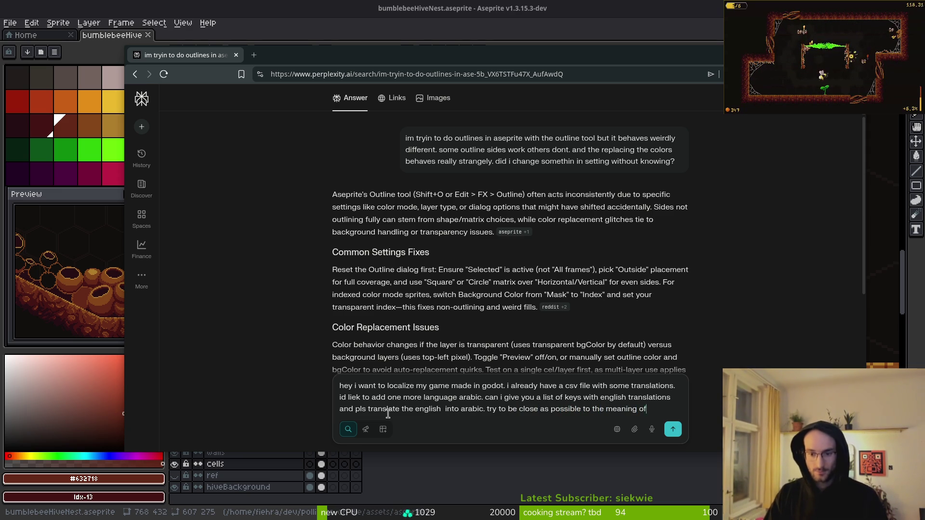
{"action": "type", "text": " the ."}
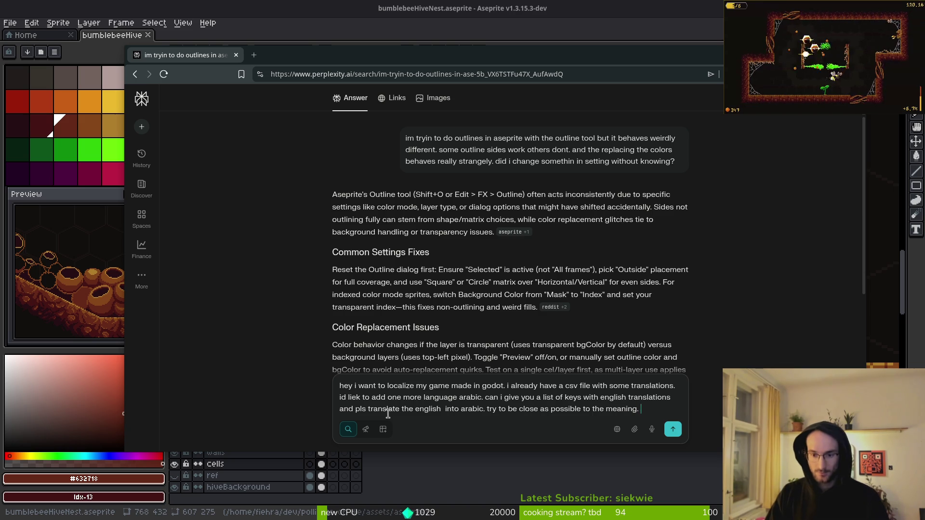
{"action": "type", "text": "the game has k"}
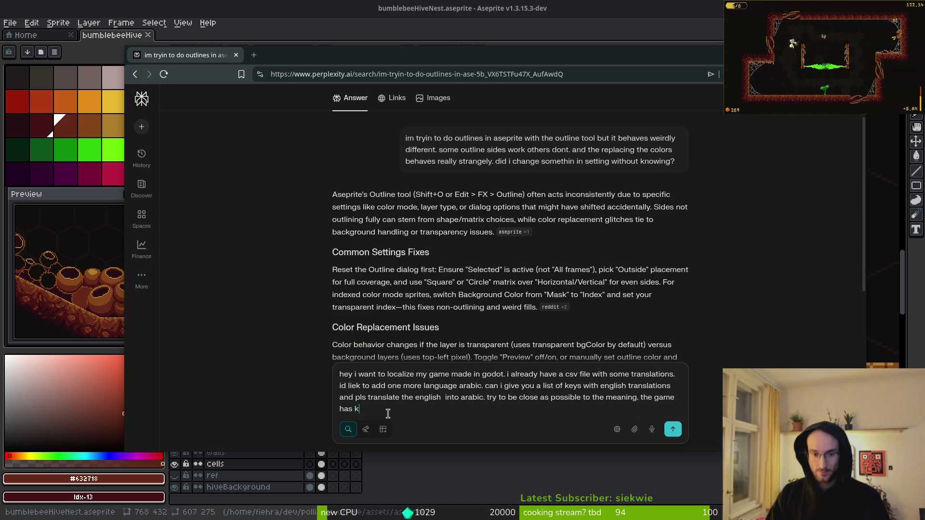
{"action": "type", "text": "ind of apol"}
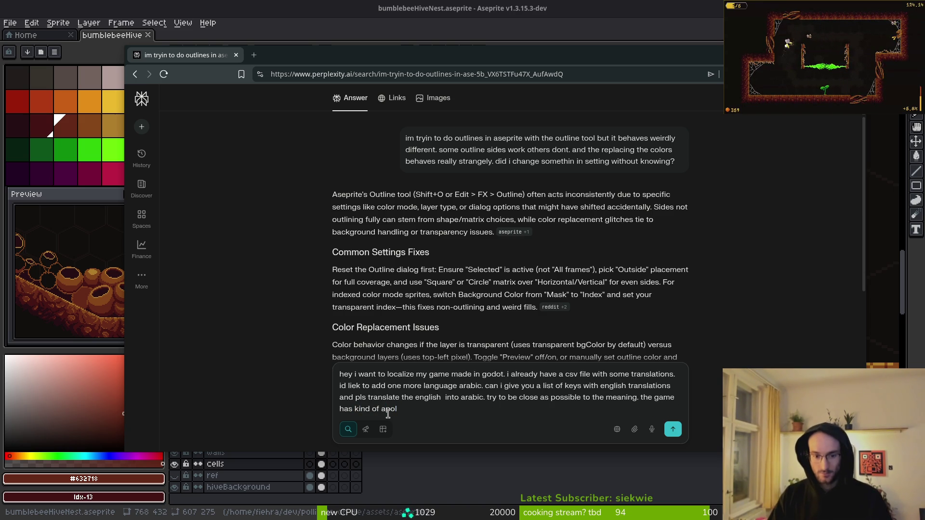
{"action": "type", "text": "i"}
{"action": "type", "text": "pti"}
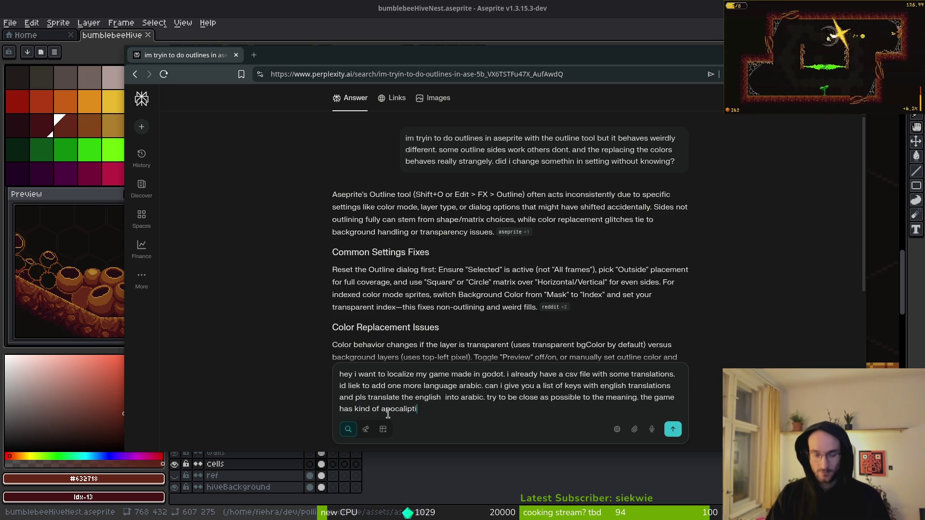
{"action": "type", "text": "c ypt"}
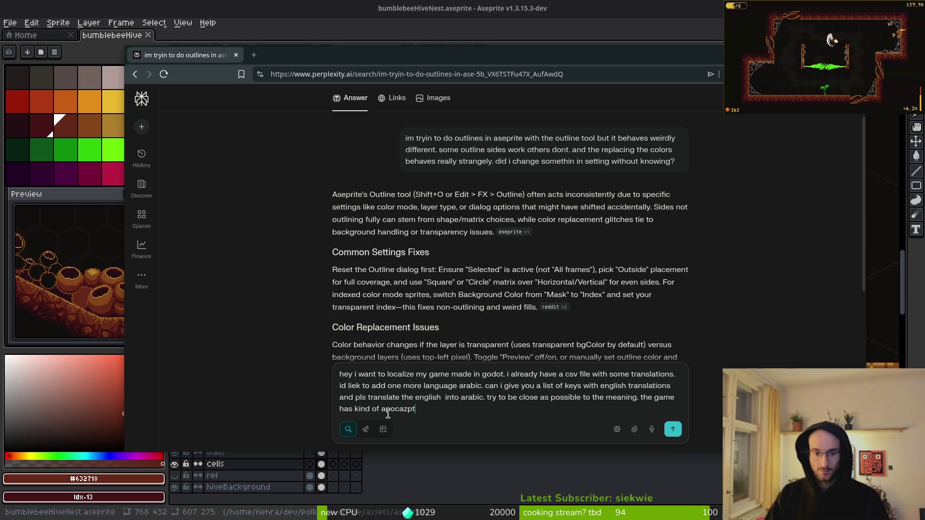
{"action": "key", "text": "BackSpace"}
{"action": "type", "text": "ytpic "}
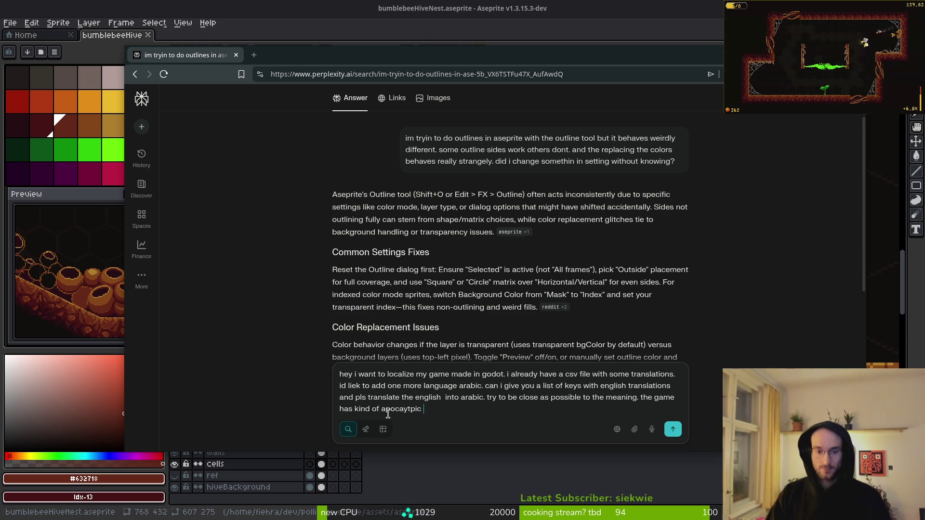
{"action": "key", "text": "BackSpace"}
{"action": "key", "text": "BackSpace"}
{"action": "key", "text": "BackSpace"}
{"action": "key", "text": "BackSpace"}
{"action": "key", "text": "BackSpace"}
{"action": "type", "text": "ptic"}
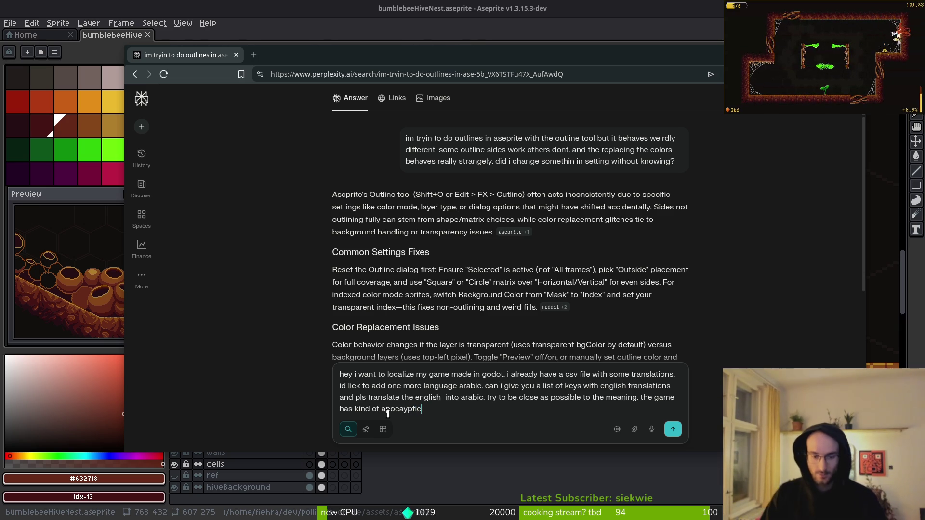
{"action": "type", "text": " theme abo"}
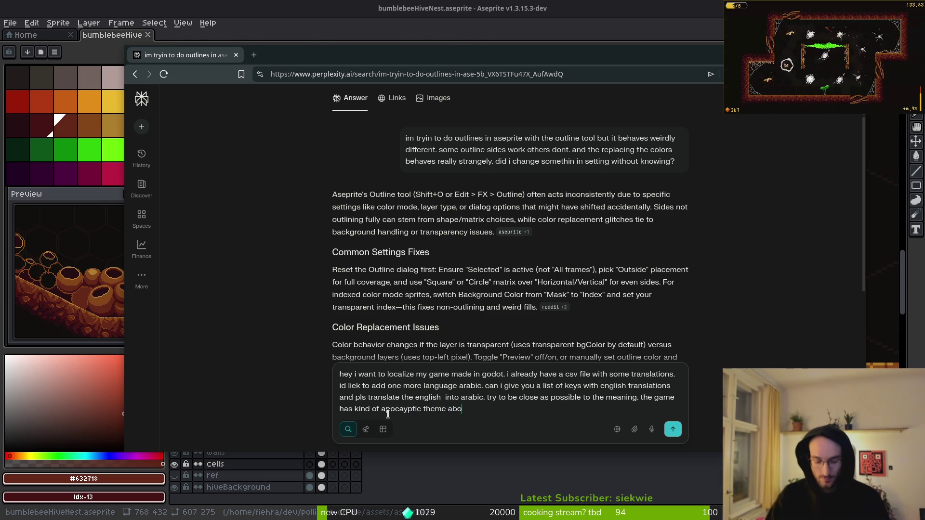
{"action": "type", "text": "ut bumblebee"}
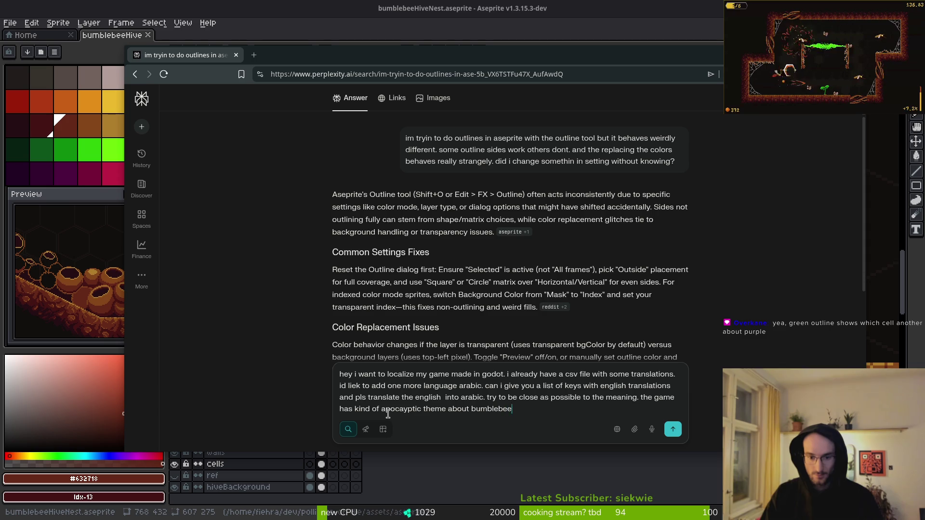
{"action": "type", "text": "s and their tou"}
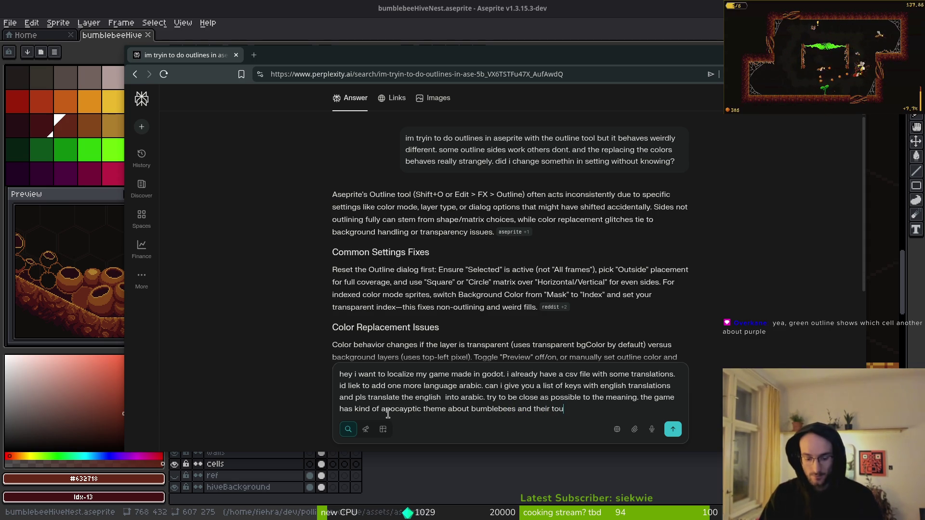
{"action": "type", "text": "gh life . "}
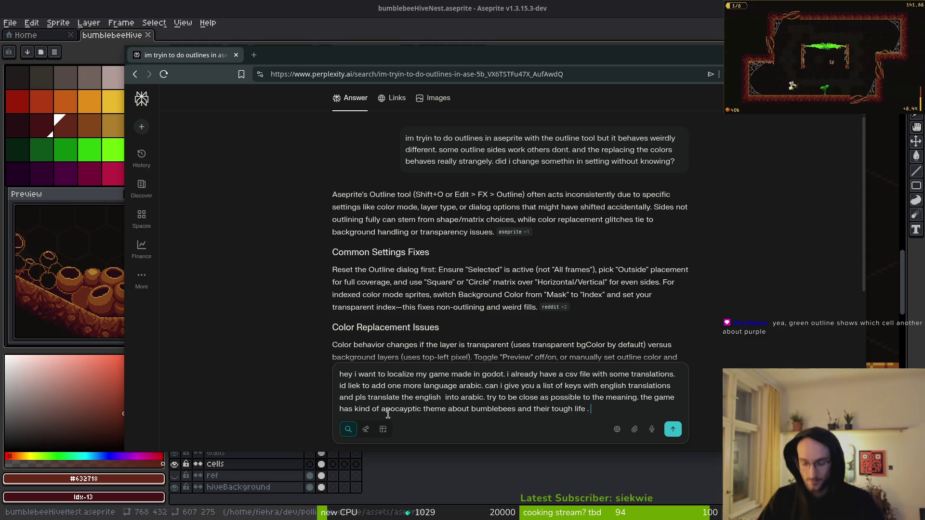
{"action": "type", "text": "it shoudl"}
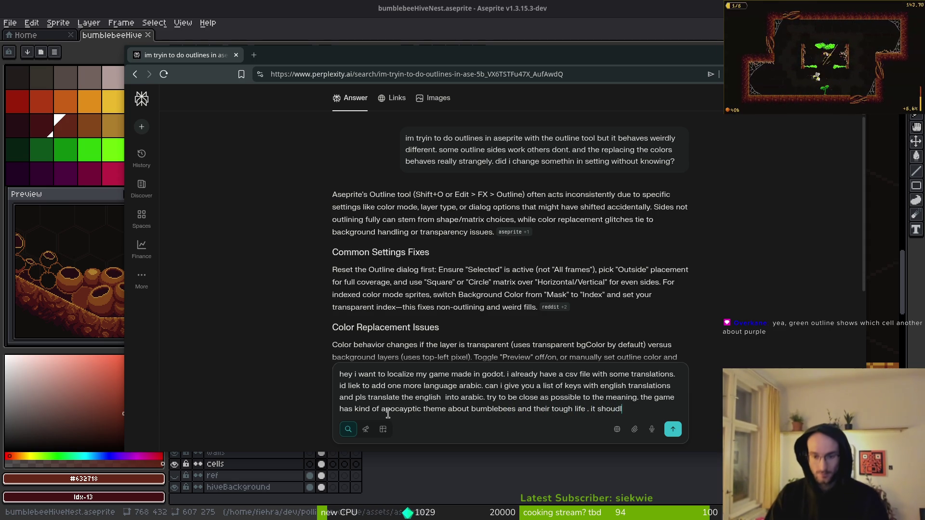
{"action": "key", "text": "BackSpace"}
{"action": "key", "text": "BackSpace"}
{"action": "key", "text": "BackSpace"}
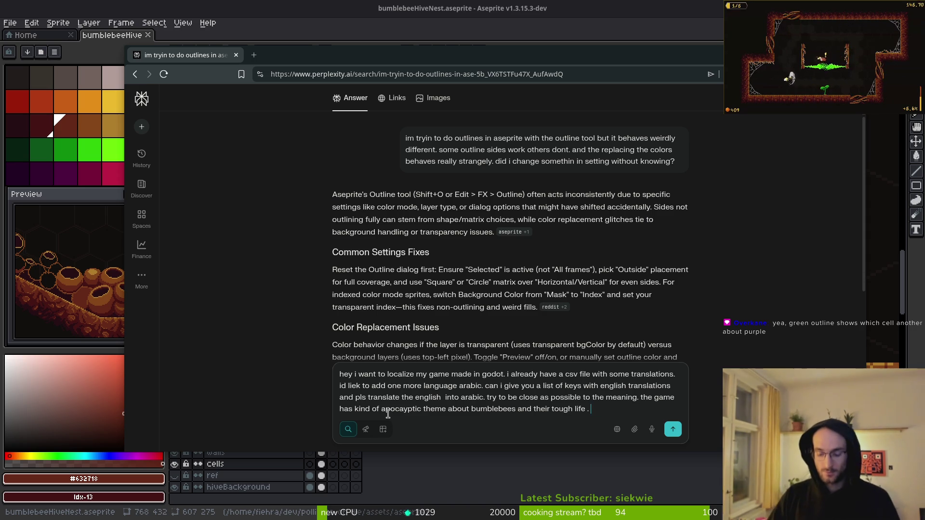
{"action": "type", "text": "ill give "}
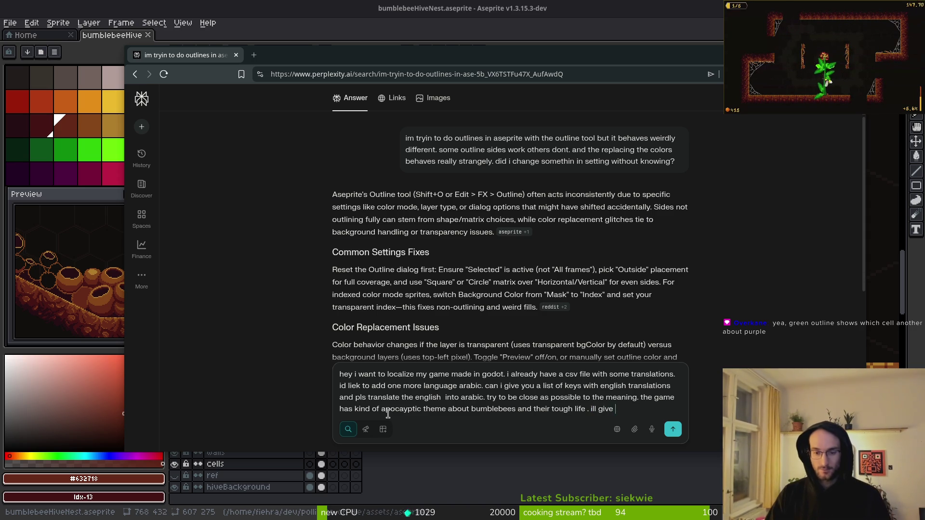
{"action": "type", "text": "you the list of keys and en"}
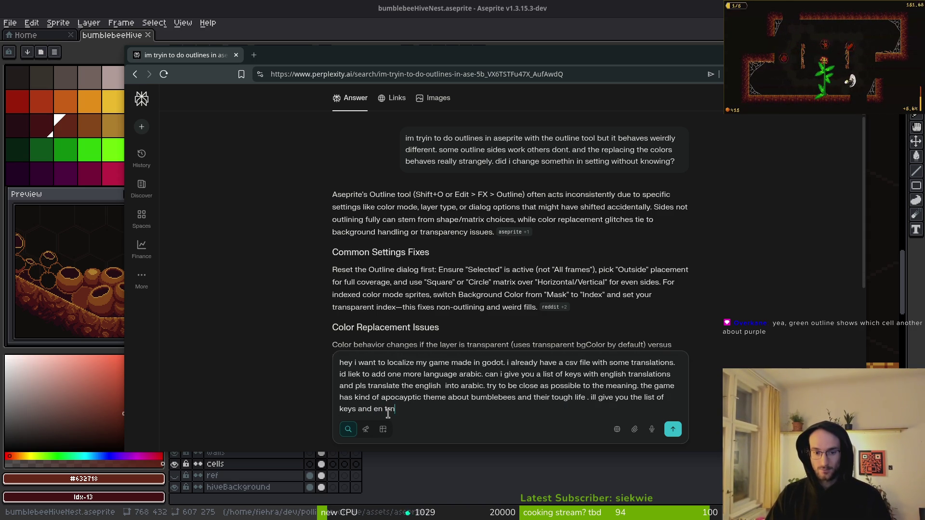
{"action": "type", "text": " translations wh"}
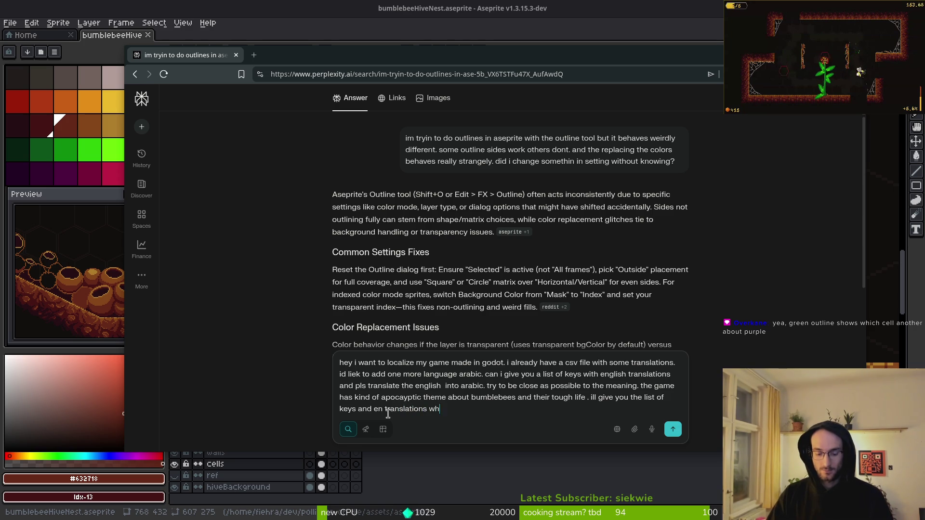
{"action": "type", "text": "you're ready"}
{"action": "key", "text": "Return"}
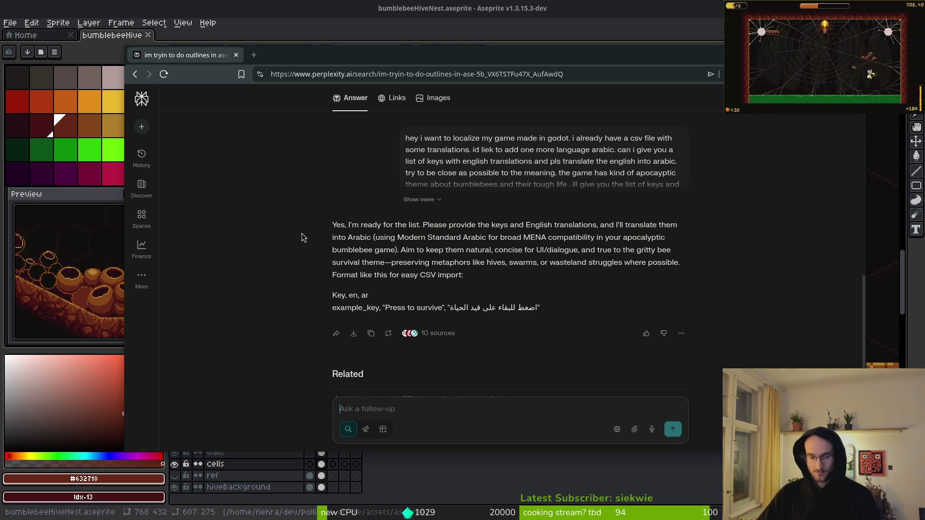
Paste and send the list of keys with English texts, dismissing the sign-up prompts
{"action": "key", "text": "ctrl+v"}
{"action": "left_click", "coordinate": [496, 430]}
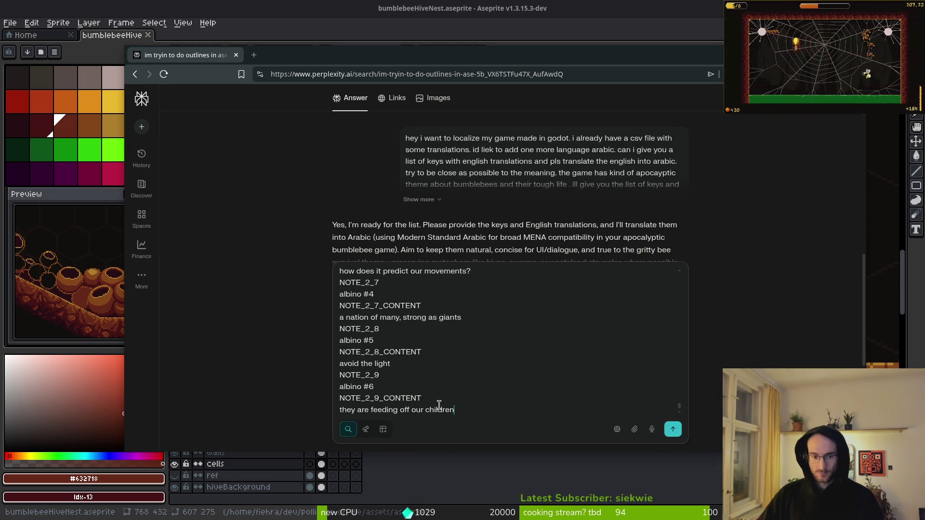
{"action": "key", "text": "Return"}
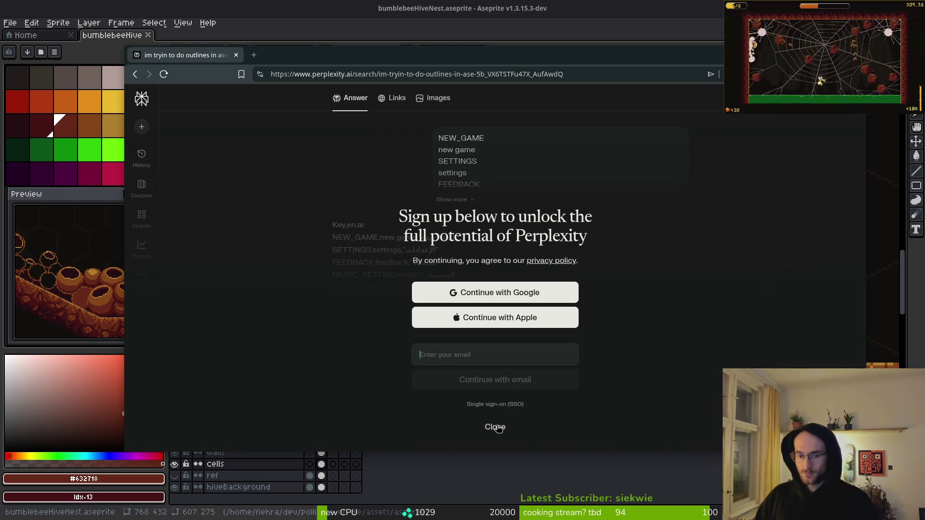
{"action": "left_click", "coordinate": [495, 428]}
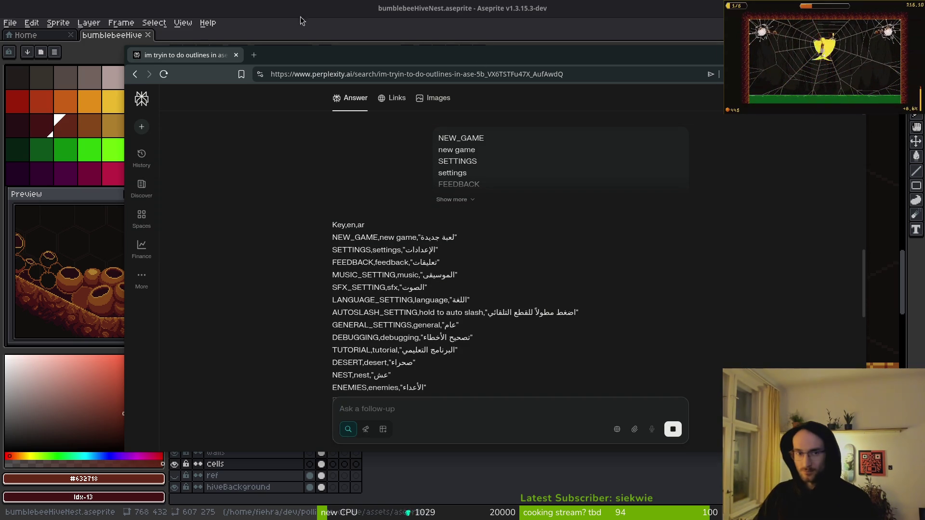
{"action": "key", "text": "ctrl+t"}
Search Brave for 'deepl' and set the search region to All regions
{"action": "type", "text": "deepl"}
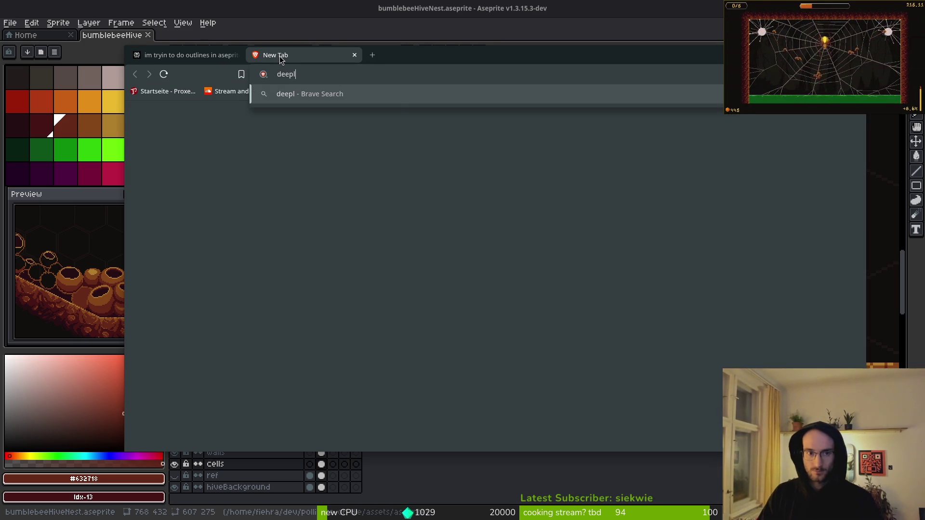
{"action": "key", "text": "Return"}
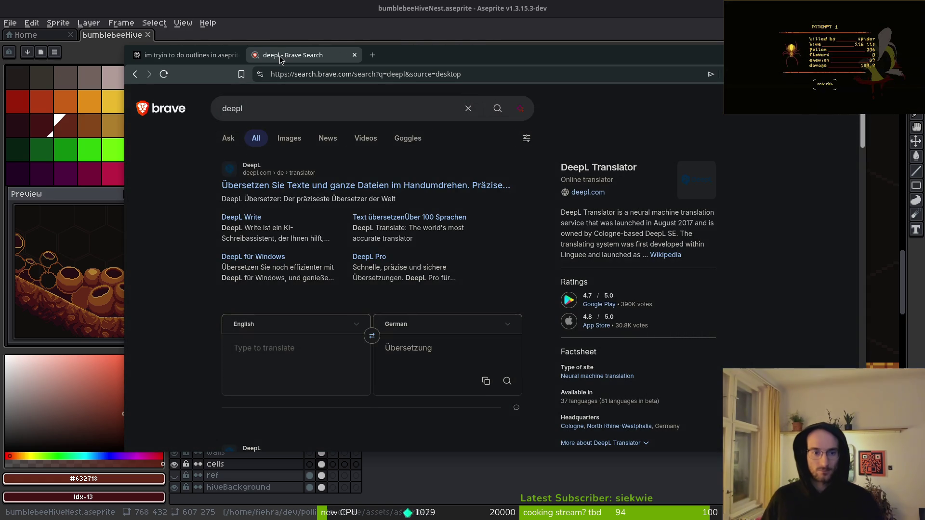
{"action": "scroll", "coordinate": [197, 254], "scroll_direction": "down", "scroll_amount": 3}
{"action": "scroll", "coordinate": [196, 254], "scroll_direction": "up", "scroll_amount": 3}
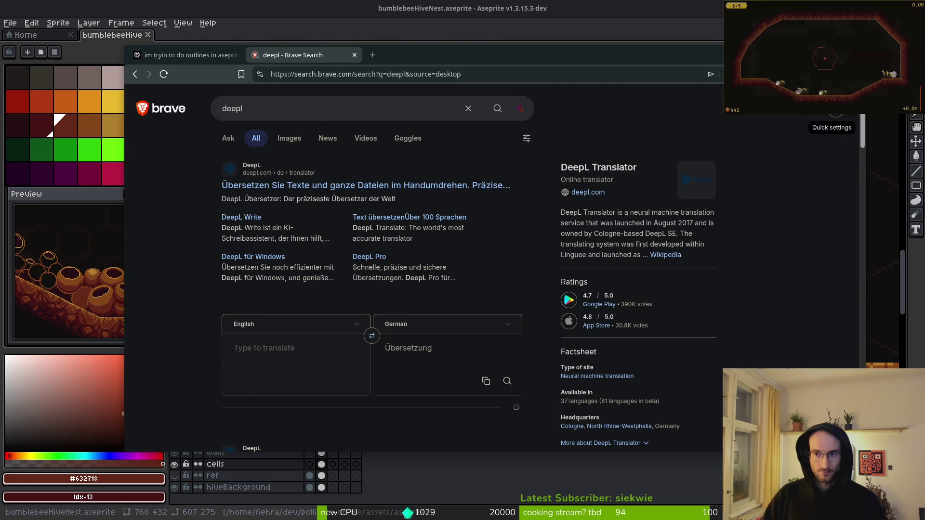
{"action": "left_click", "coordinate": [526, 139]}
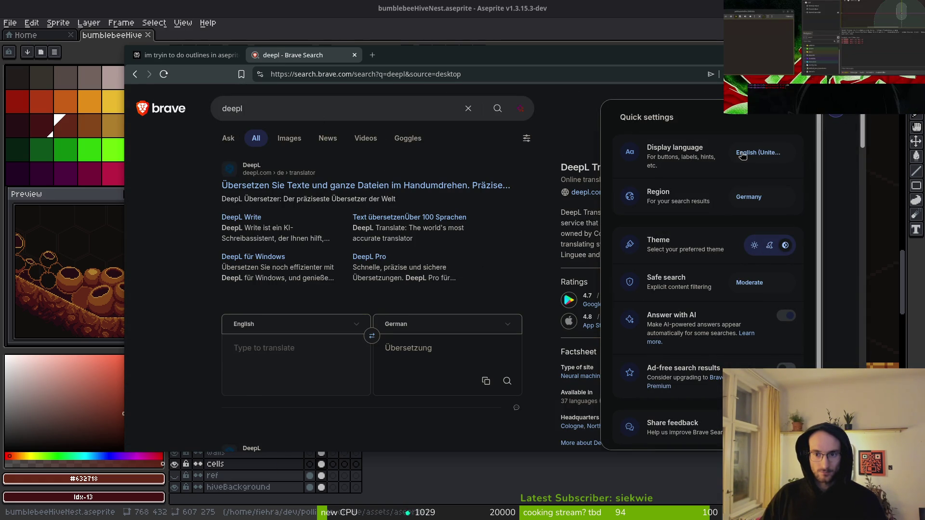
{"action": "left_click", "coordinate": [757, 198]}
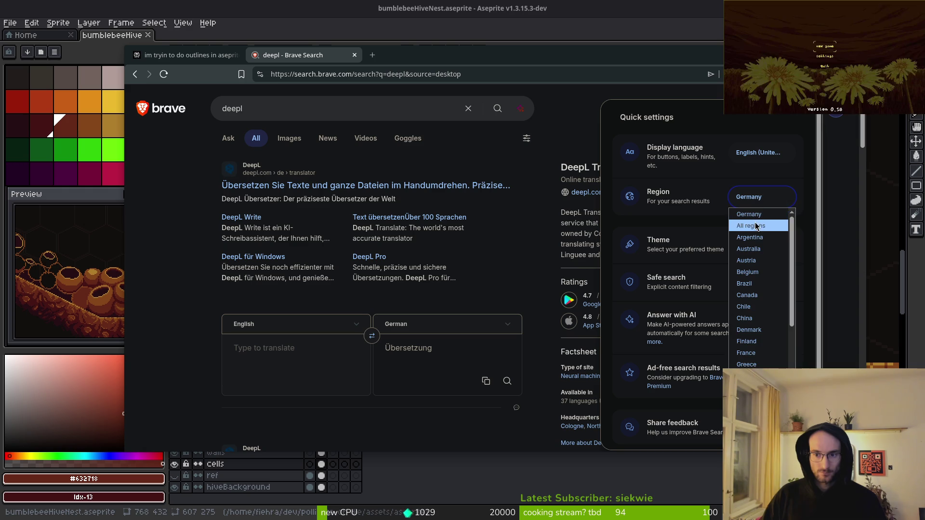
{"action": "left_click", "coordinate": [751, 221]}
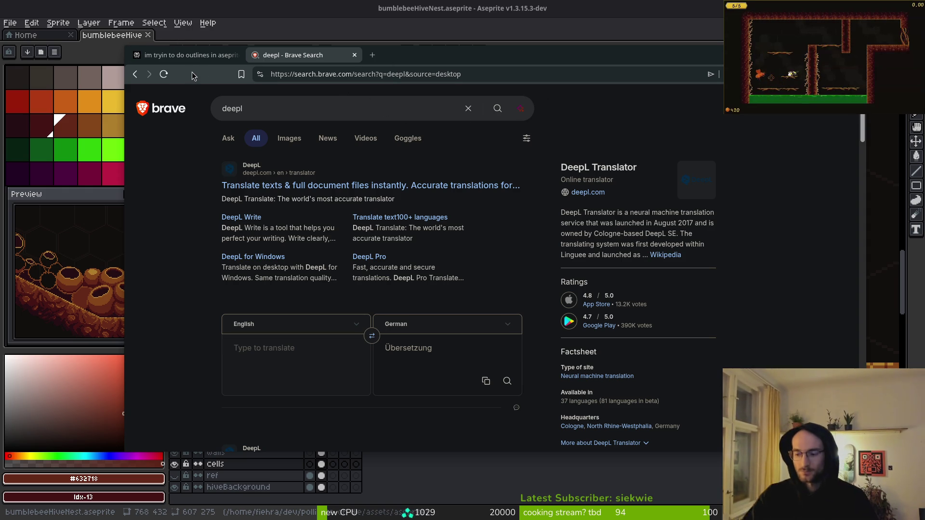
{"action": "key", "text": "XF86AudioRaiseVolume"}
Copy Perplexity's Key,en,ar translation lines into the follow-up box, then clear it again
{"action": "left_click", "coordinate": [186, 55]}
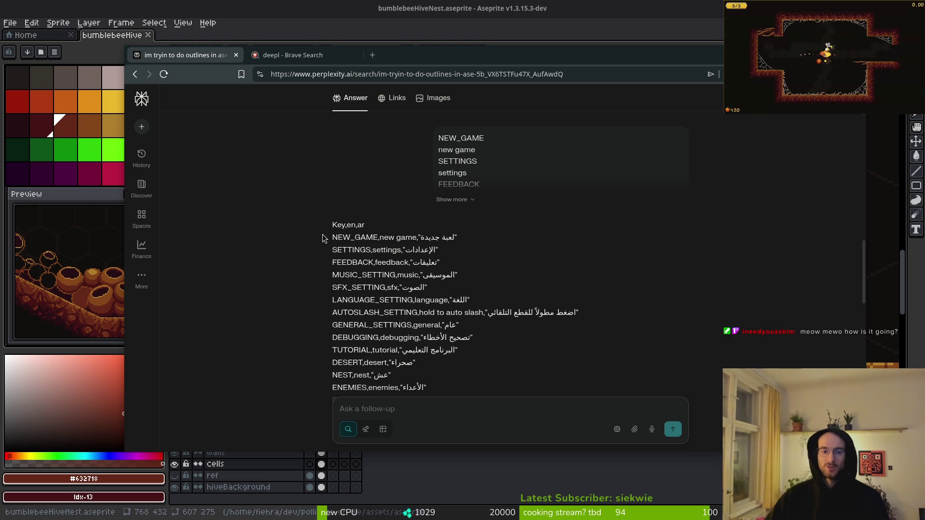
{"action": "mouse_move", "coordinate": [332, 222]}
{"action": "left_mouse_down"}
{"action": "mouse_move", "coordinate": [492, 308]}
{"action": "mouse_move", "coordinate": [478, 311]}
{"action": "mouse_move", "coordinate": [487, 334]}
{"action": "left_mouse_up"}
{"action": "key", "text": "ctrl+c"}
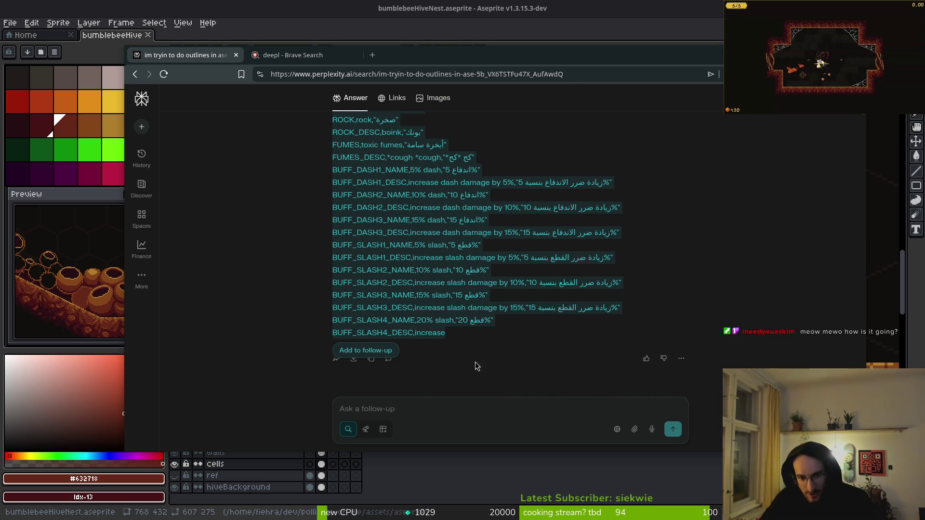
{"action": "left_click", "coordinate": [380, 400]}
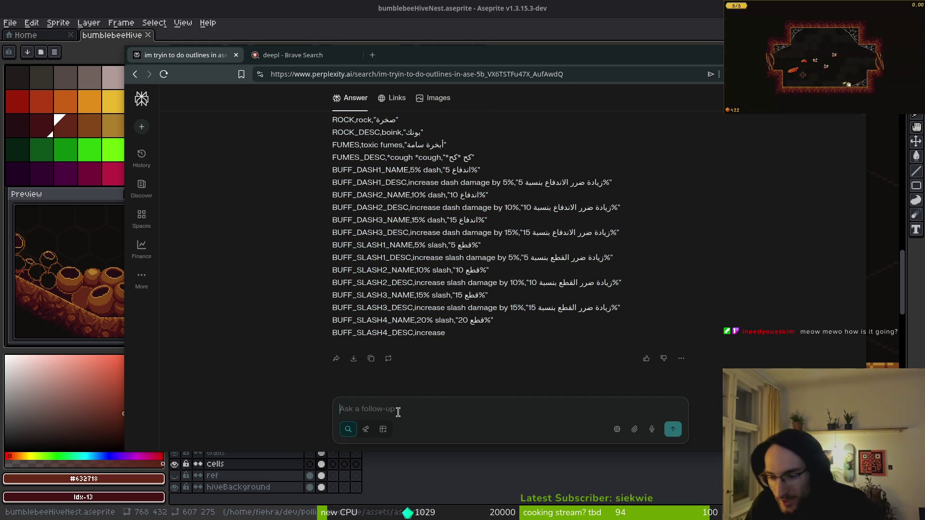
{"action": "key", "text": "ctrl+v"}
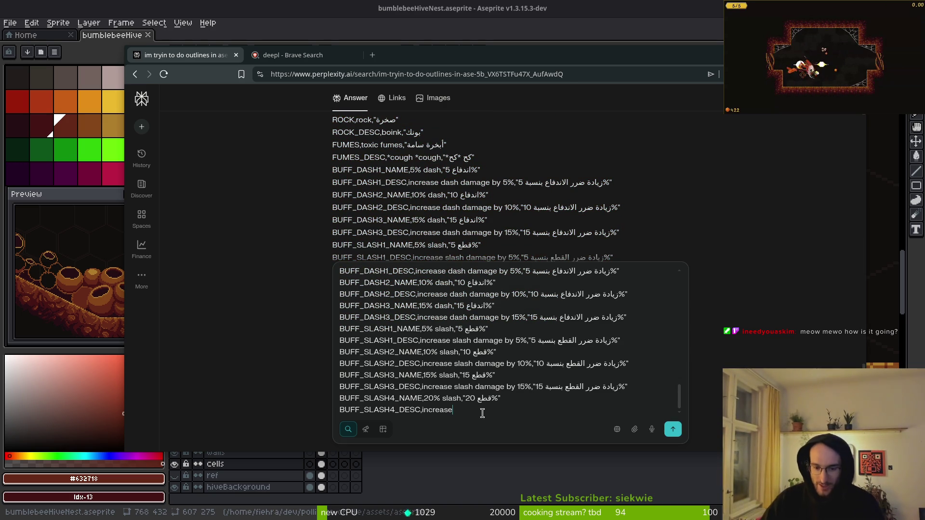
{"action": "key", "text": "shift+Return"}
{"action": "key", "text": "shift+Return"}
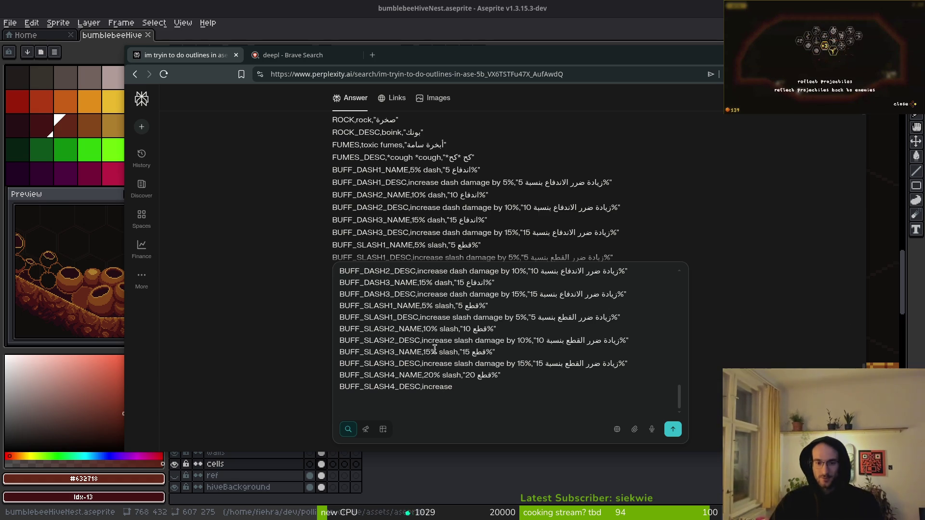
{"action": "key", "text": "ctrl+a"}
{"action": "key", "text": "BackSpace"}
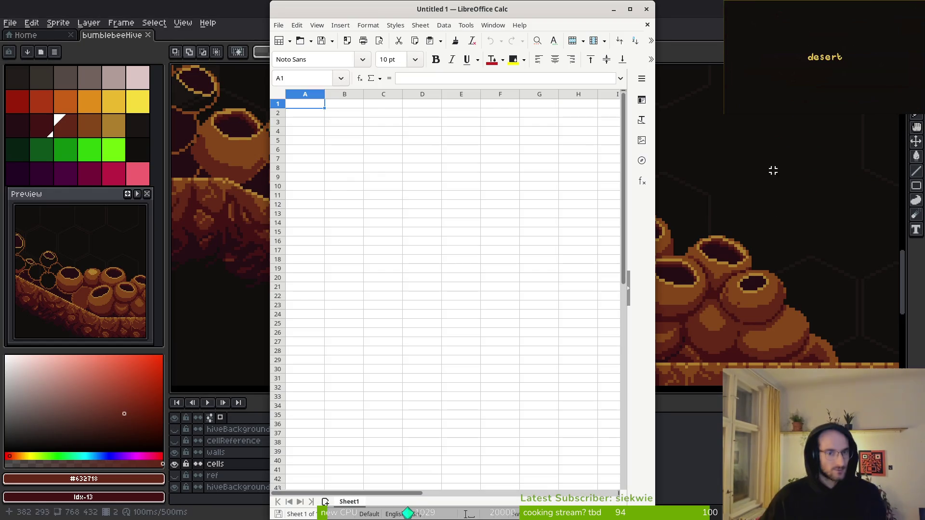
Open docs/translations.csv in Calc, accepting the default text import settings
{"action": "left_click", "coordinate": [278, 26]}
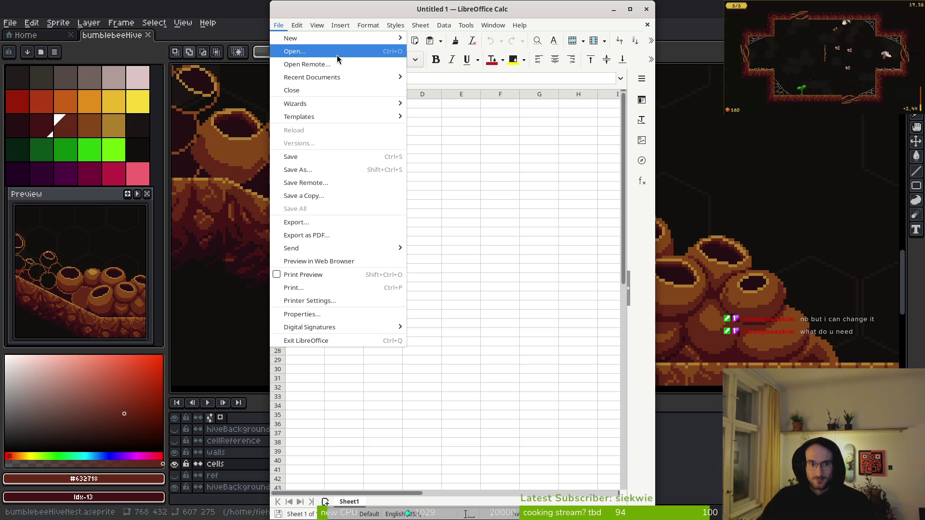
{"action": "left_click", "coordinate": [349, 54]}
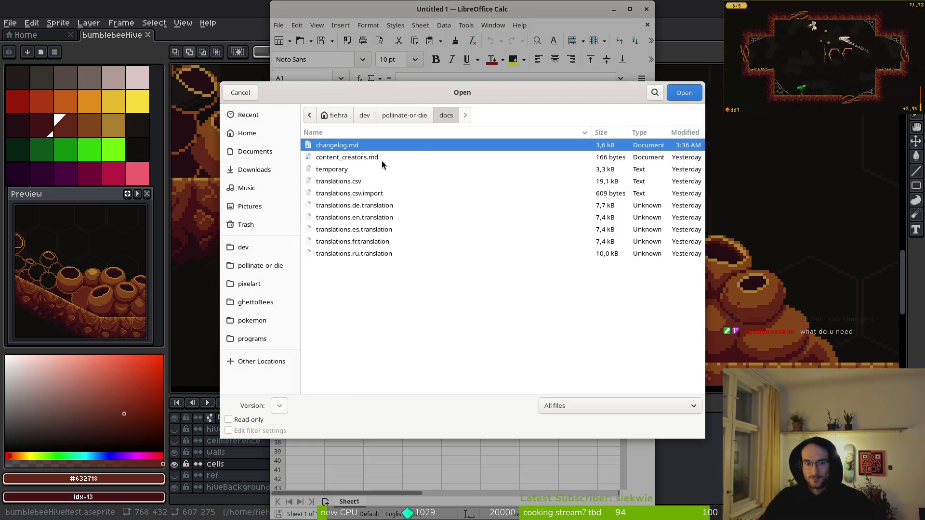
{"action": "left_click", "coordinate": [331, 180]}
{"action": "left_click", "coordinate": [684, 94]}
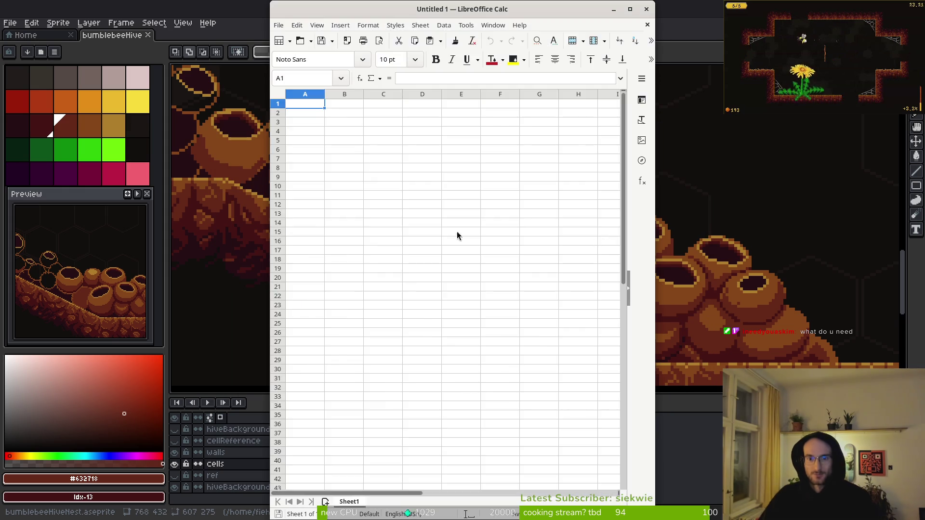
{"action": "left_click", "coordinate": [603, 437]}
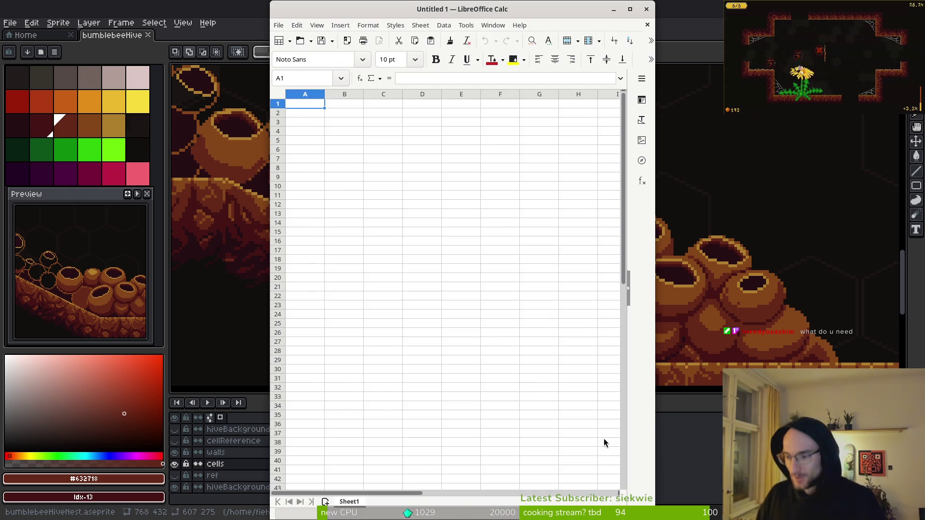
Zoom out over the hive nest artwork in Aseprite, then return to translations.csv in Calc
{"action": "left_click", "coordinate": [727, 326]}
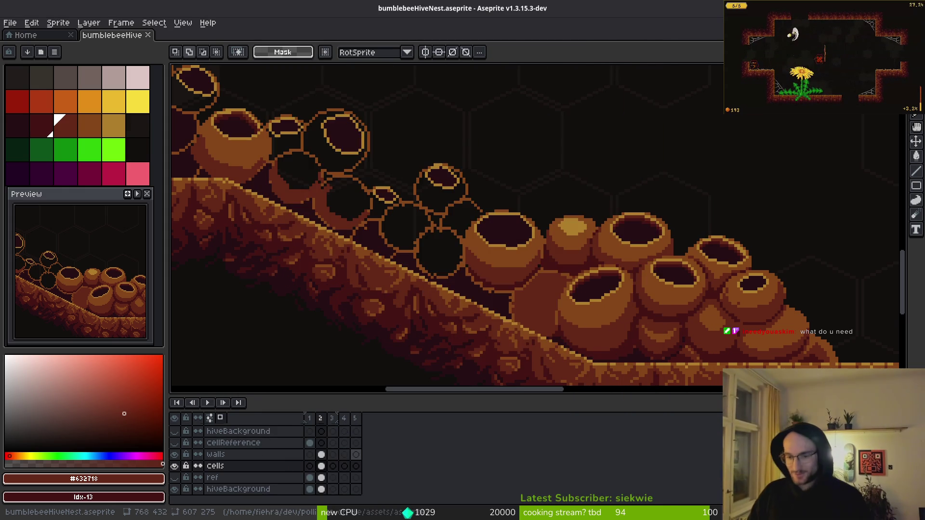
{"action": "scroll", "coordinate": [559, 252], "scroll_direction": "down", "scroll_amount": 5}
{"action": "scroll", "coordinate": [559, 252], "scroll_direction": "up", "scroll_amount": 4}
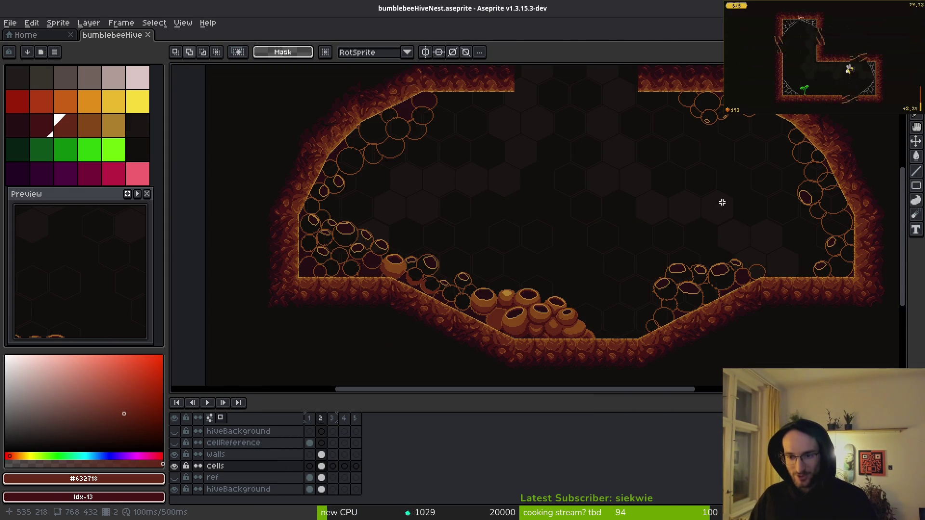
{"action": "scroll", "coordinate": [593, 231], "scroll_direction": "up", "scroll_amount": 1}
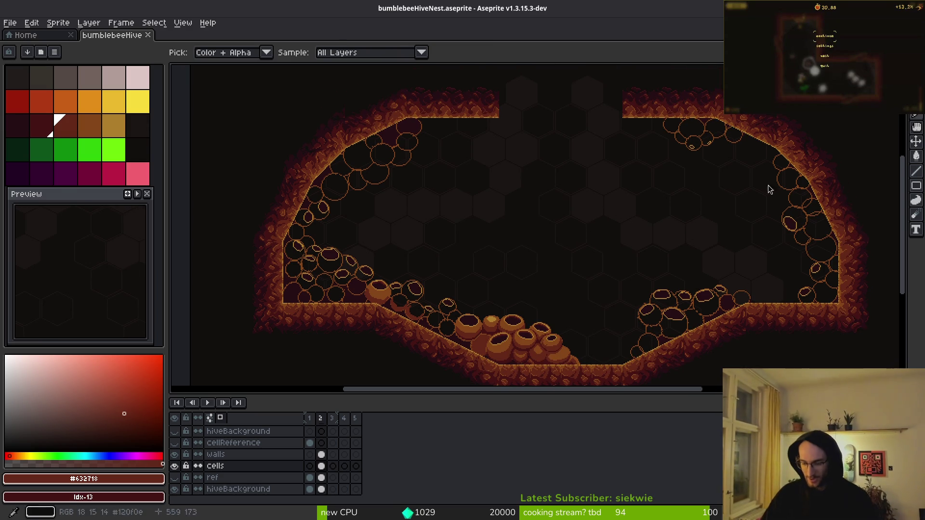
{"action": "key", "text": "alt+Tab"}
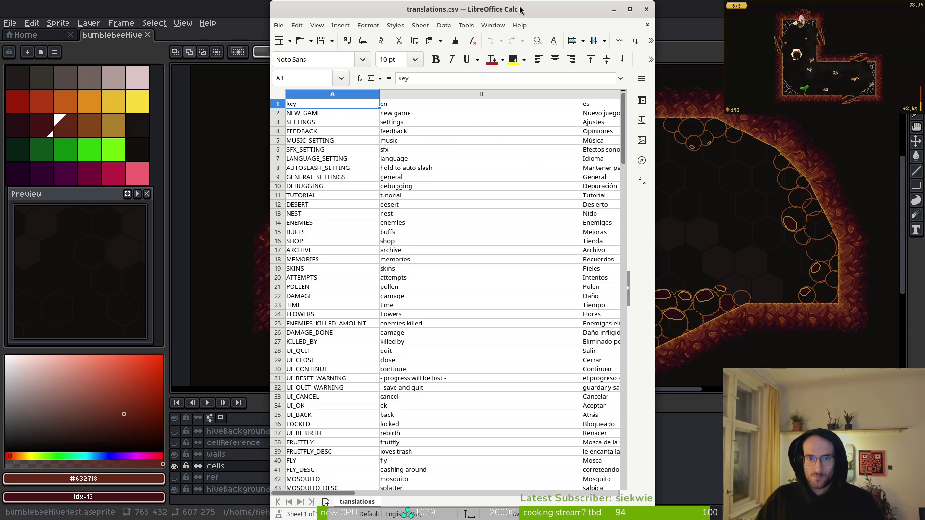
Maximize Calc, paste the key,en,ar lines into J1, undo it, then switch to the terminal
{"action": "key", "text": "super+Up"}
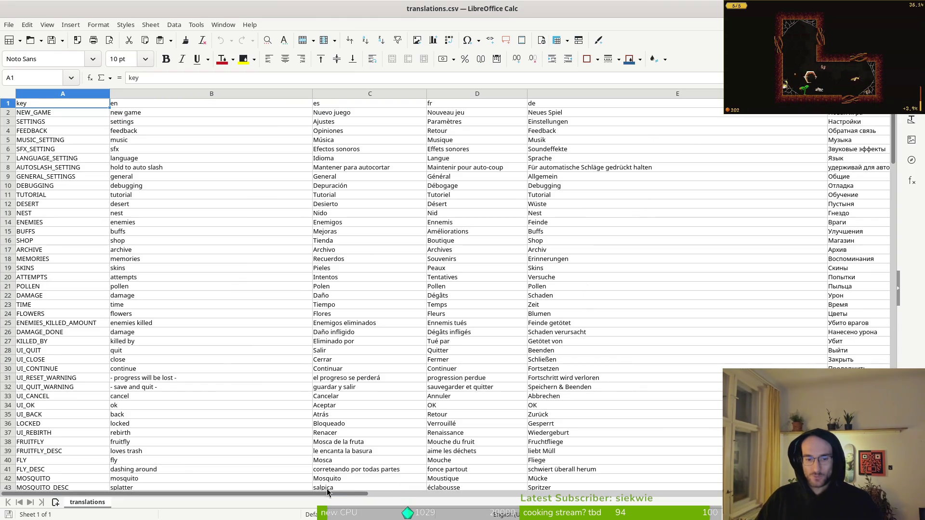
{"action": "scroll", "coordinate": [329, 493], "scroll_direction": "right", "scroll_amount": 5}
{"action": "left_click", "coordinate": [320, 101]}
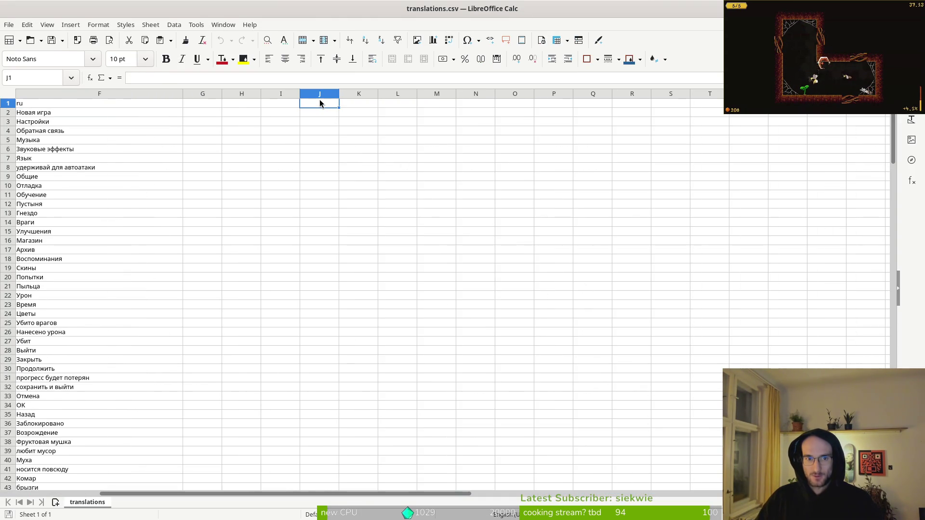
{"action": "key", "text": "ctrl+v"}
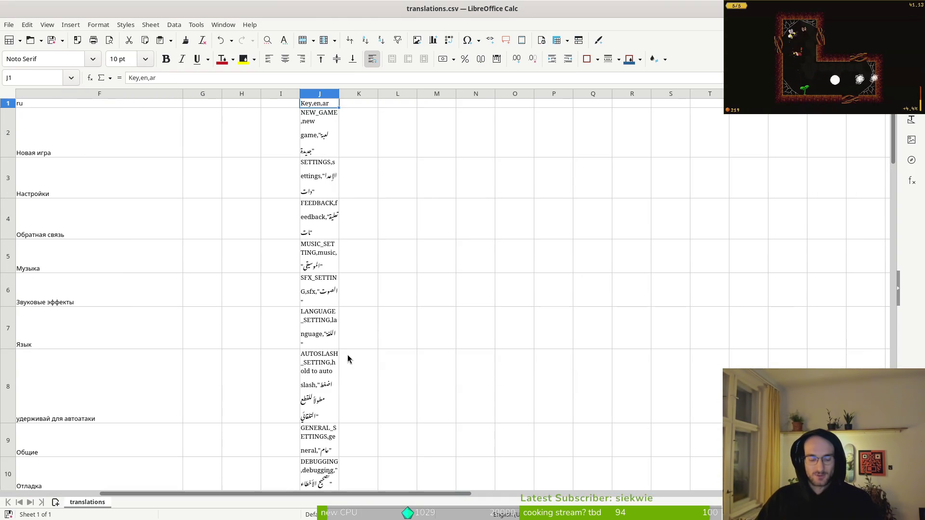
{"action": "key", "text": "ctrl+z"}
{"action": "key", "text": "alt+Tab"}
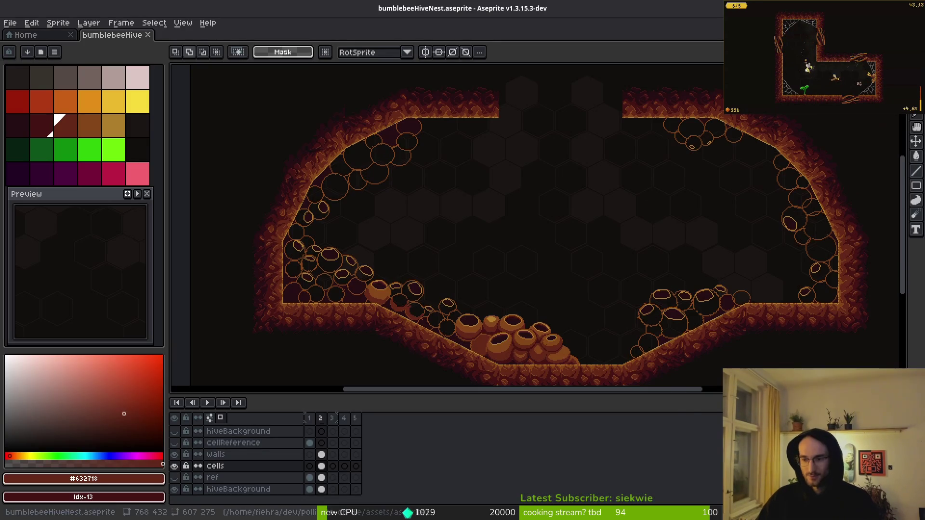
{"action": "key", "text": "alt+Tab"}
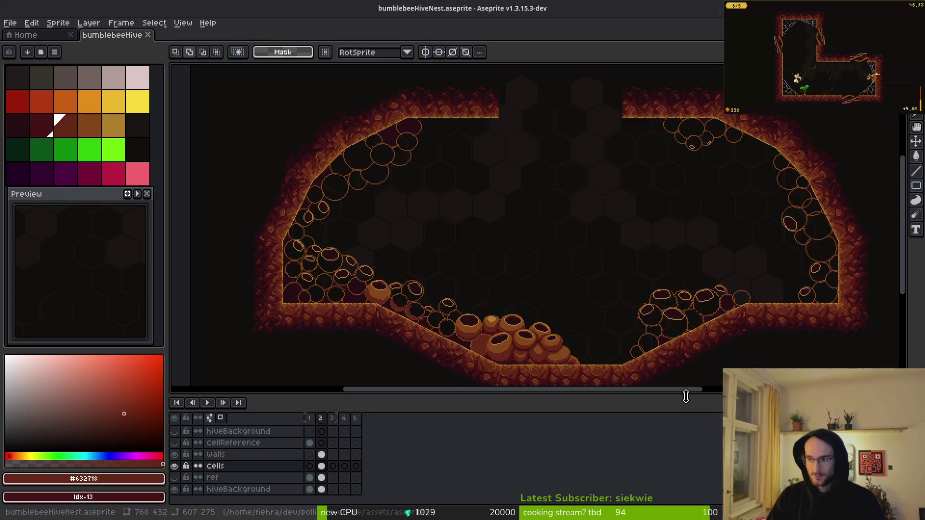
In the pollinate-or-die project folder, open docs/temporary in the editor
{"action": "type", "text": "cd dev/pollinate-or-die/"}
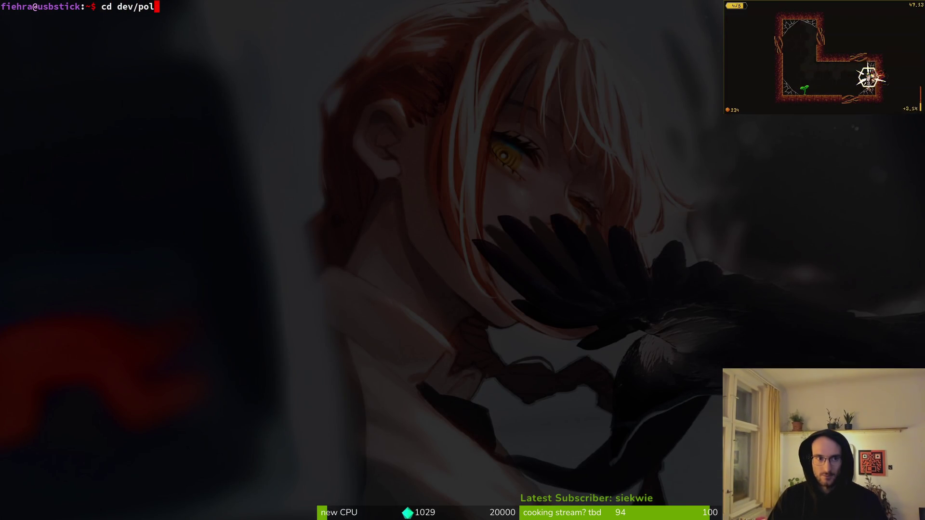
{"action": "key", "text": "Return"}
{"action": "key", "text": "Return"}
{"action": "type", "text": "temp"}
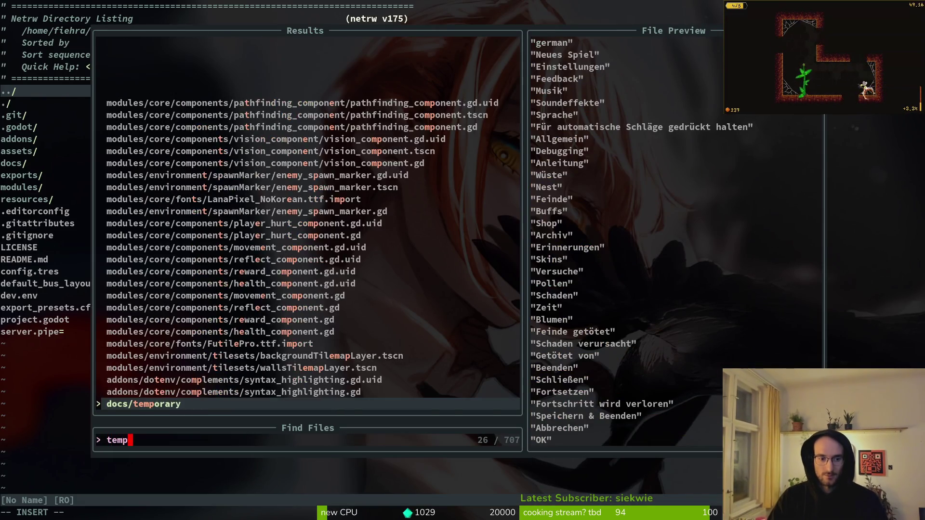
{"action": "key", "text": "Return"}
Replace the file's old strings with the pasted key,en,ar lines, save, and return to Calc
{"action": "key", "text": "shift+v"}
{"action": "key", "text": "shift+g"}
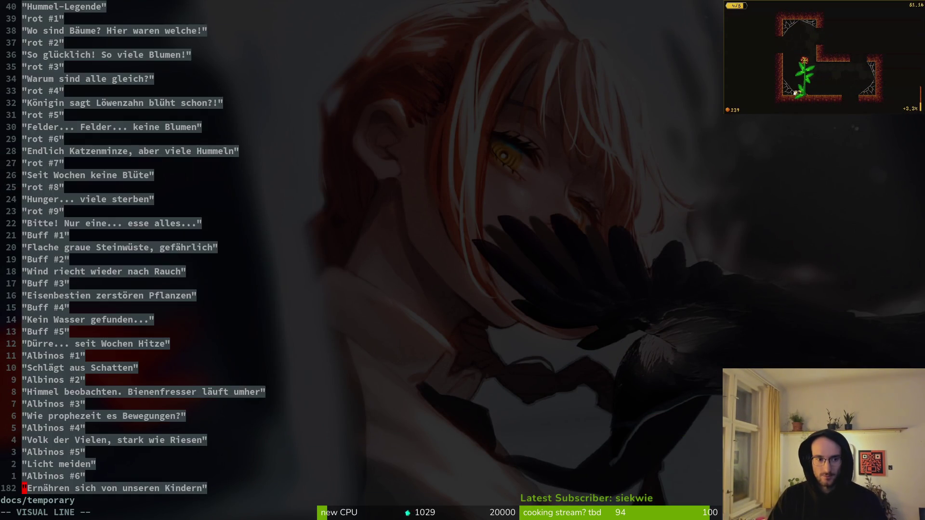
{"action": "key", "text": "p"}
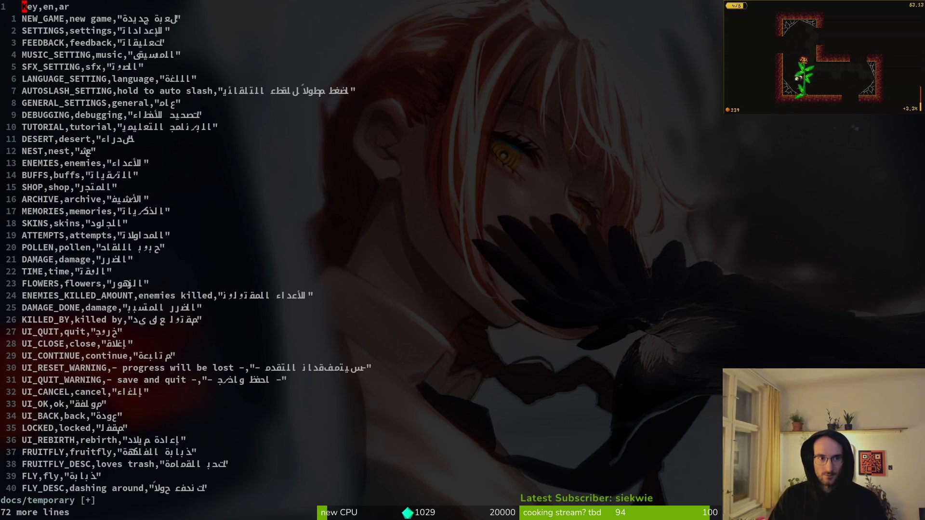
{"action": "type", "text": ":w"}
{"action": "key", "text": "Return"}
{"action": "key", "text": "alt+Tab"}
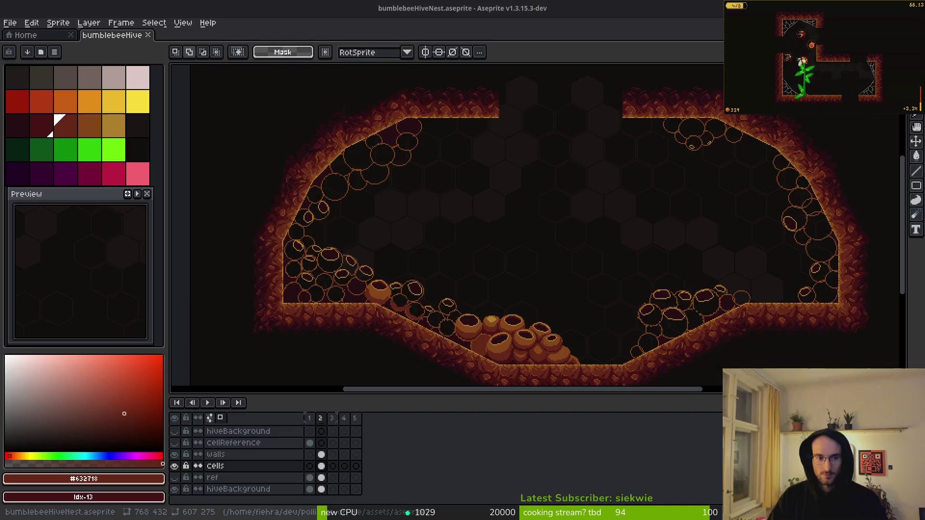
{"action": "key", "text": "alt+Tab"}
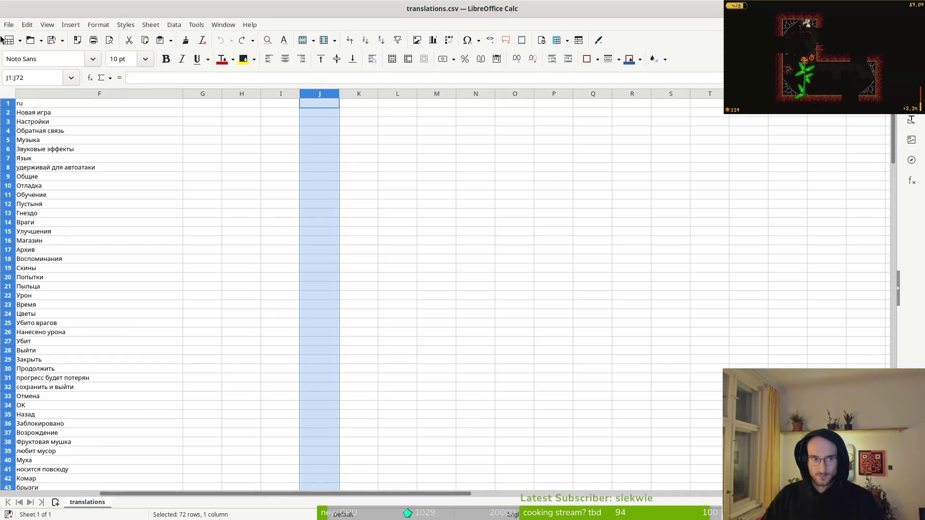
Open the docs temporary file in Calc with the default CSV import settings
{"action": "left_click", "coordinate": [5, 22]}
{"action": "left_click", "coordinate": [31, 49]}
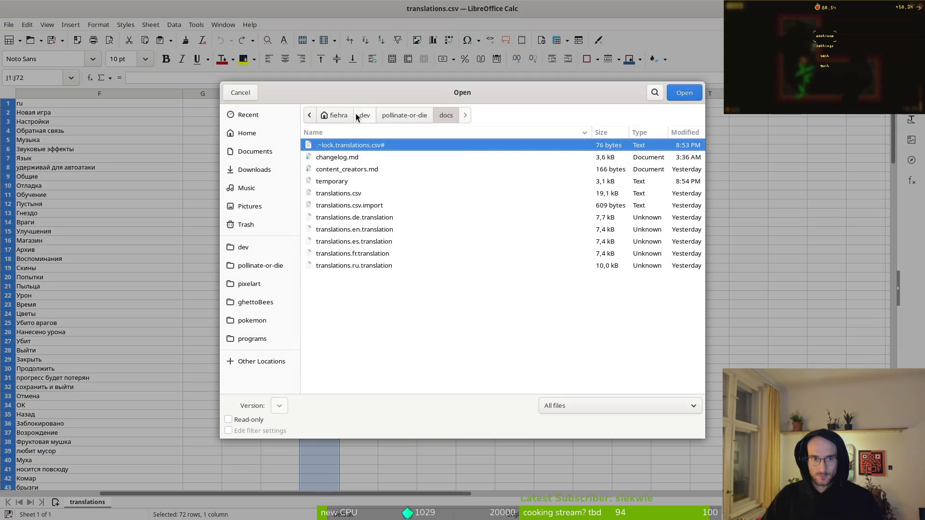
{"action": "left_click", "coordinate": [335, 182]}
{"action": "left_click", "coordinate": [684, 92]}
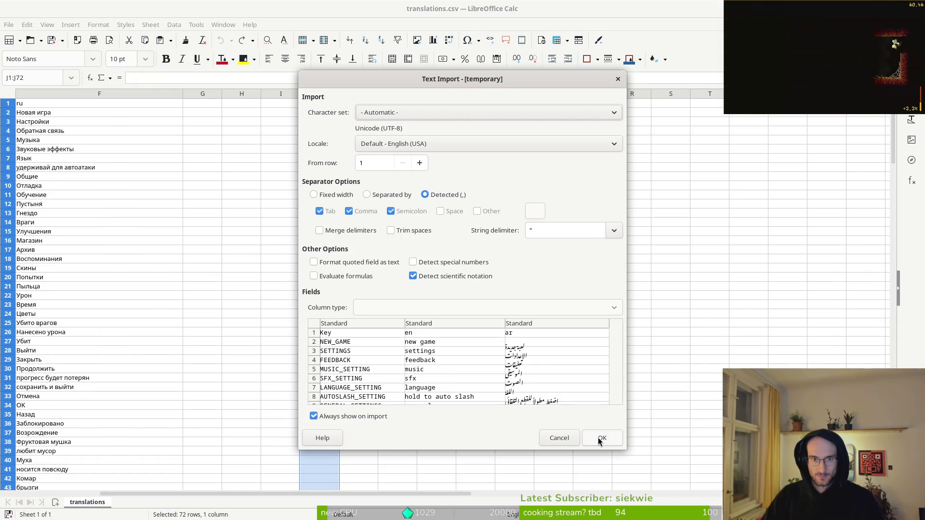
{"action": "left_click", "coordinate": [600, 438]}
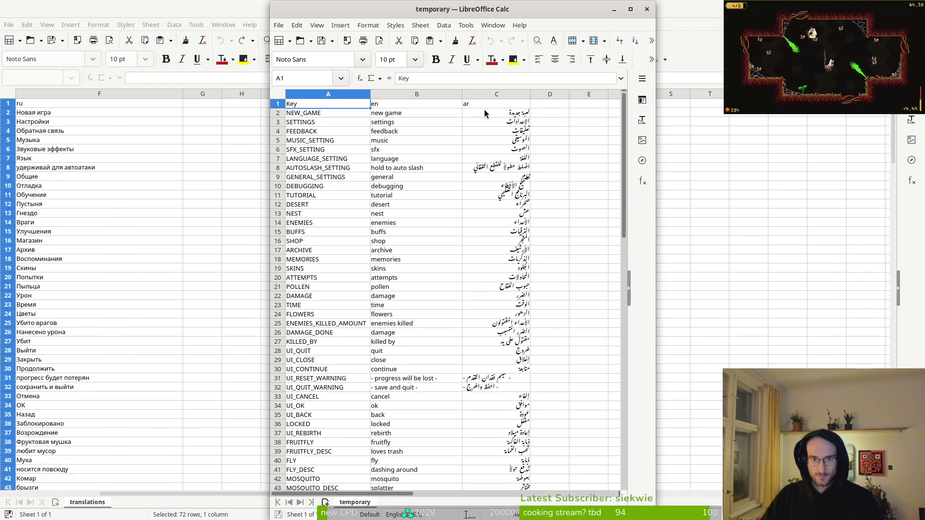
Inspect the English descriptions in cells B69 through B71
{"action": "mouse_move", "coordinate": [480, 108]}
{"action": "left_mouse_down"}
{"action": "mouse_move", "coordinate": [501, 488]}
{"action": "mouse_move", "coordinate": [504, 297]}
{"action": "mouse_move", "coordinate": [508, 307]}
{"action": "left_mouse_up"}
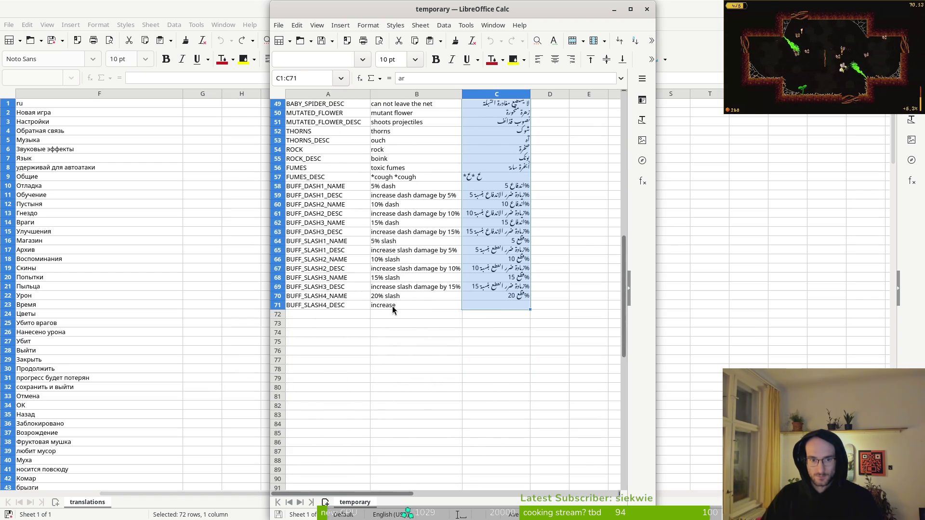
{"action": "scroll", "coordinate": [412, 310], "scroll_direction": "up", "scroll_amount": 3}
{"action": "left_click", "coordinate": [431, 336]}
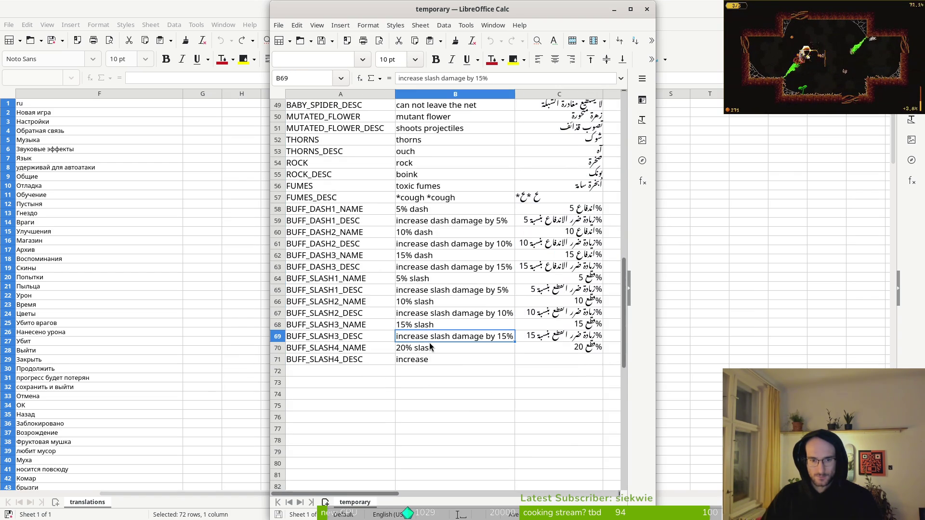
{"action": "left_click", "coordinate": [439, 349]}
{"action": "left_click", "coordinate": [431, 360]}
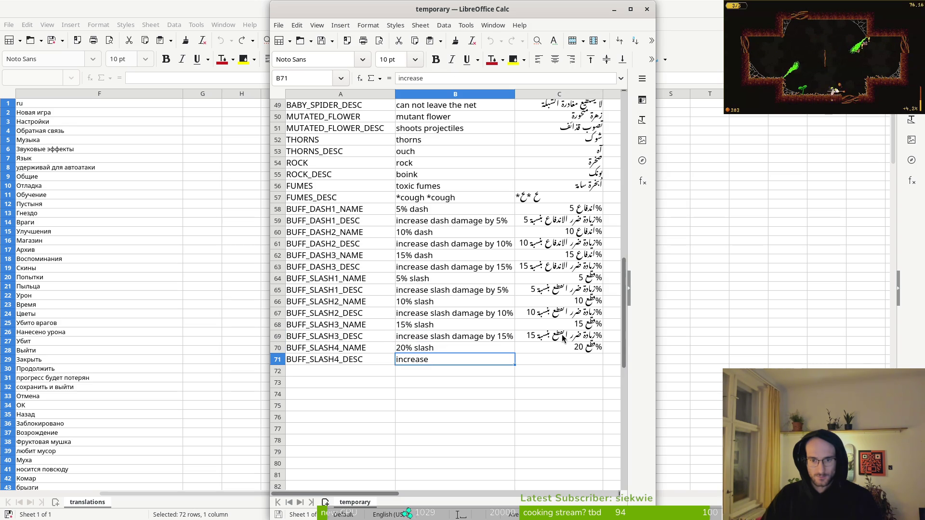
Copy C69's Arabic text into C71 and change its 15 to 20
{"action": "left_click", "coordinate": [535, 338]}
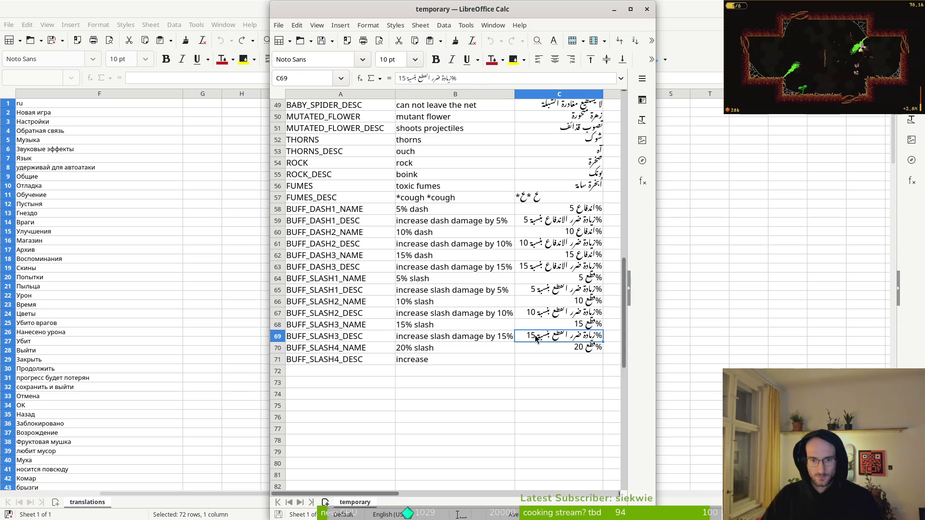
{"action": "left_click", "coordinate": [559, 347]}
{"action": "left_click", "coordinate": [558, 360]}
{"action": "type", "text": "%زيادة ضرر القطع بنسبة 15"}
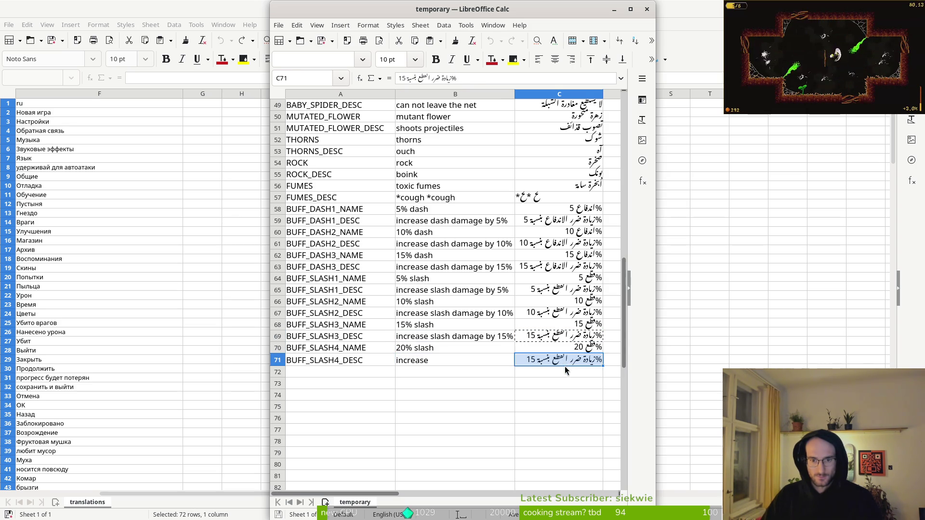
{"action": "double_click", "coordinate": [531, 364]}
{"action": "left_click_drag", "start_coordinate": [526, 360], "coordinate": [514, 361]}
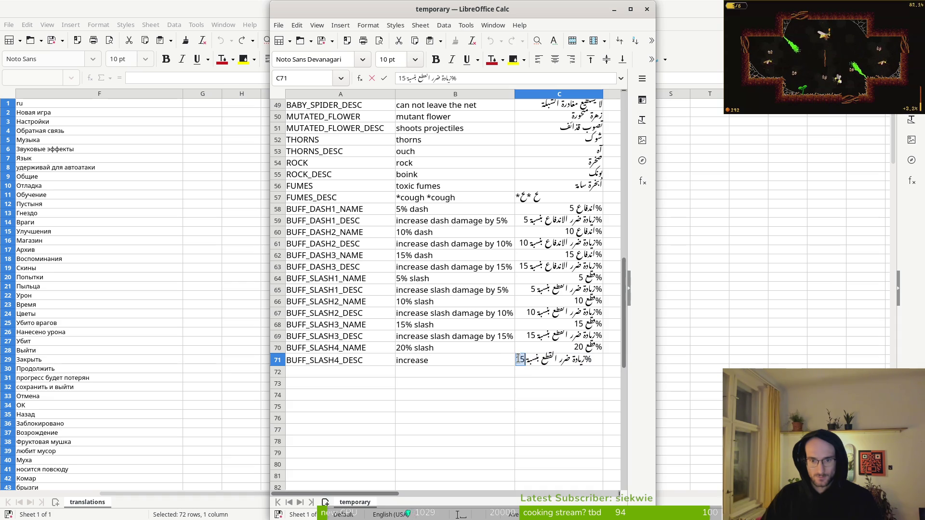
{"action": "type", "text": "20"}
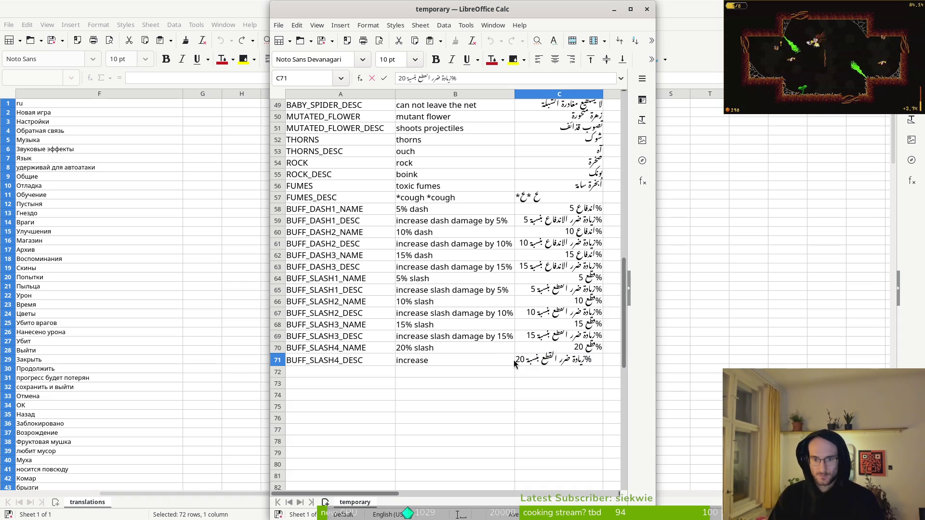
{"action": "left_click", "coordinate": [452, 363]}
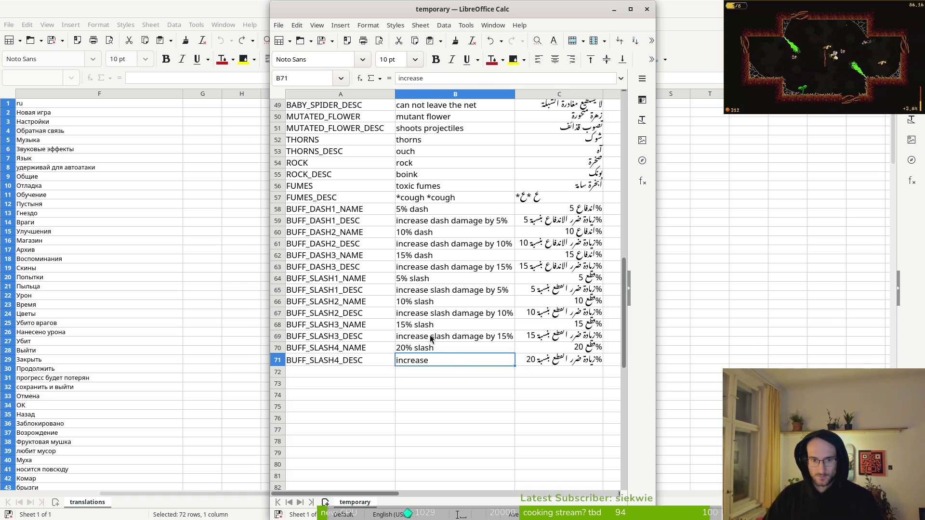
Copy B69's description into B71 so it reads 'increase slash damage by 20%'
{"action": "left_click", "coordinate": [431, 339]}
{"action": "left_click", "coordinate": [453, 360]}
{"action": "key", "text": "ctrl+v"}
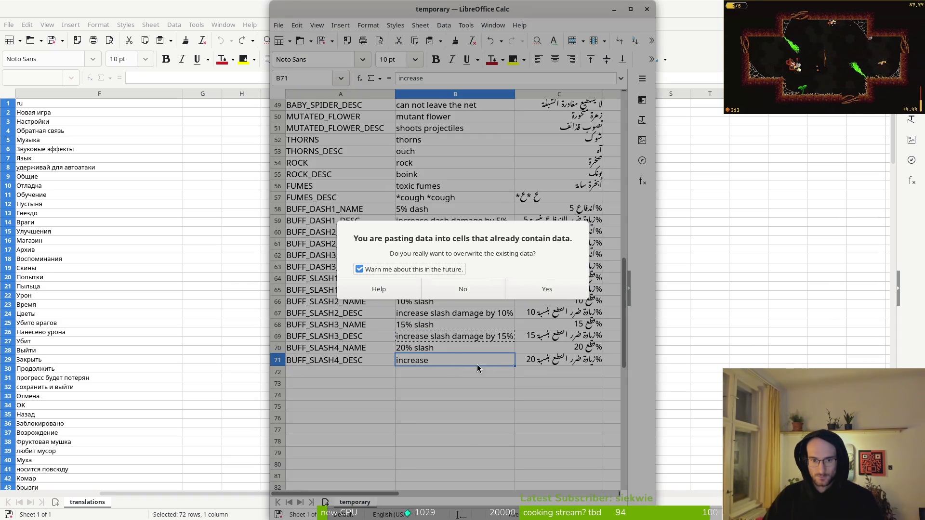
{"action": "left_click", "coordinate": [487, 291]}
{"action": "double_click", "coordinate": [500, 360]}
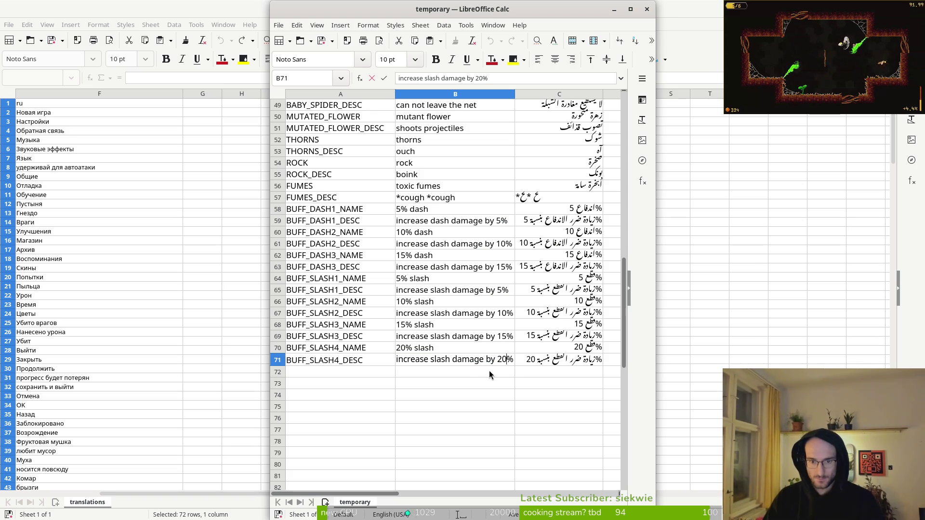
{"action": "key", "text": "Return"}
Save the sheet keeping the Text CSV format, then quit Calc
{"action": "key", "text": "ctrl+s"}
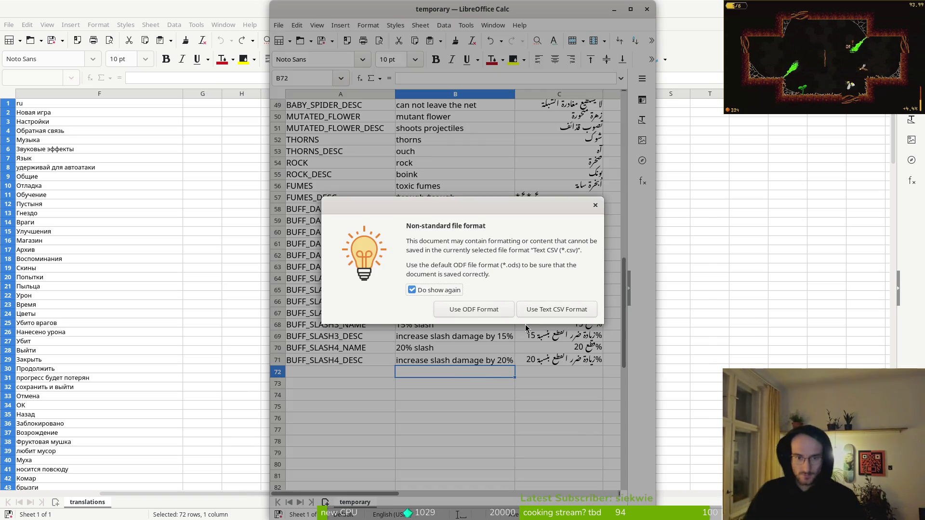
{"action": "left_click", "coordinate": [429, 308]}
{"action": "key", "text": "Escape"}
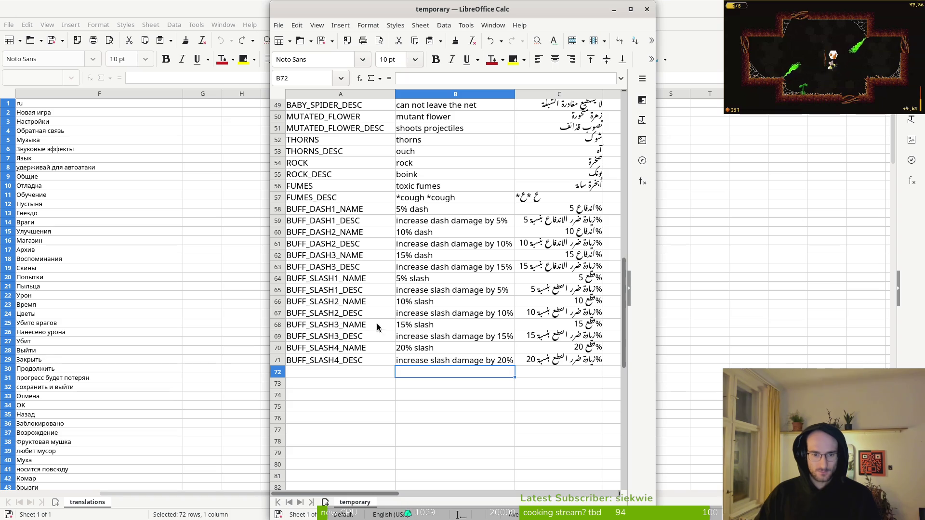
{"action": "key", "text": "ctrl+q"}
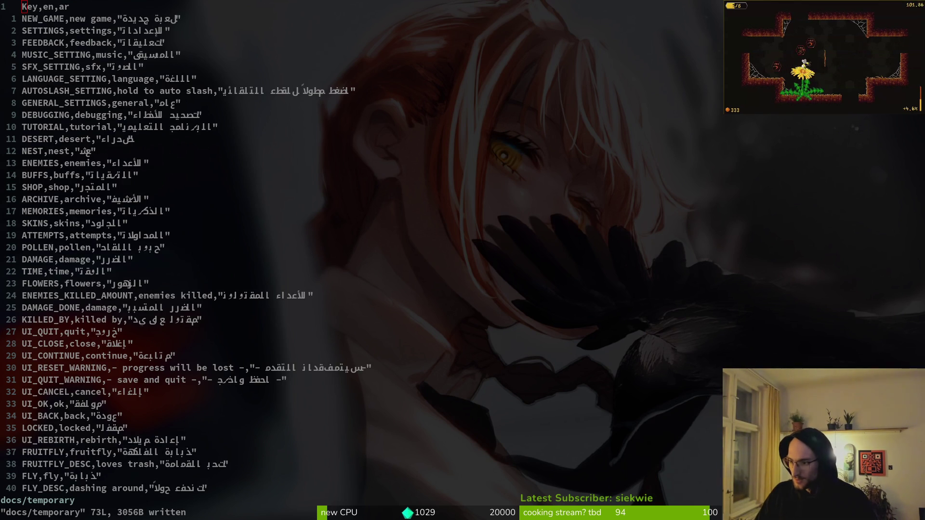
Send Perplexity a follow-up complaining that translated lines are missing
{"action": "key", "text": "alt+Tab"}
{"action": "scroll", "coordinate": [455, 316], "scroll_direction": "up", "scroll_amount": 5}
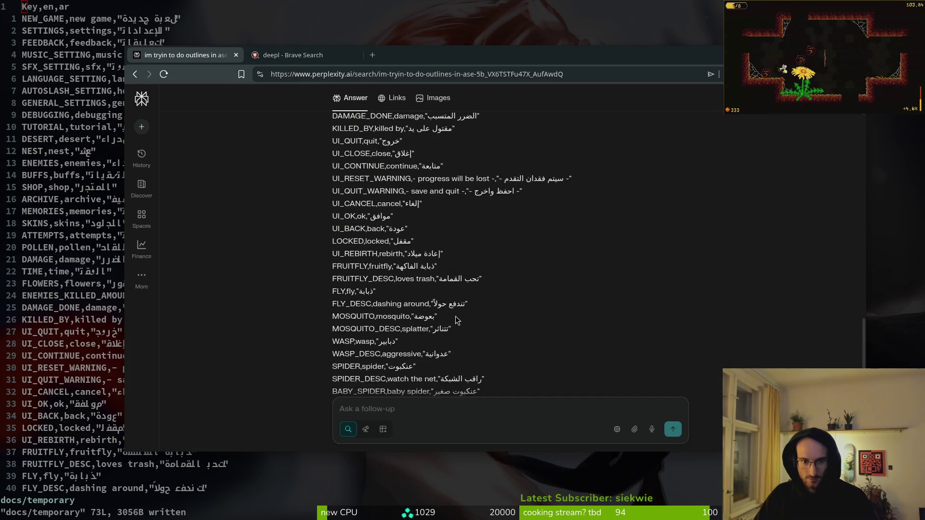
{"action": "scroll", "coordinate": [455, 316], "scroll_direction": "down", "scroll_amount": 5}
{"action": "type", "text": "thre"}
{"action": "key", "text": "BackSpace"}
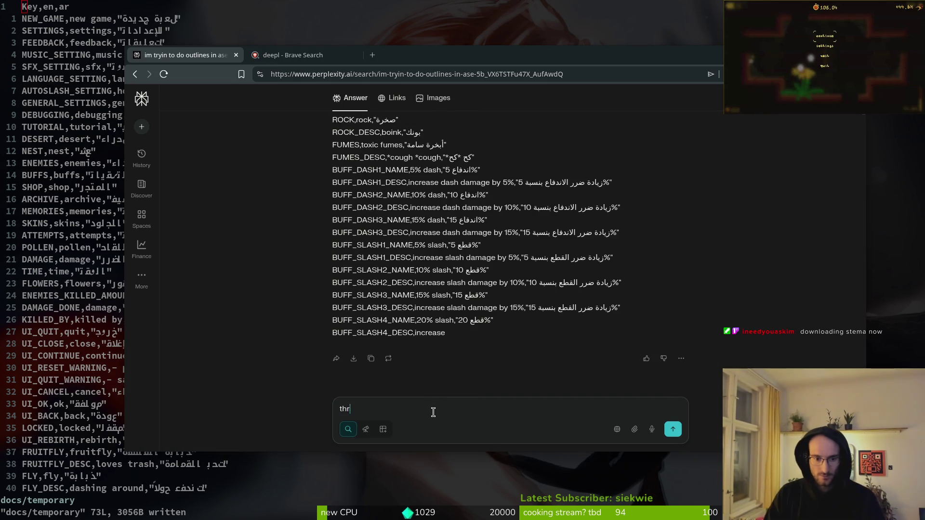
{"action": "type", "text": "shit missing"}
{"action": "key", "text": "Return"}
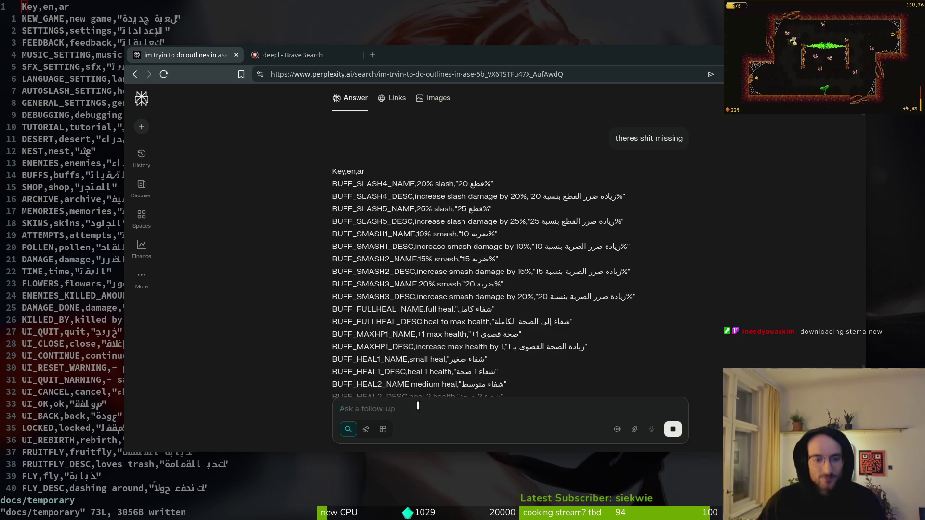
Ask Perplexity for the whole CSV in one piece for pasting
{"action": "type", "text": "bipr"}
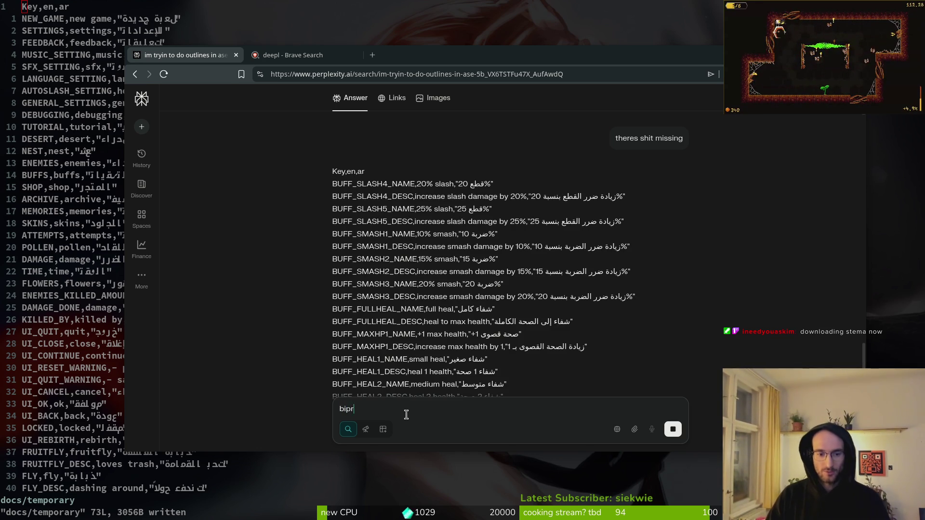
{"action": "key", "text": "BackSpace"}
{"action": "key", "text": "BackSpace"}
{"action": "type", "text": "bro give me the whole"}
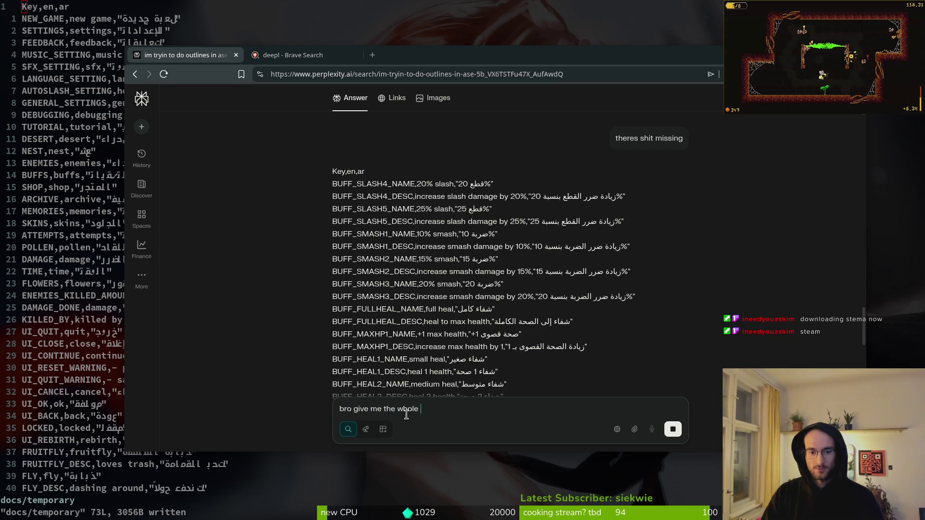
{"action": "type", "text": " o"}
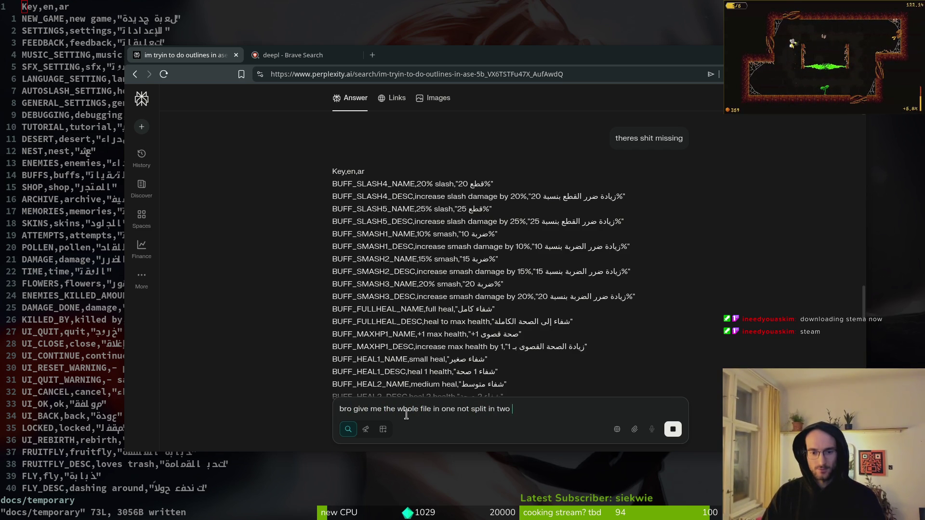
{"action": "type", "text": "ne ind p"}
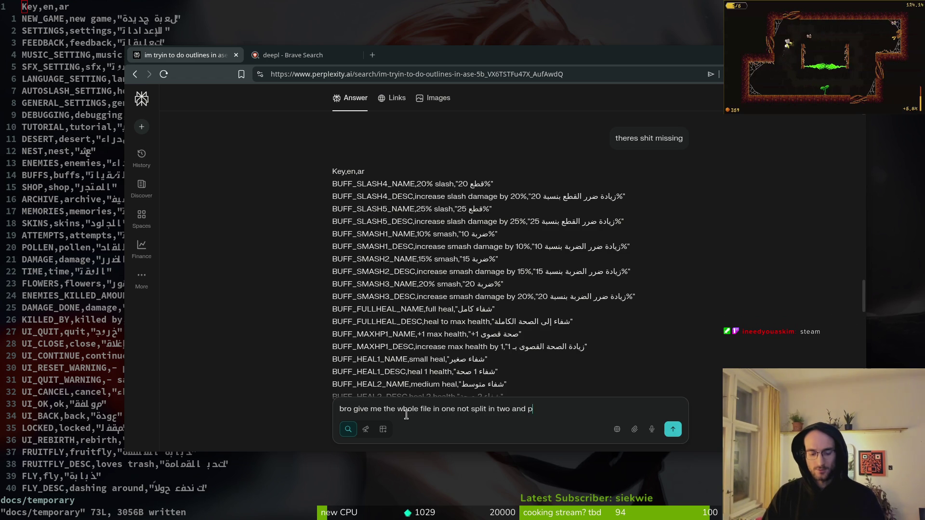
{"action": "type", "text": "paste into csv"}
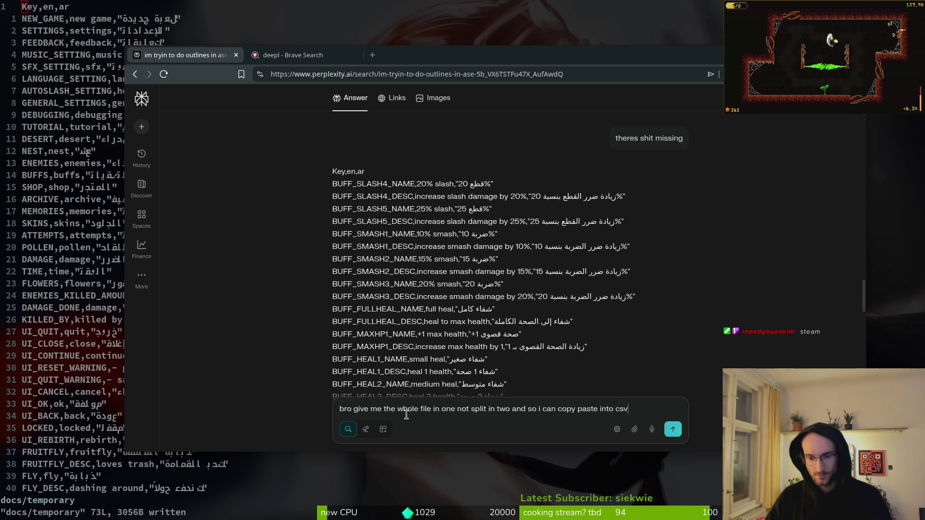
{"action": "type", "text": "!"}
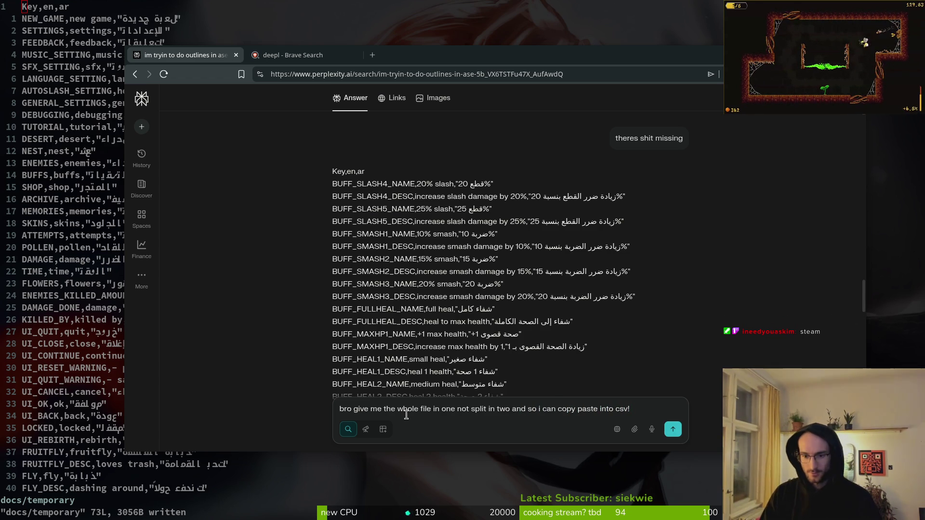
{"action": "type", "text": " otherwise"}
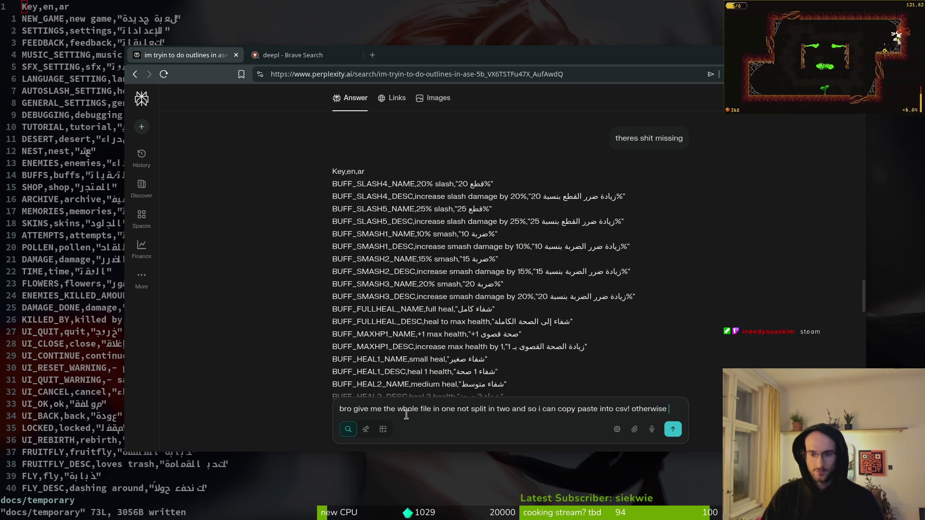
{"action": "type", "text": "ll find you"}
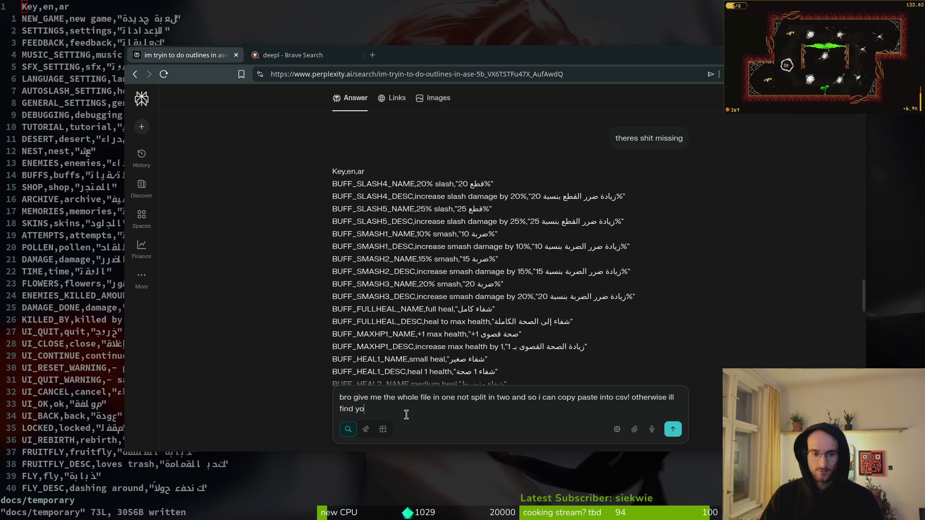
{"action": "key", "text": "Return"}
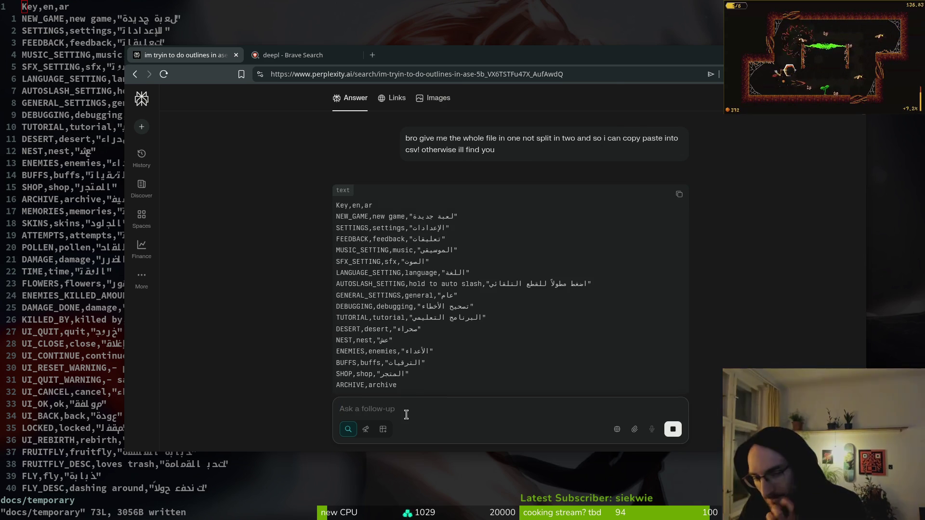
Send Perplexity a 'wtf' follow-up and dismiss the sign-up prompt
{"action": "scroll", "coordinate": [482, 289], "scroll_direction": "down", "scroll_amount": 10}
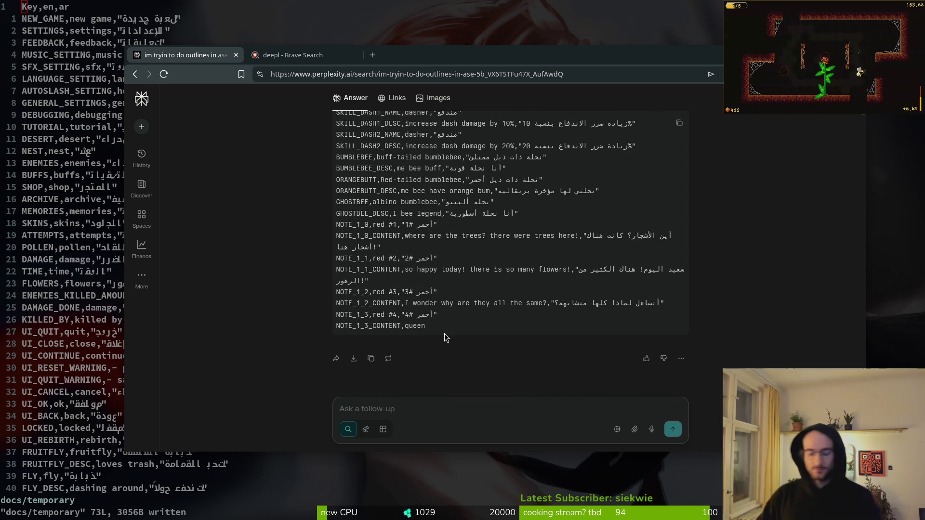
{"action": "type", "text": "wtf"}
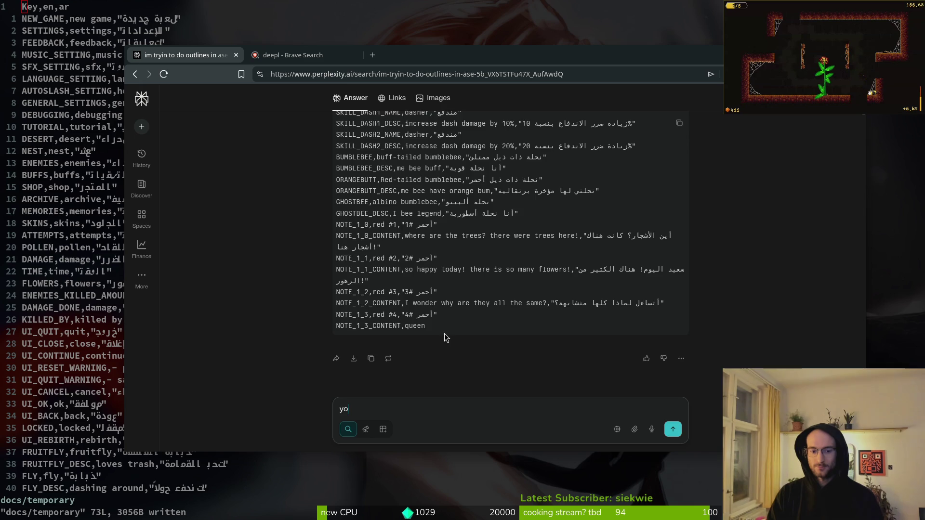
{"action": "key", "text": "Return"}
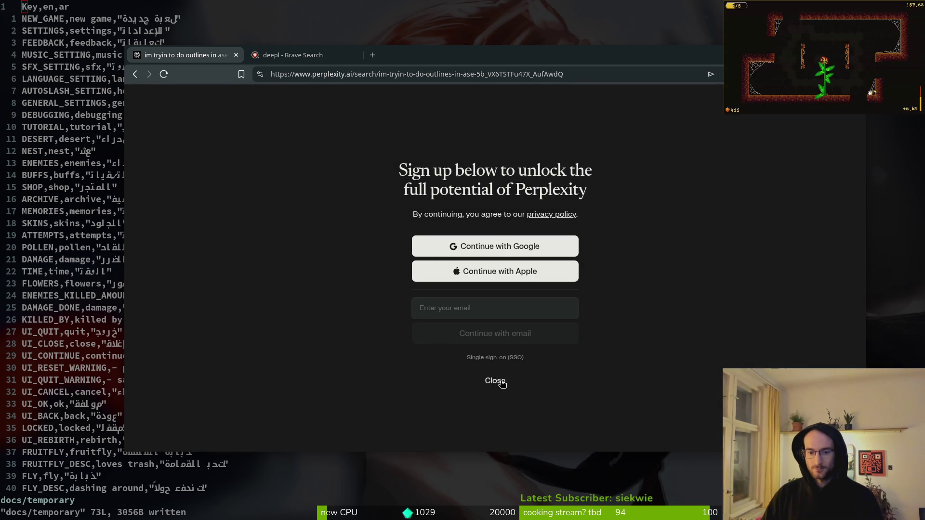
{"action": "left_click", "coordinate": [500, 381]}
Close the Perplexity conversation tab and start a new blank tab
{"action": "scroll", "coordinate": [406, 301], "scroll_direction": "up", "scroll_amount": 10}
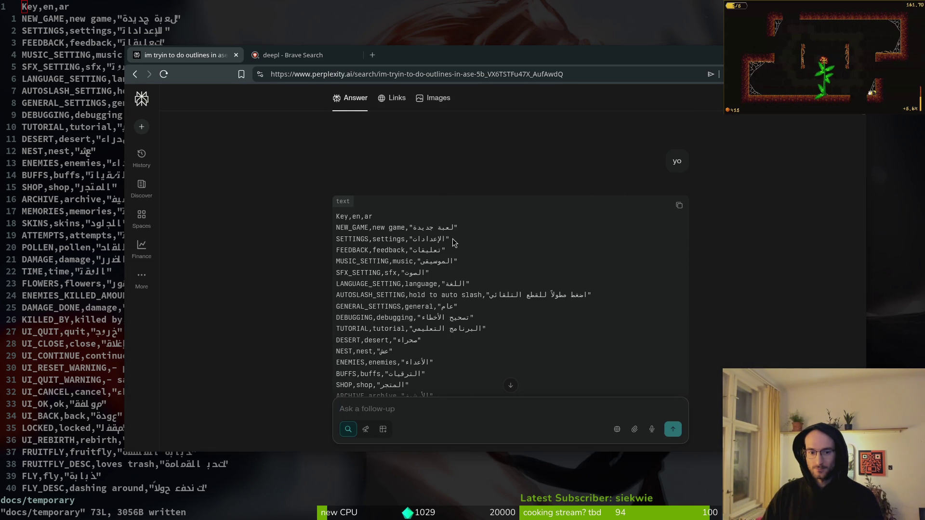
{"action": "scroll", "coordinate": [453, 239], "scroll_direction": "down", "scroll_amount": 3}
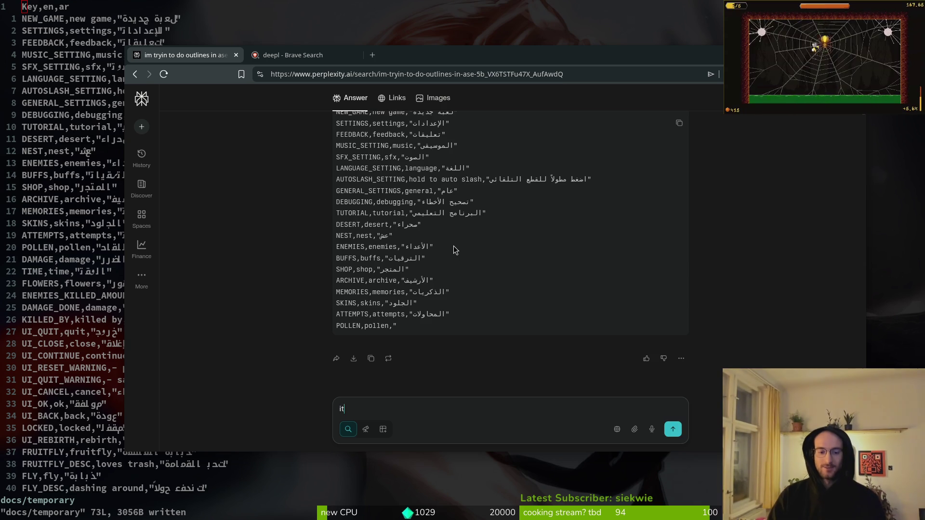
{"action": "key", "text": "ctrl+w"}
{"action": "key", "text": "ctrl+t"}
Search for chatgpt, open chatgpt.com from the results, then return to vim
{"action": "type", "text": "chrome://chrome-urls/at"}
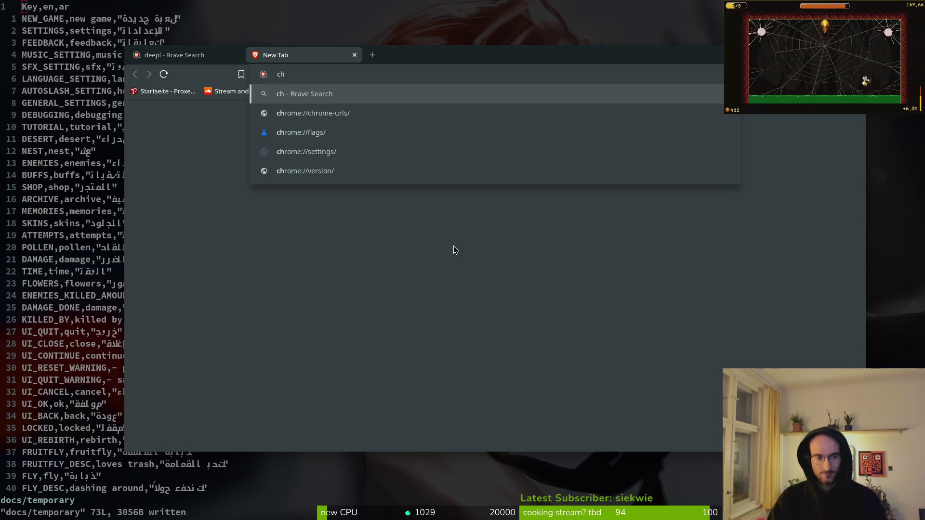
{"action": "key", "text": "ctrl+a"}
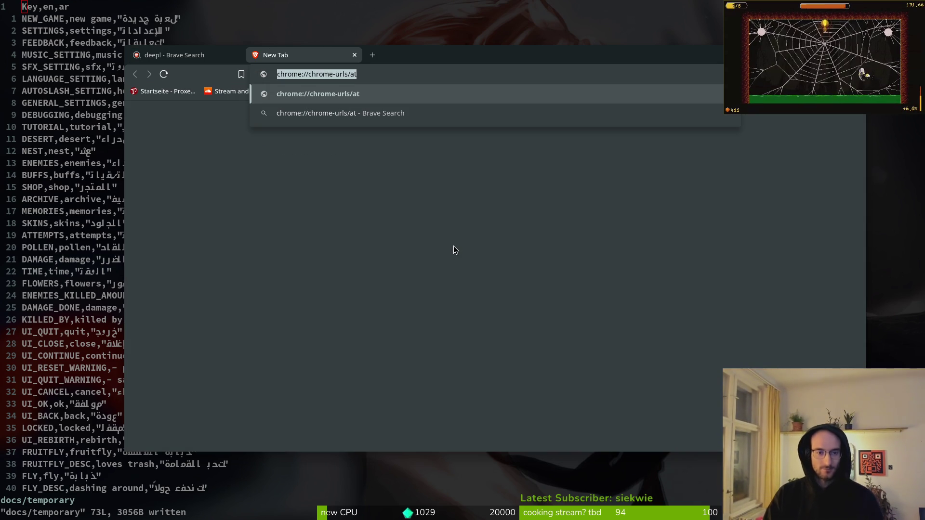
{"action": "type", "text": "chatgpt"}
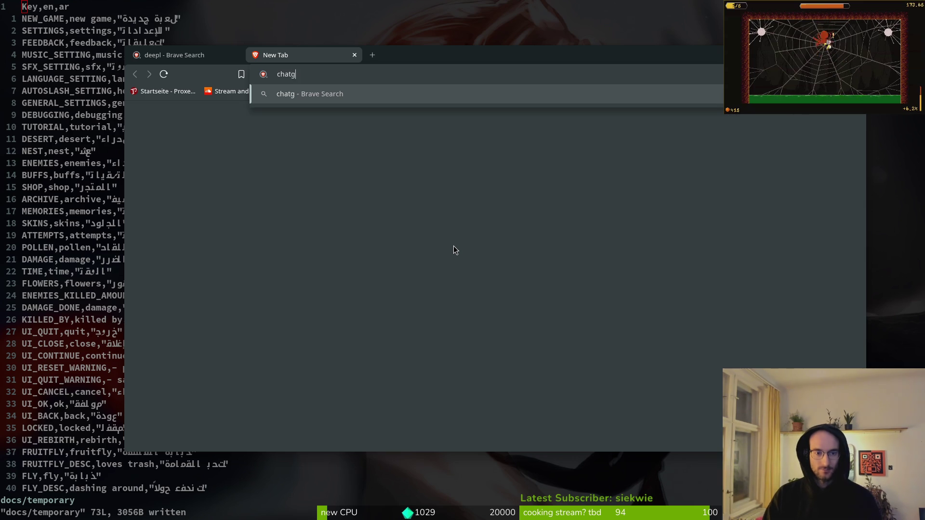
{"action": "key", "text": "Return"}
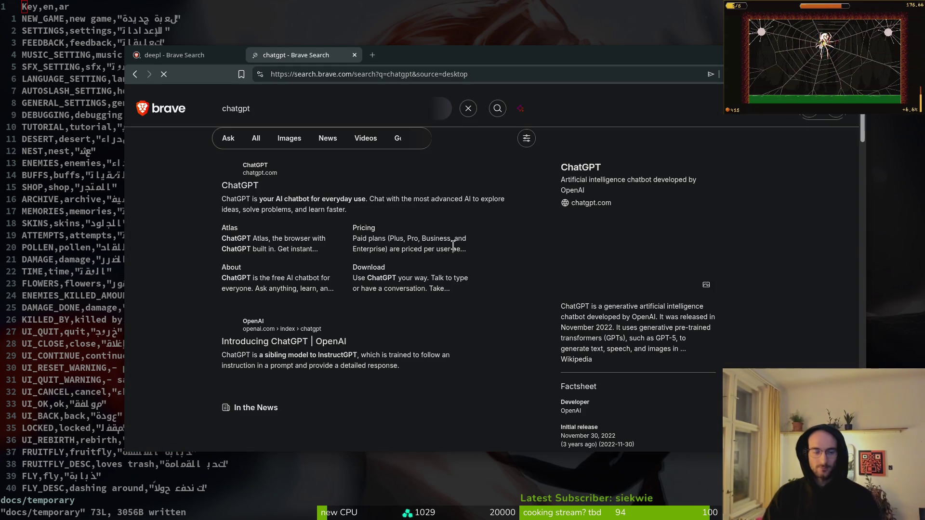
{"action": "left_click", "coordinate": [245, 190]}
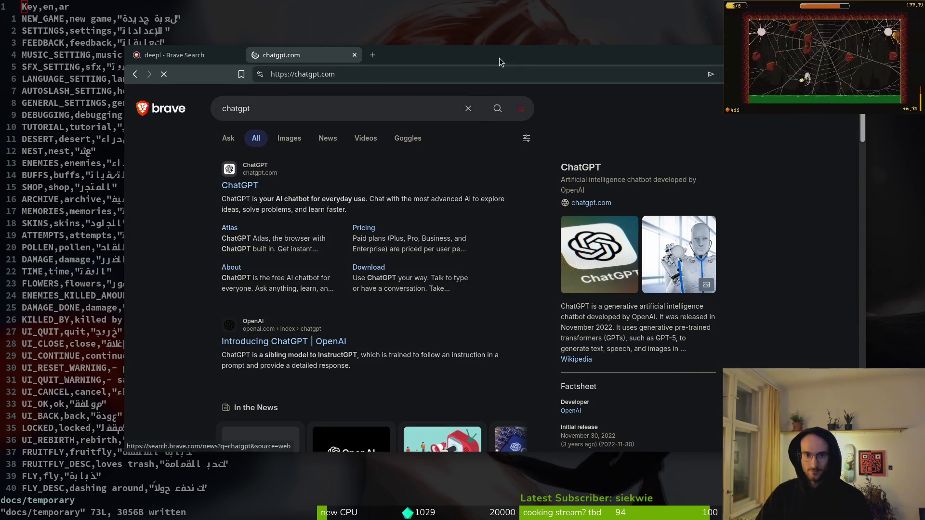
{"action": "key", "text": "super+minus"}
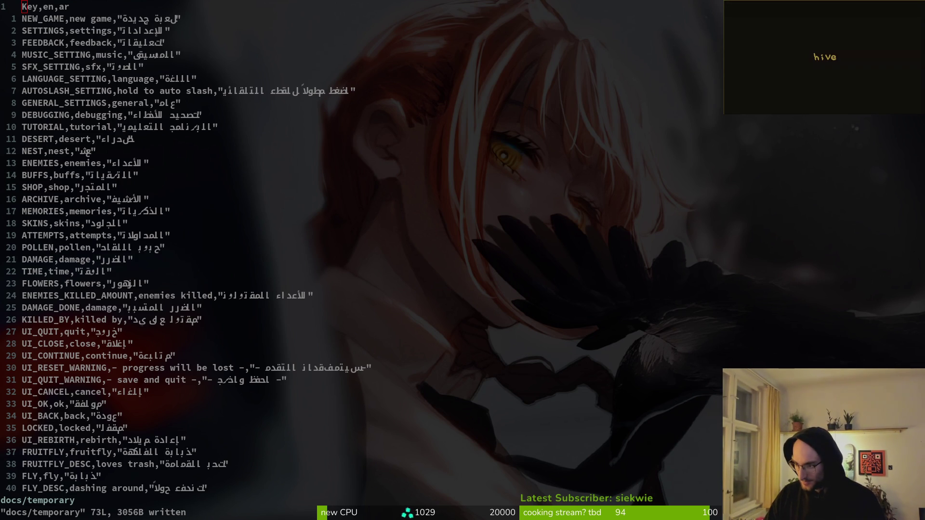
Copy the Arabic BUFF_DASH3_DESC translation from cell C63 in Calc
{"action": "key", "text": "super+w"}
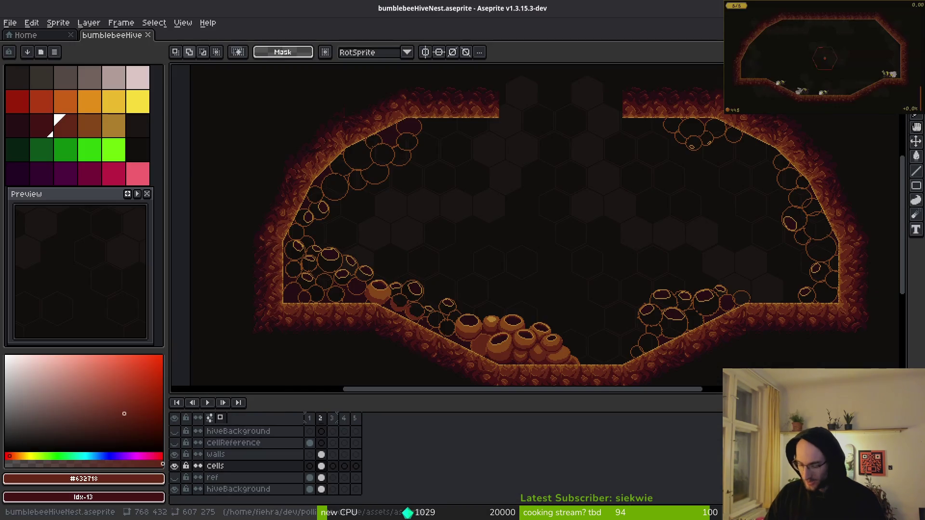
{"action": "key", "text": "super+w"}
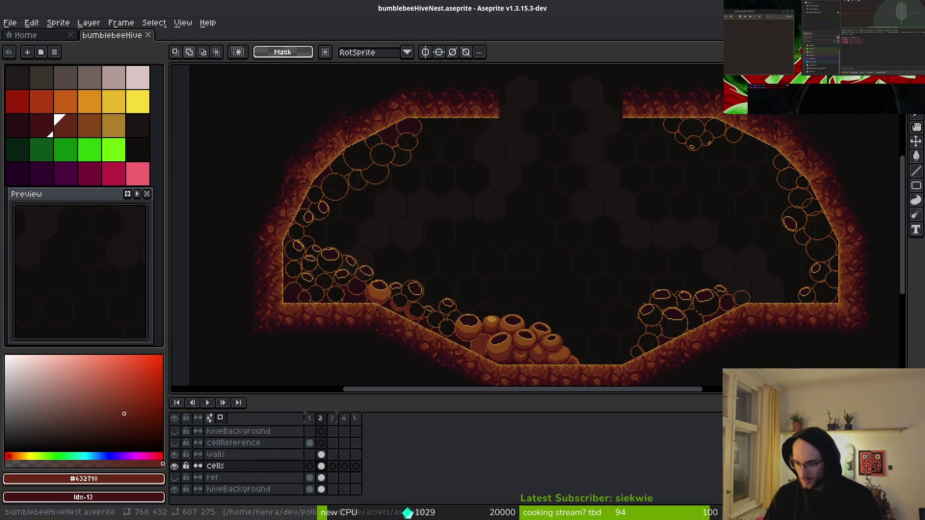
{"action": "key", "text": "super+w"}
{"action": "key", "text": "super+w"}
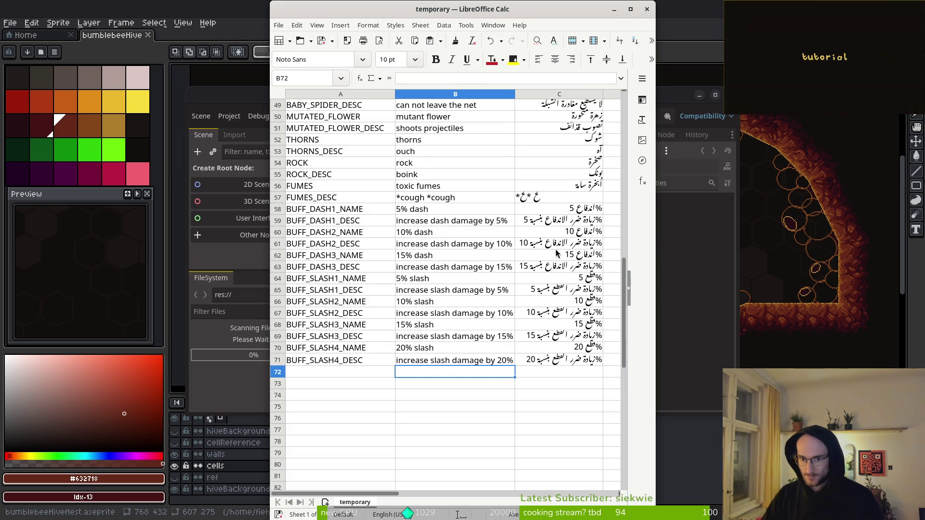
{"action": "left_click", "coordinate": [559, 254]}
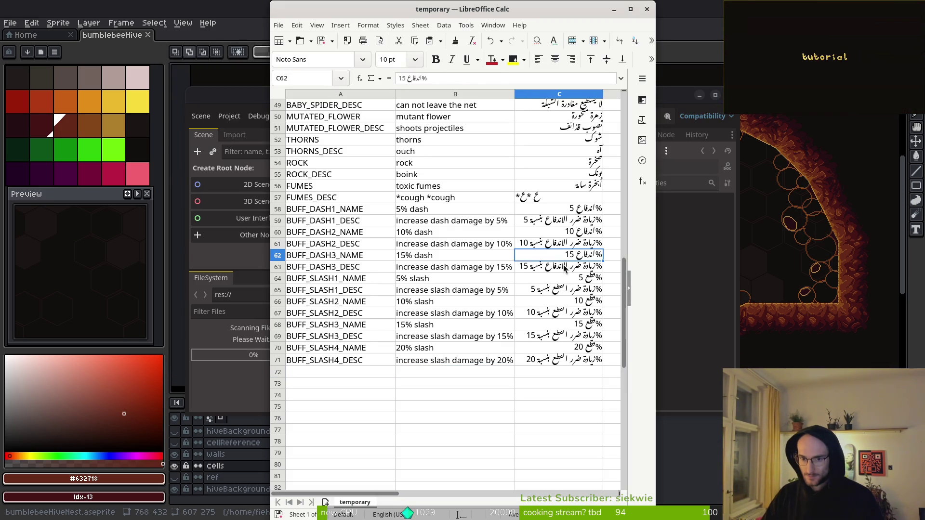
{"action": "left_click", "coordinate": [563, 268]}
{"action": "key", "text": "ctrl+c"}
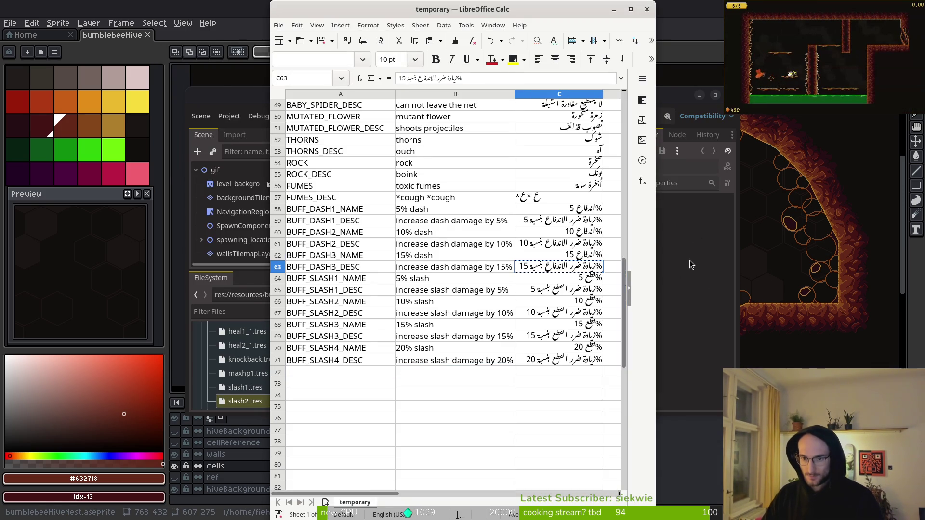
Bring the Godot editor back to the front
{"action": "left_click", "coordinate": [689, 264]}
{"action": "key", "text": "alt+Tab"}
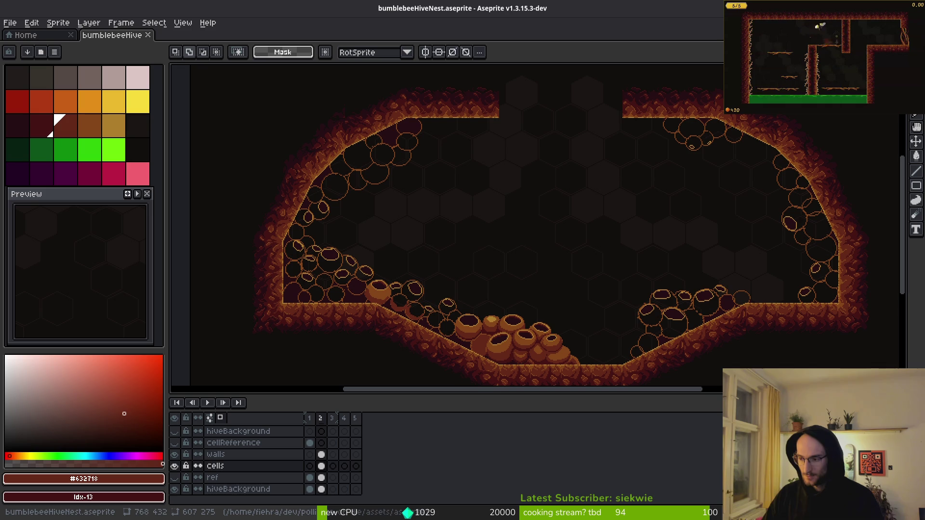
{"action": "key", "text": "alt+Tab"}
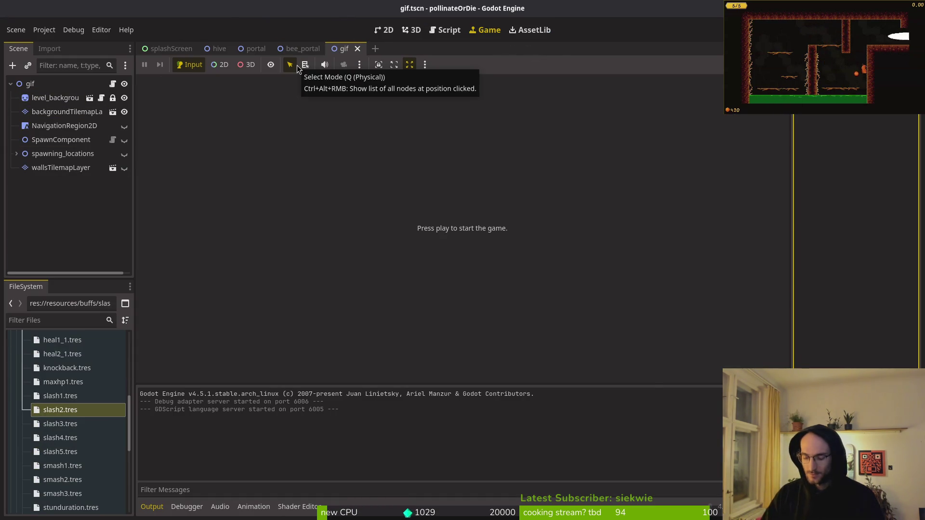
Open home.tscn, paste the Arabic text into the continue button, and run the game
{"action": "key", "text": "shift+alt+o"}
{"action": "type", "text": "ome"}
{"action": "key", "text": "Return"}
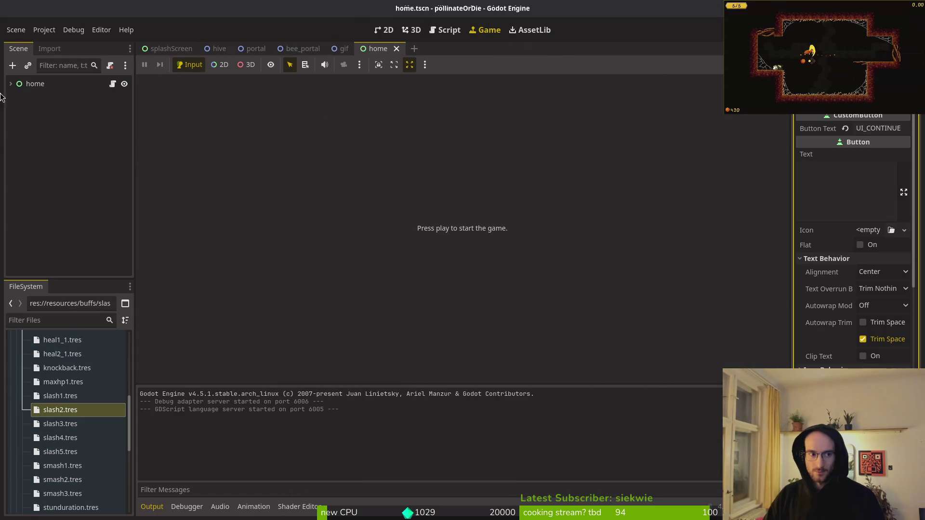
{"action": "left_click", "coordinate": [853, 173]}
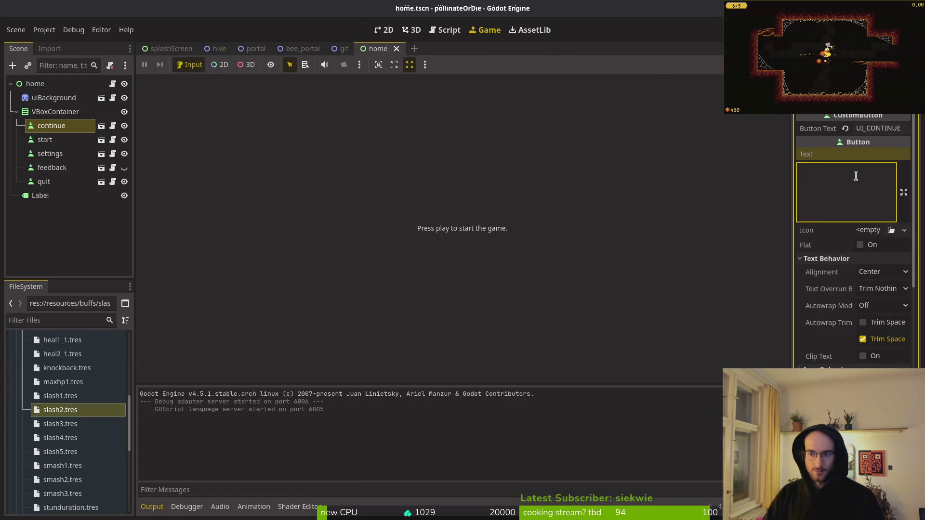
{"action": "key", "text": "ctrl+v"}
{"action": "key", "text": "F5"}
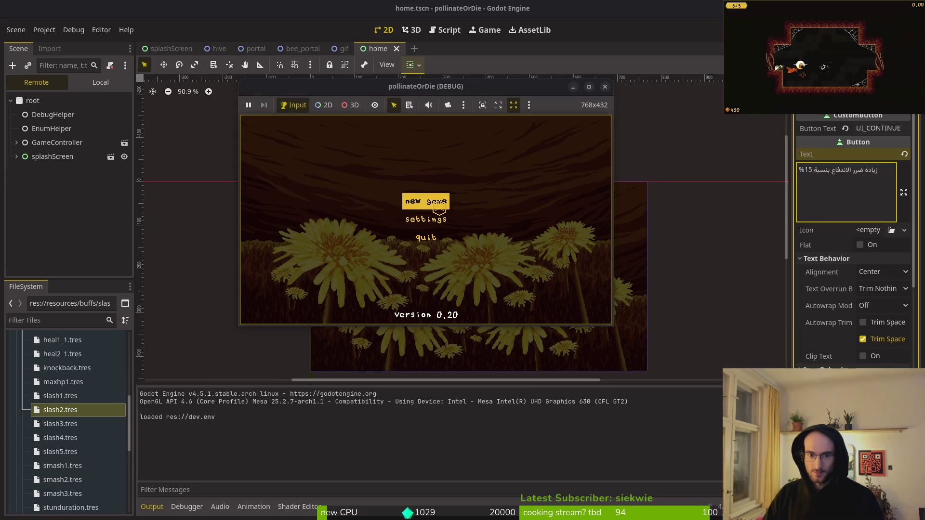
{"action": "left_click", "coordinate": [605, 88]}
Clear the continue button's Arabic text and save the home scene
{"action": "left_click", "coordinate": [894, 191]}
{"action": "key", "text": "ctrl+a"}
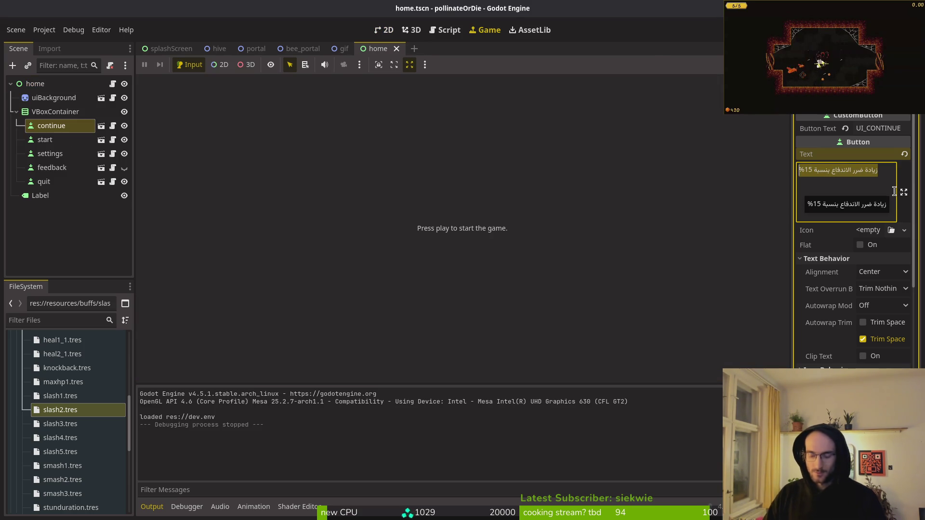
{"action": "key", "text": "BackSpace"}
{"action": "left_click", "coordinate": [97, 219]}
{"action": "key", "text": "ctrl+s"}
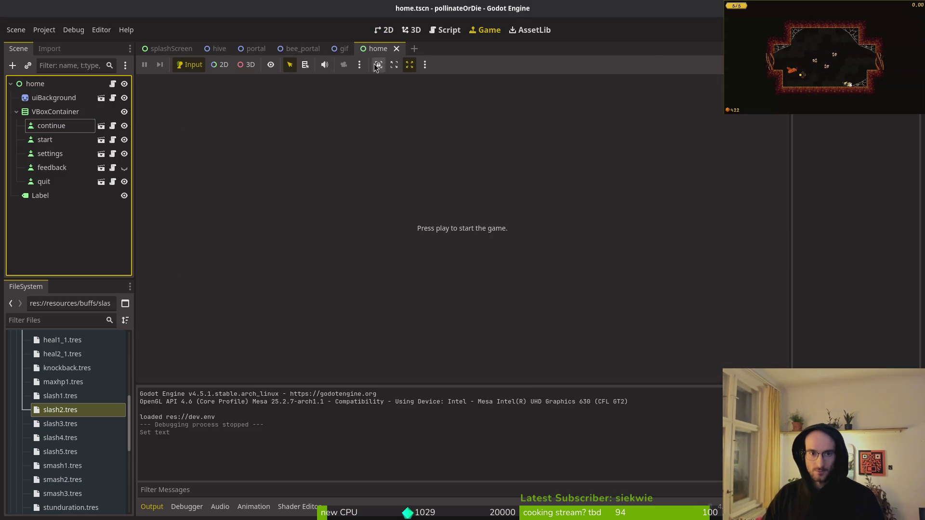
Paste the Arabic text into the Label, save, and preview it in-game
{"action": "left_click", "coordinate": [50, 198]}
{"action": "left_click", "coordinate": [843, 145]}
{"action": "key", "text": "ctrl+v"}
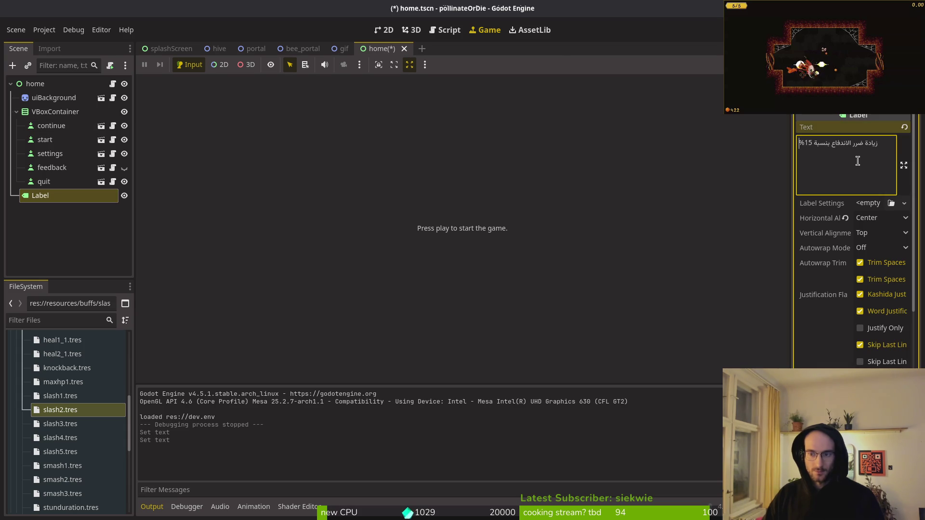
{"action": "key", "text": "ctrl+s"}
{"action": "key", "text": "F5"}
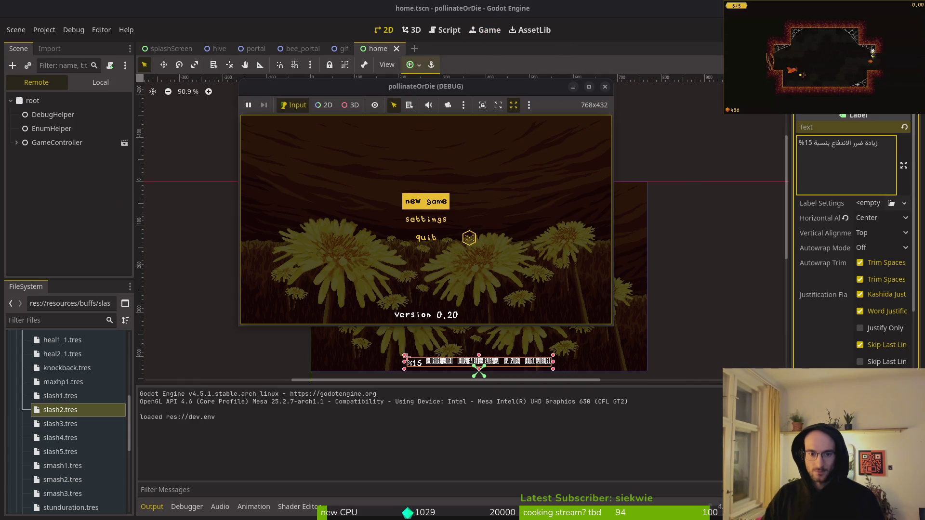
{"action": "left_click", "coordinate": [605, 87]}
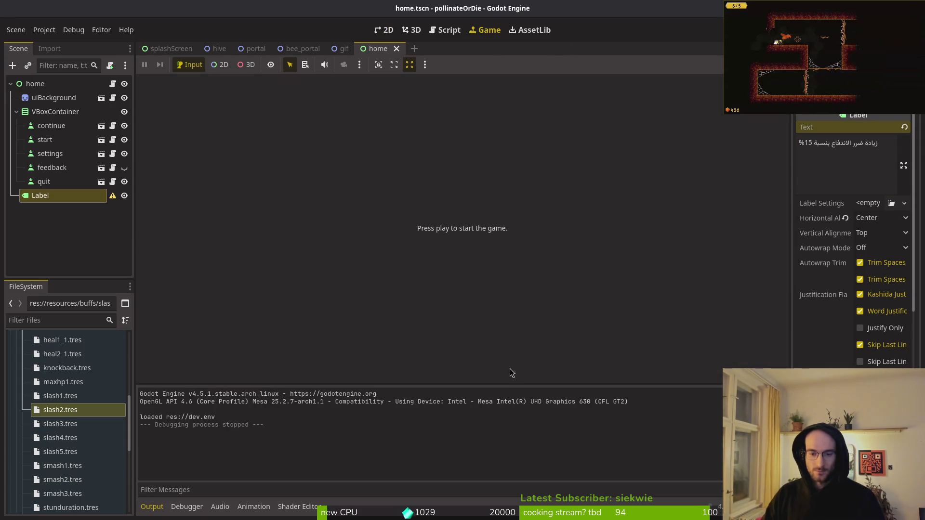
Delete the Label's Arabic text and save the home scene
{"action": "left_click", "coordinate": [60, 195]}
{"action": "triple_click", "coordinate": [863, 174]}
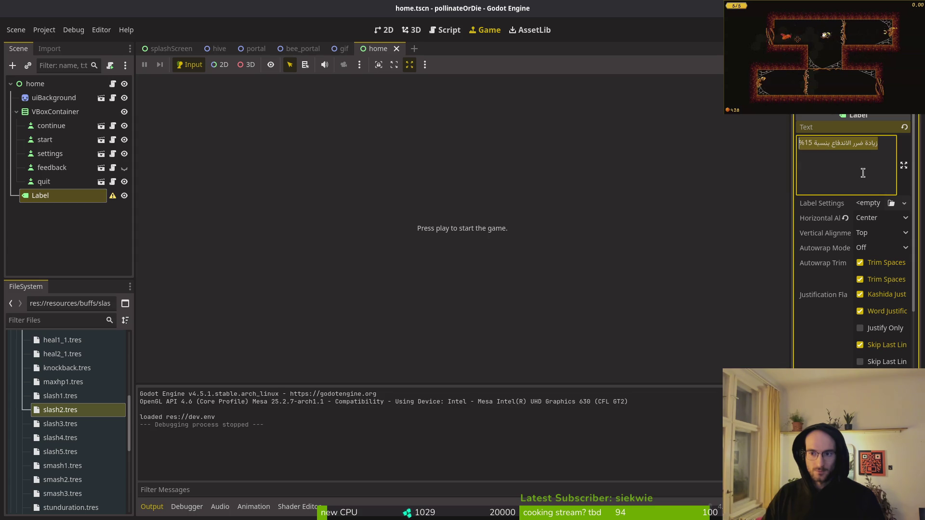
{"action": "key", "text": "BackSpace"}
{"action": "left_click", "coordinate": [72, 231]}
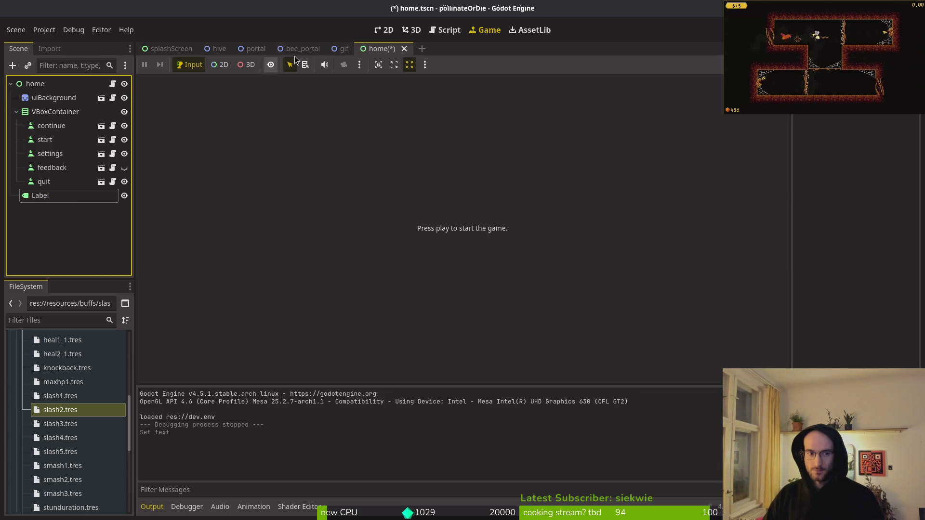
{"action": "key", "text": "ctrl+s"}
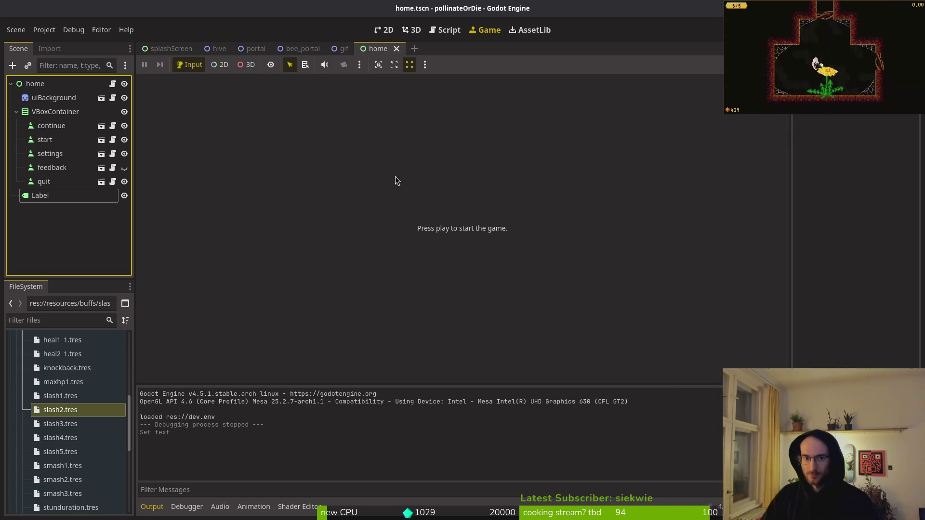
Close the home.tscn tab so gif.tscn shows, then briefly check the translation spreadsheet
{"action": "middle_click", "coordinate": [377, 50]}
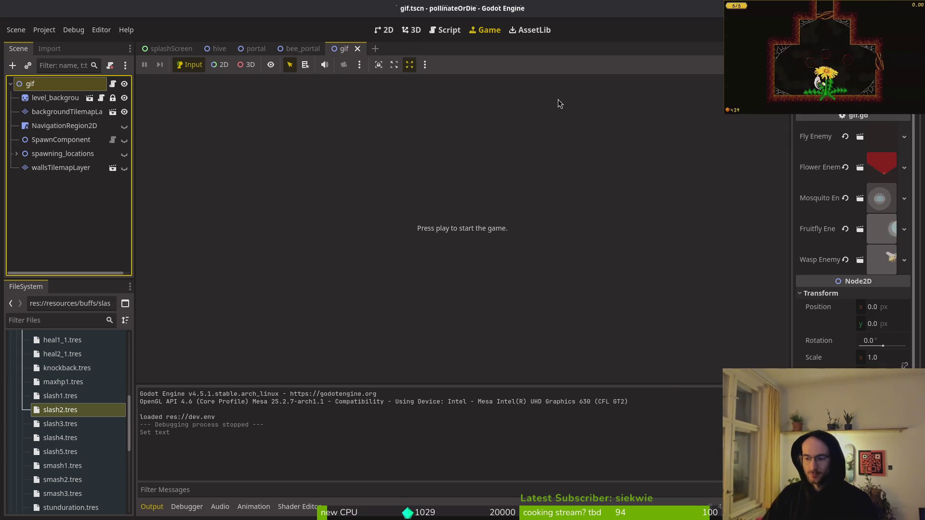
{"action": "key", "text": "alt+Tab"}
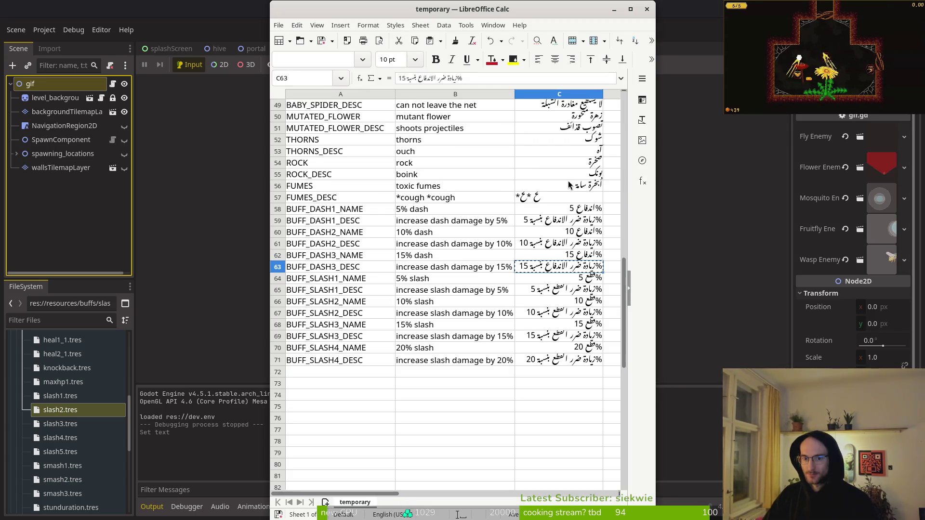
{"action": "scroll", "coordinate": [508, 346], "scroll_direction": "up", "scroll_amount": 4}
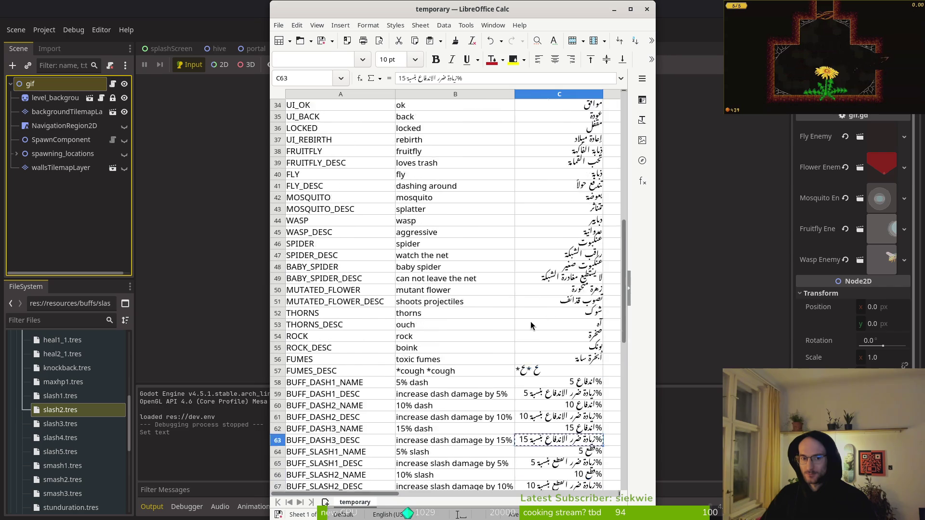
{"action": "scroll", "coordinate": [508, 345], "scroll_direction": "down", "scroll_amount": 4}
{"action": "key", "text": "alt+Tab"}
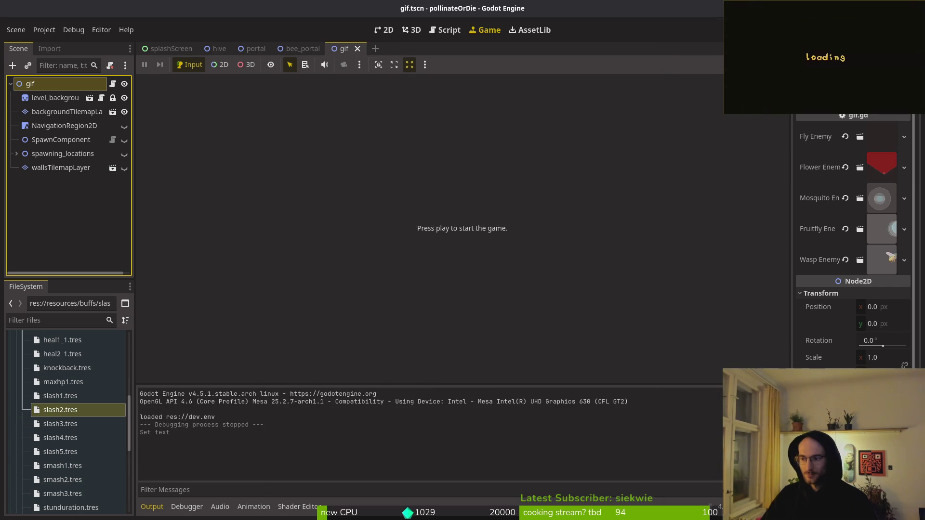
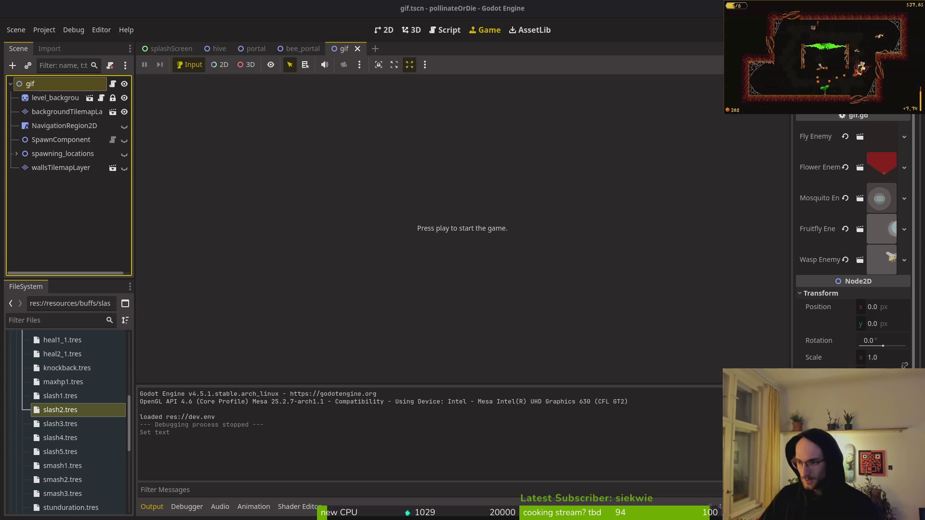
Close the portal, bee_portal and splashScreen scene tabs, leaving only hive and gif open
{"action": "key", "text": "XF86AudioLowerVolume"}
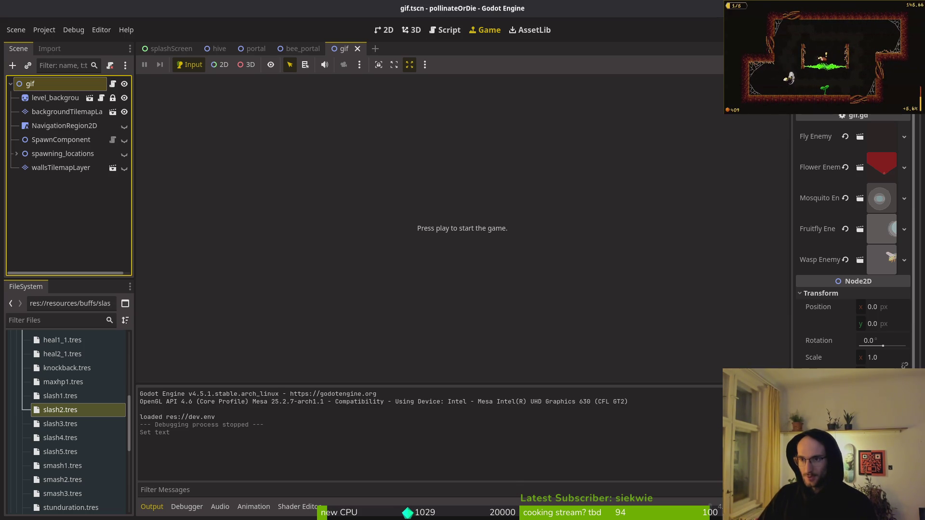
{"action": "middle_click", "coordinate": [303, 49]}
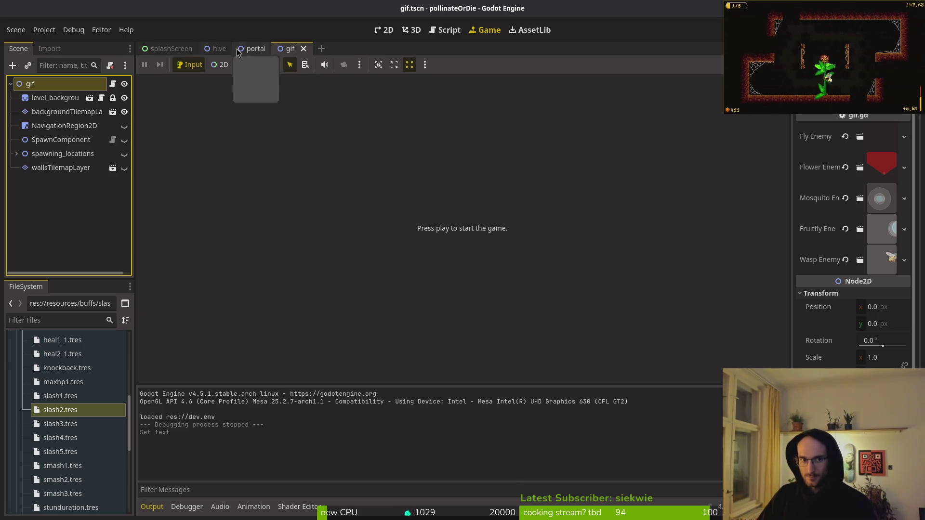
{"action": "middle_click", "coordinate": [255, 49]}
{"action": "middle_click", "coordinate": [169, 48]}
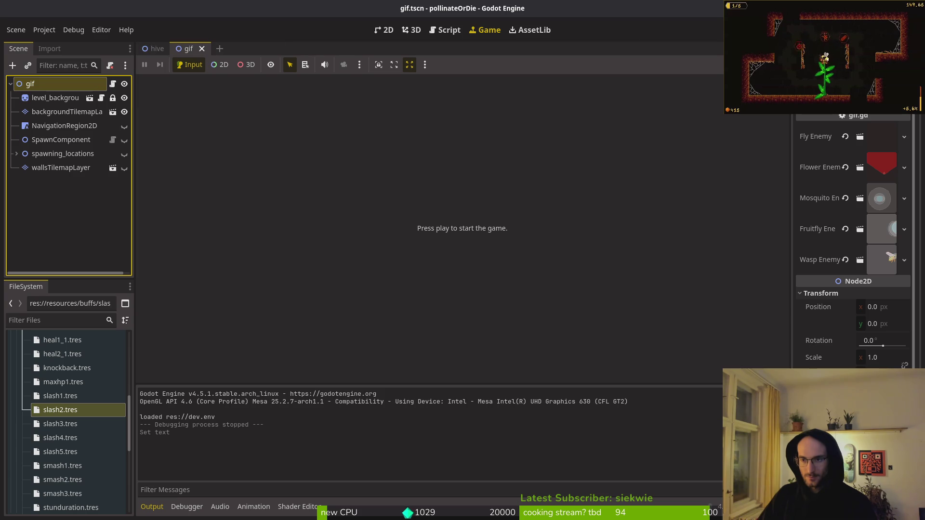
{"action": "key", "text": "alt+Tab"}
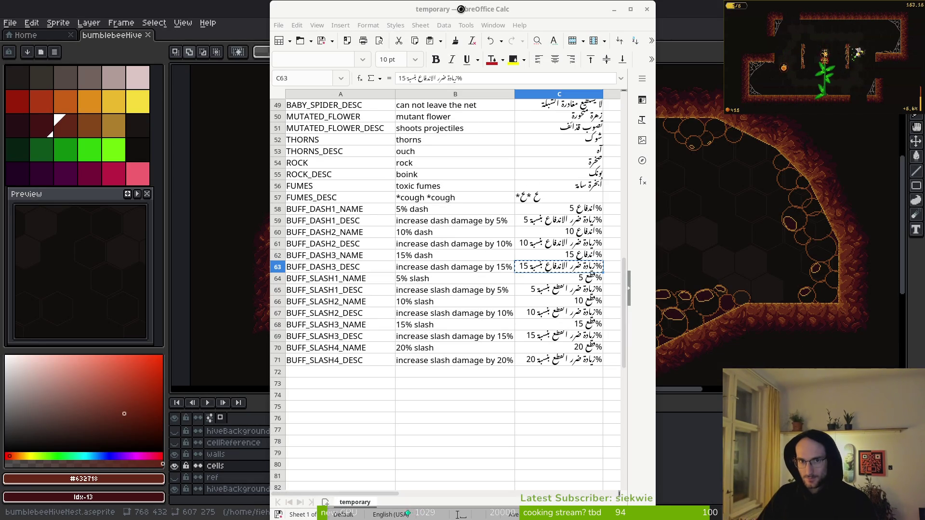
Undo the recent translation-sheet edits, then paste the copied translations over the whole sheet
{"action": "left_click", "coordinate": [592, 9]}
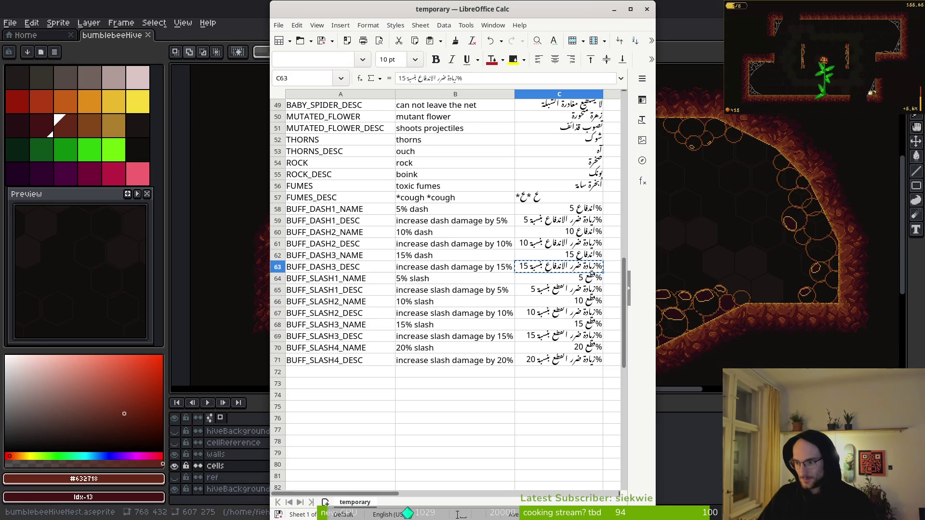
{"action": "key", "text": "alt+Tab"}
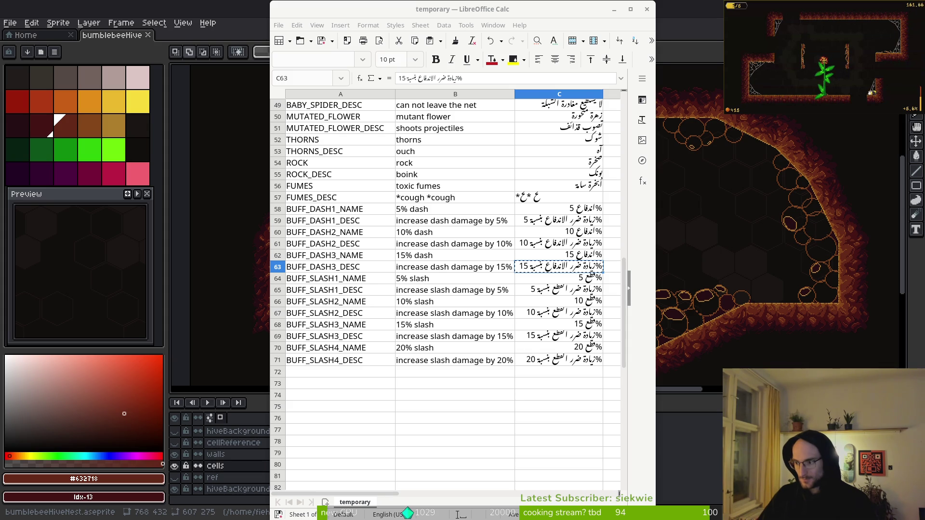
{"action": "scroll", "coordinate": [499, 215], "scroll_direction": "up", "scroll_amount": 15}
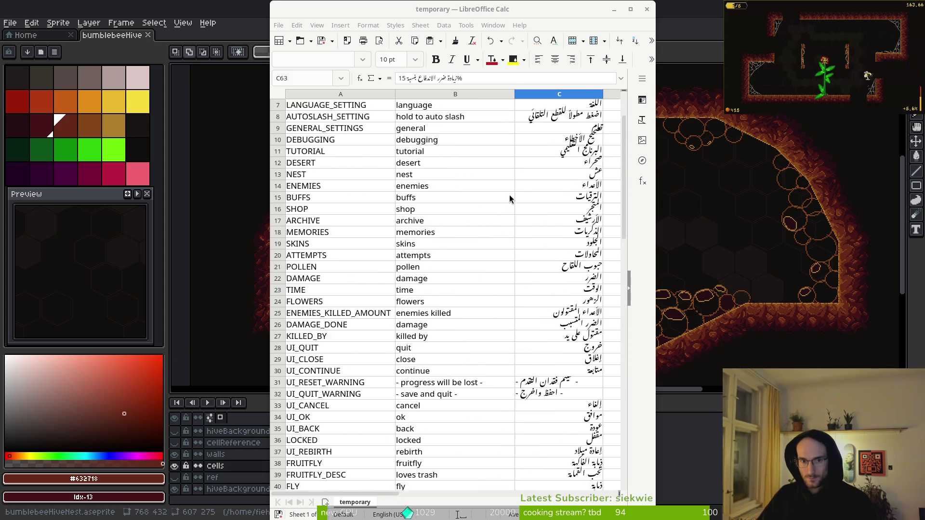
{"action": "left_click", "coordinate": [437, 164]}
{"action": "key", "text": "ctrl+z"}
{"action": "key", "text": "Tab"}
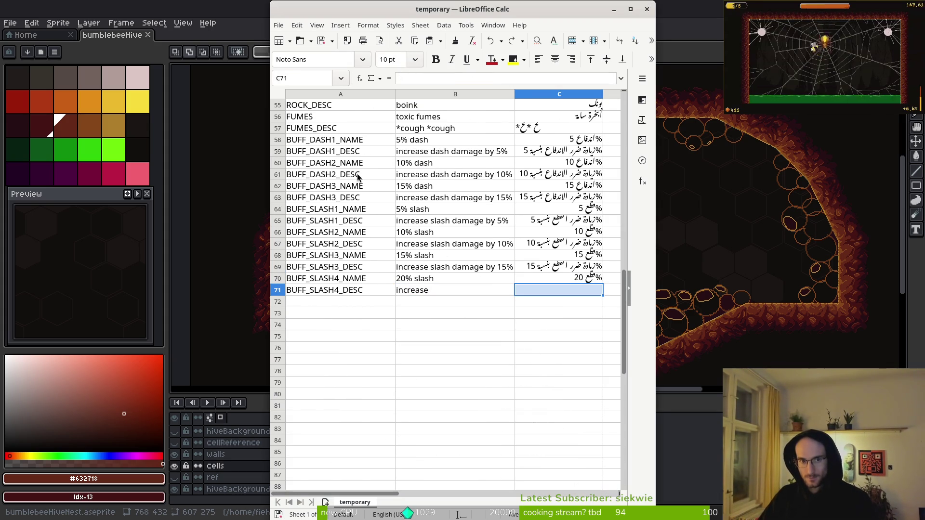
{"action": "key", "text": "ctrl+z"}
{"action": "key", "text": "ctrl+z"}
{"action": "key", "text": "ctrl+z"}
{"action": "key", "text": "ctrl+a"}
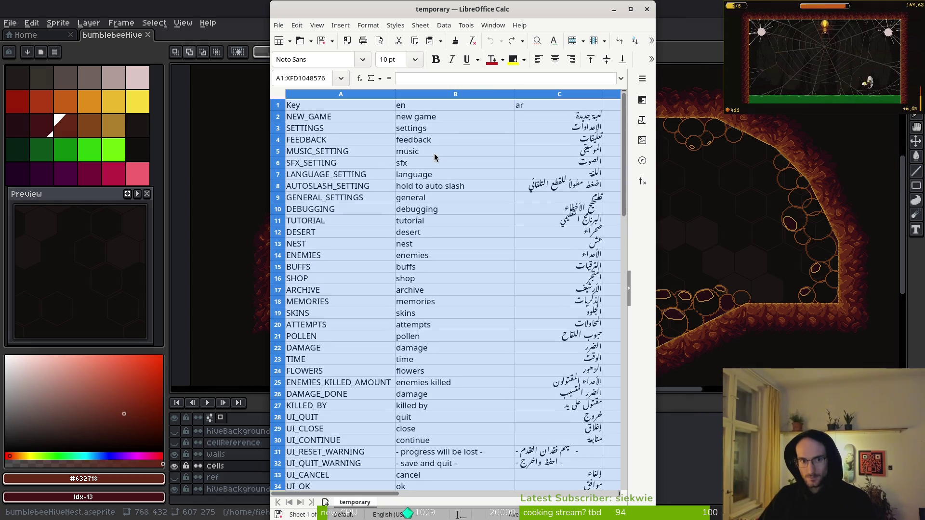
{"action": "key", "text": "ctrl+v"}
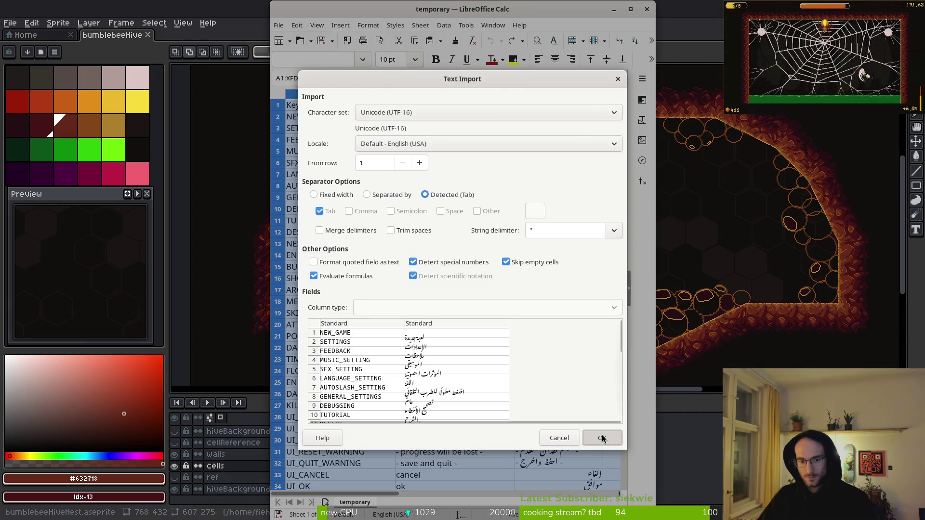
Accept the tab-separated import and clear column C from row 1 to 182
{"action": "left_click", "coordinate": [602, 437]}
{"action": "left_click", "coordinate": [552, 108]}
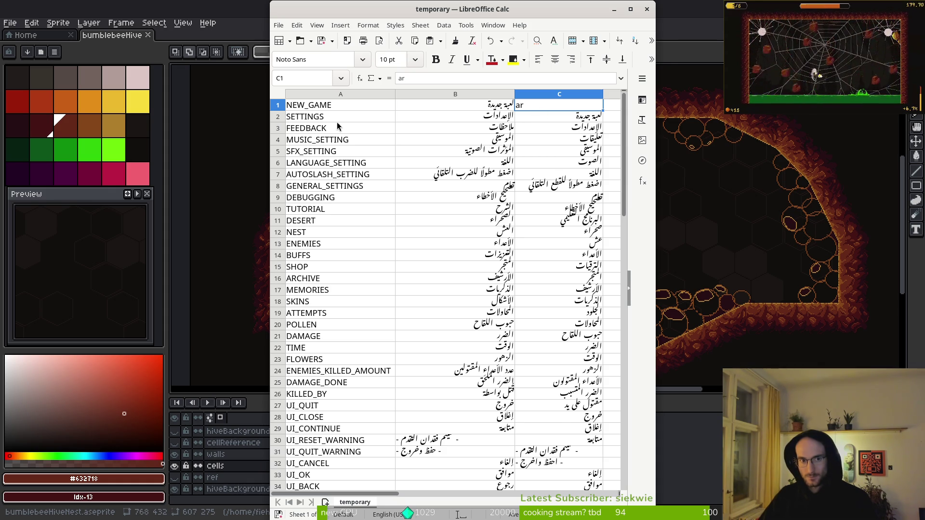
{"action": "scroll", "coordinate": [541, 278], "scroll_direction": "down", "scroll_amount": 20}
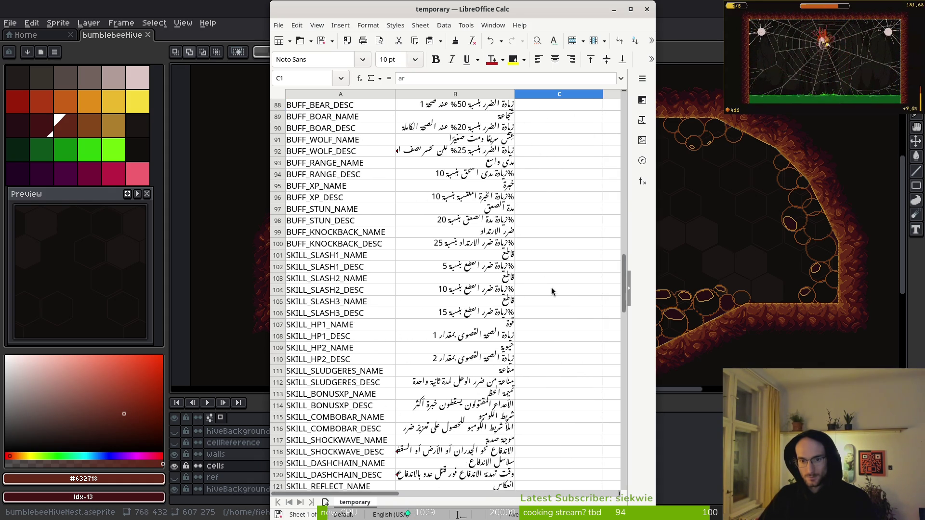
{"action": "scroll", "coordinate": [552, 291], "scroll_direction": "down", "scroll_amount": 20}
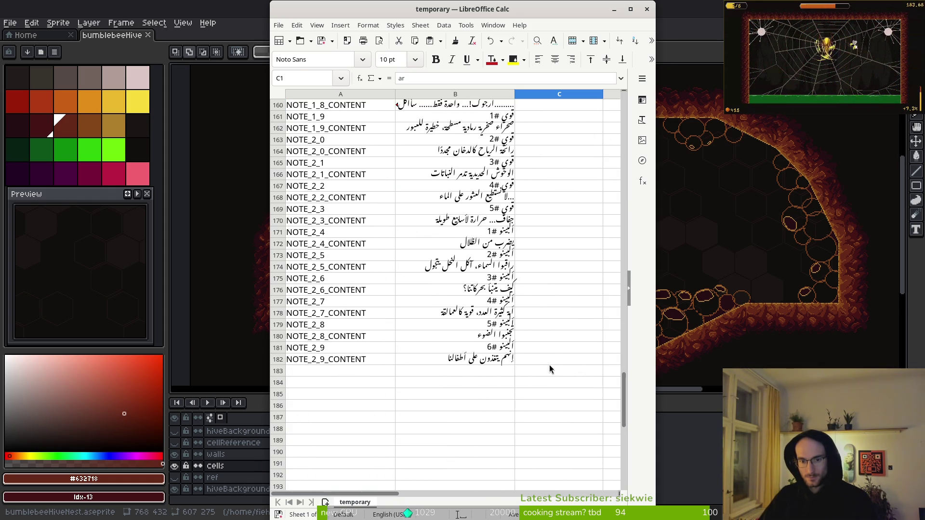
{"action": "left_click", "coordinate": [563, 359], "text": "shift"}
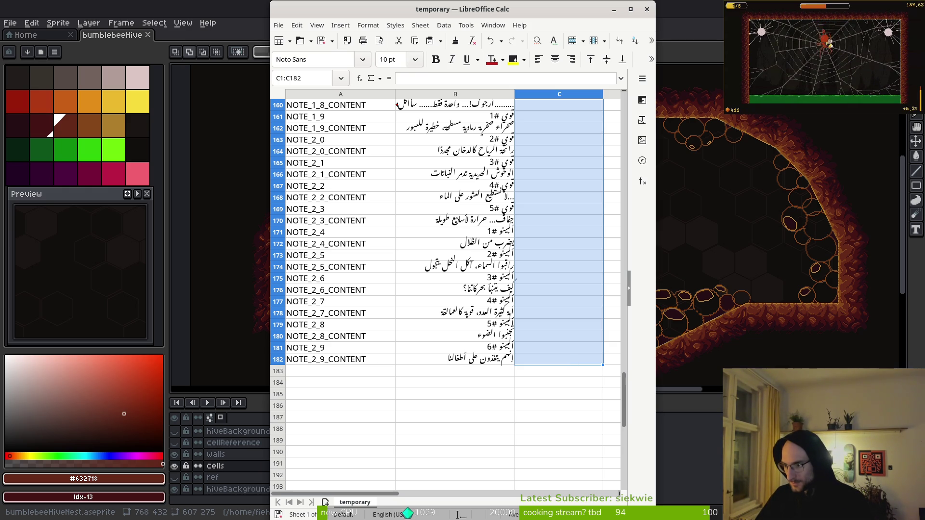
{"action": "scroll", "coordinate": [488, 207], "scroll_direction": "up", "scroll_amount": 9}
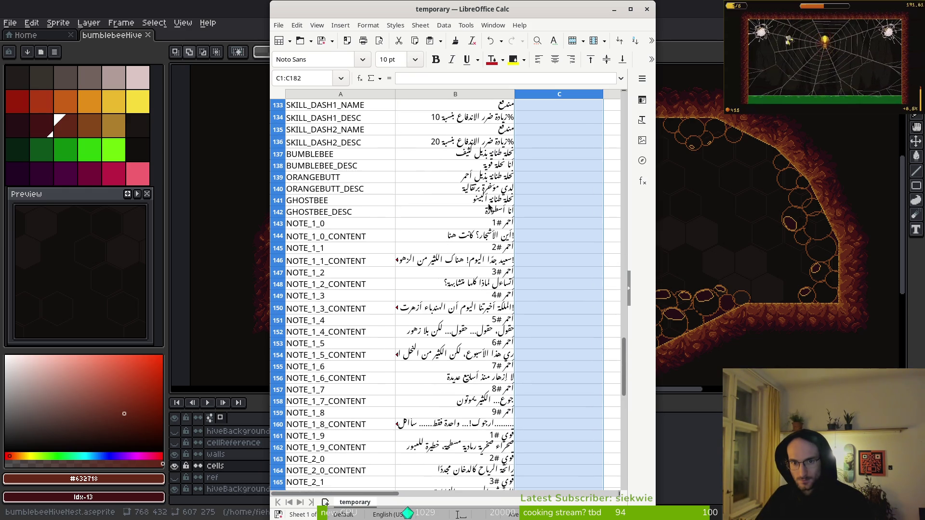
{"action": "scroll", "coordinate": [500, 290], "scroll_direction": "up", "scroll_amount": 8}
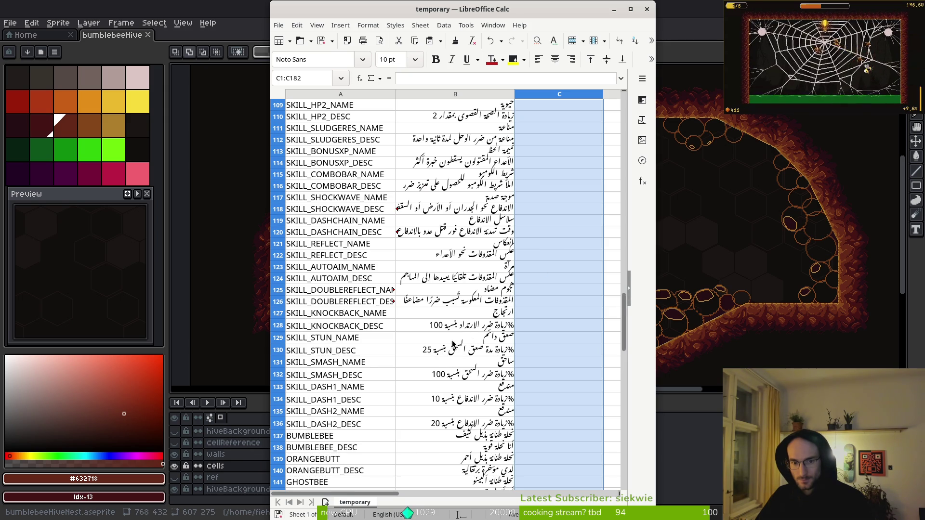
{"action": "scroll", "coordinate": [453, 344], "scroll_direction": "up", "scroll_amount": 20}
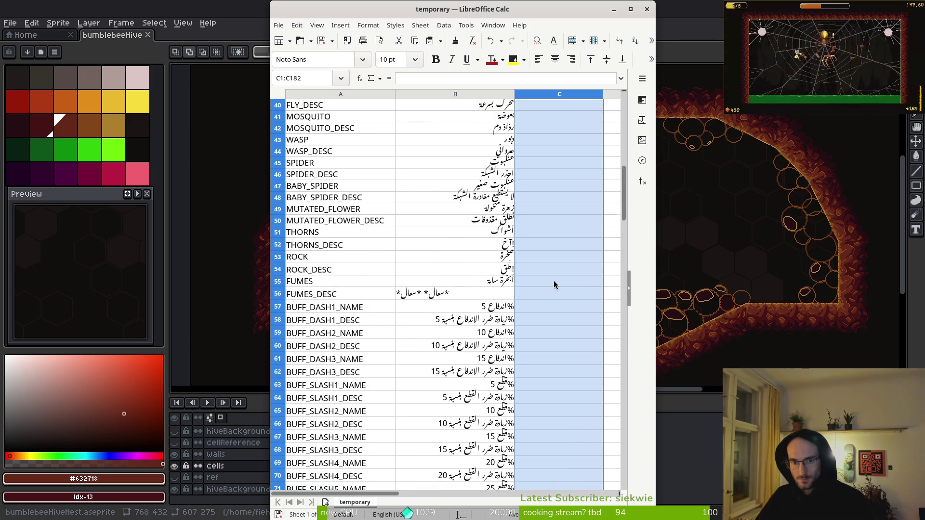
{"action": "scroll", "coordinate": [553, 284], "scroll_direction": "up", "scroll_amount": 13}
{"action": "left_click", "coordinate": [528, 198]}
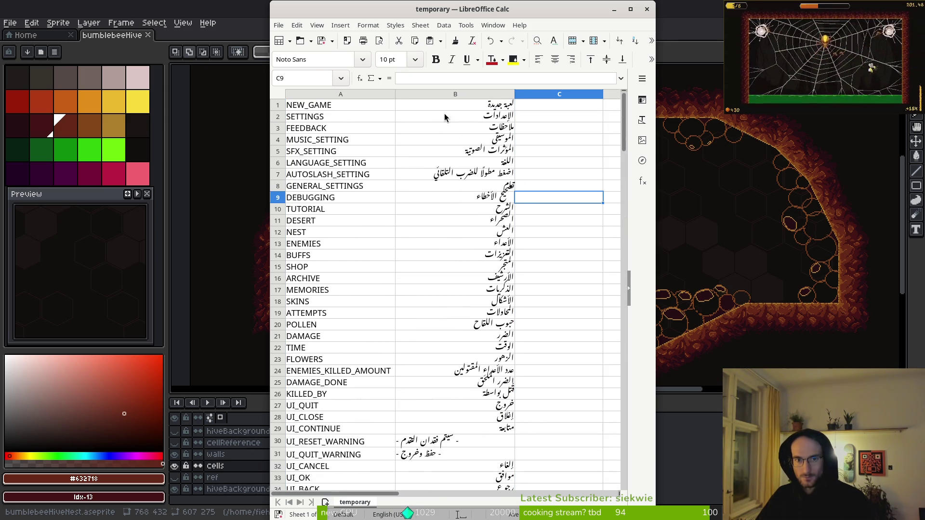
Copy the Arabic text in B1:B182, then bring up the Open file dialog
{"action": "left_click_drag", "start_coordinate": [325, 107], "coordinate": [450, 361]}
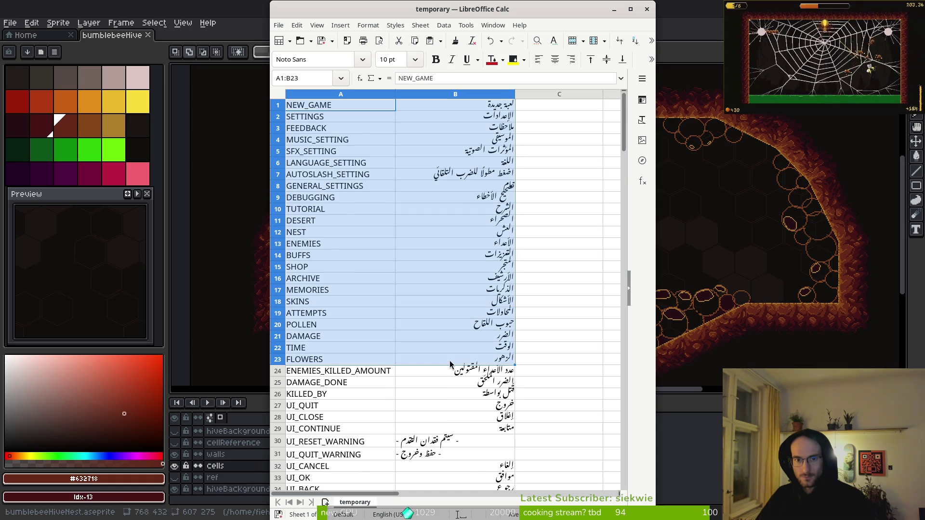
{"action": "scroll", "coordinate": [451, 364], "scroll_direction": "down", "scroll_amount": 5}
{"action": "scroll", "coordinate": [503, 140], "scroll_direction": "up", "scroll_amount": 5}
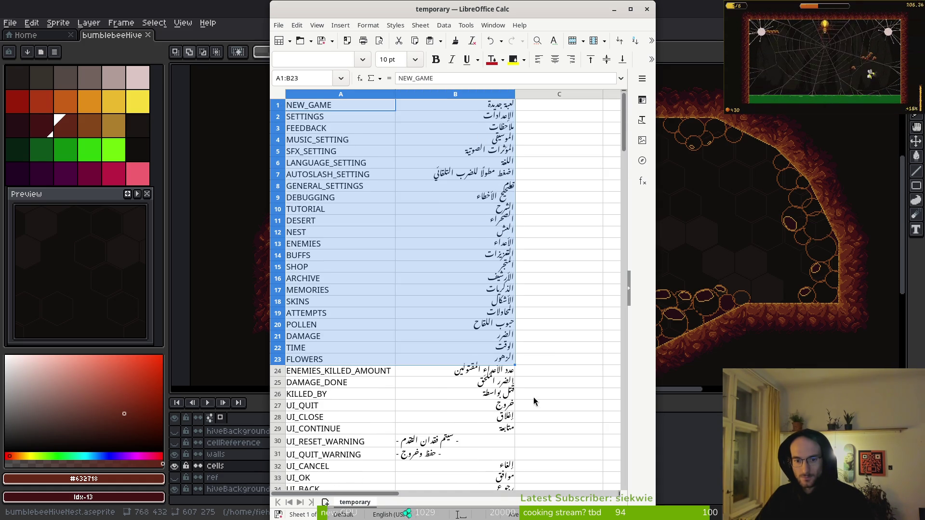
{"action": "left_click", "coordinate": [350, 445]}
{"action": "left_click", "coordinate": [432, 460]}
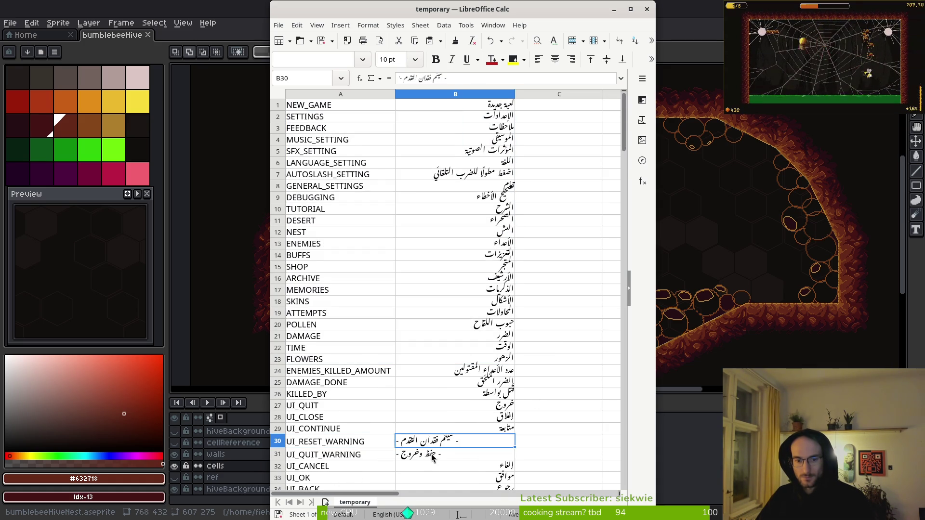
{"action": "left_click", "coordinate": [468, 103]}
{"action": "scroll", "coordinate": [482, 192], "scroll_direction": "down", "scroll_amount": 20}
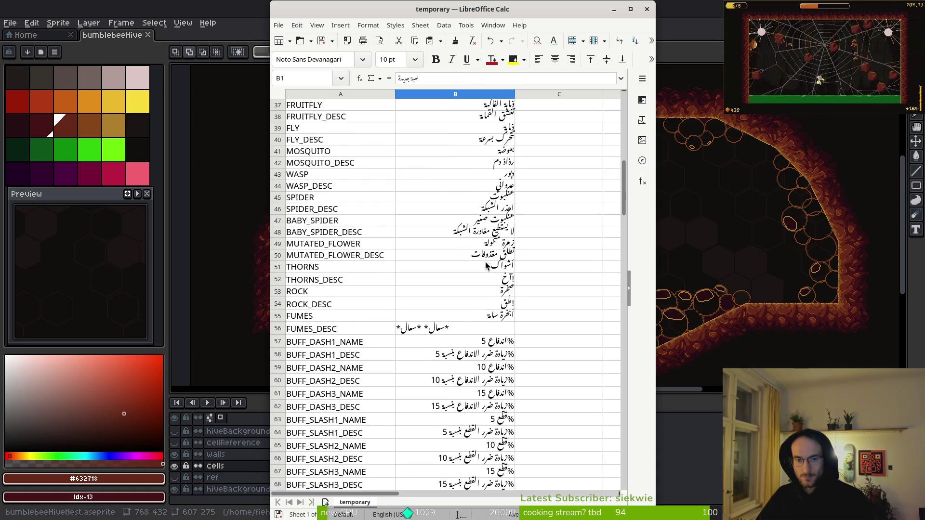
{"action": "scroll", "coordinate": [491, 240], "scroll_direction": "down", "scroll_amount": 20}
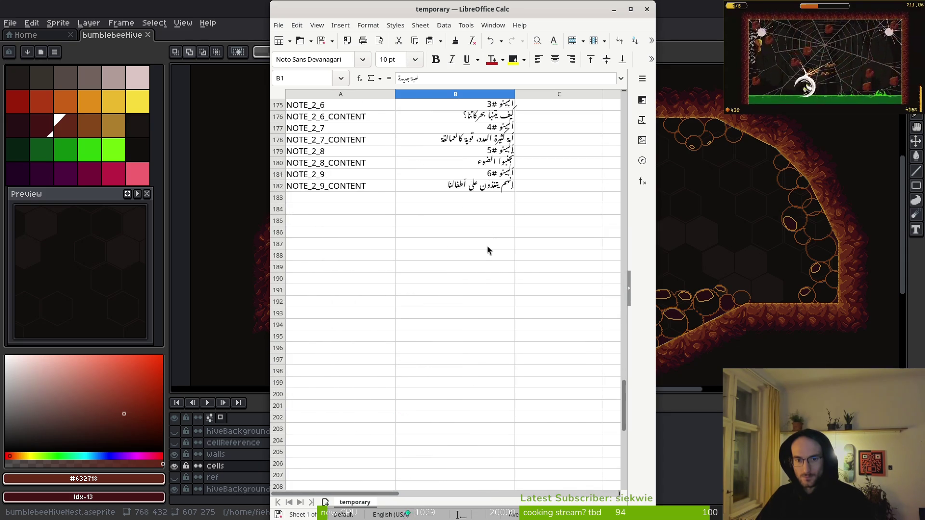
{"action": "left_click", "coordinate": [491, 189], "text": "shift"}
{"action": "key", "text": "ctrl+c"}
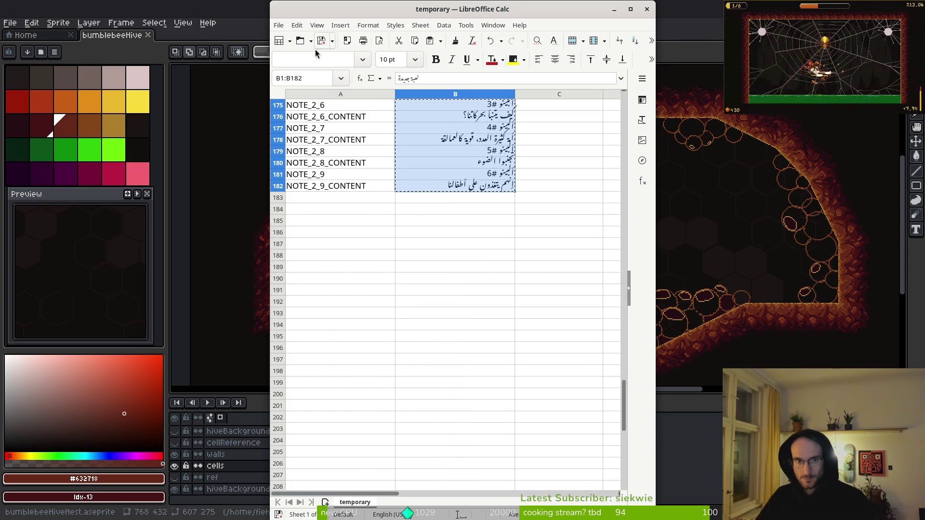
{"action": "left_click", "coordinate": [296, 25]}
{"action": "left_click", "coordinate": [313, 51]}
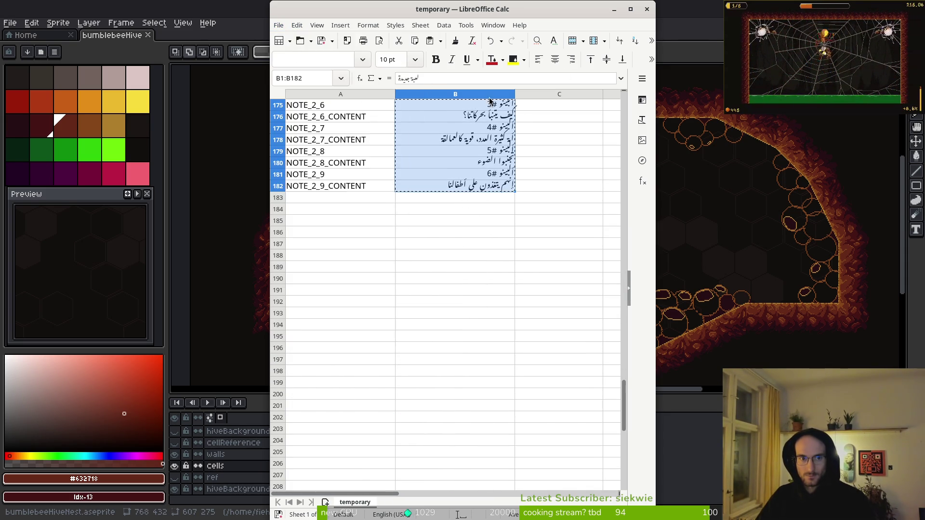
Open translations.csv, widen column J and paste the Arabic text into J2
{"action": "left_click", "coordinate": [340, 205]}
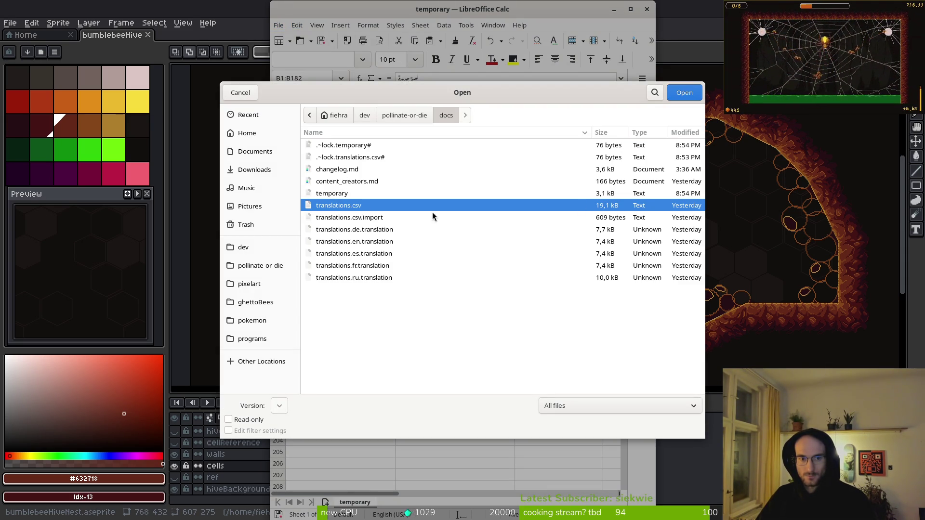
{"action": "key", "text": "Return"}
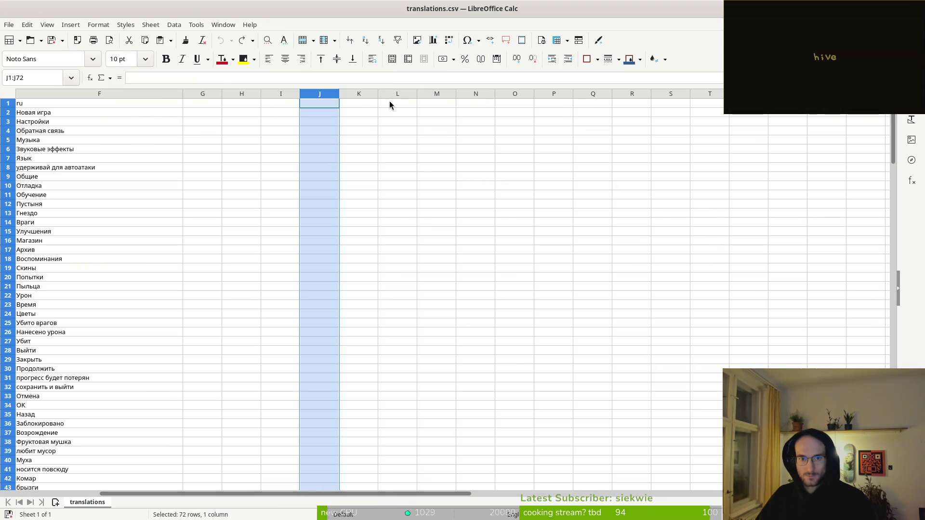
{"action": "left_click_drag", "start_coordinate": [339, 93], "coordinate": [486, 94]}
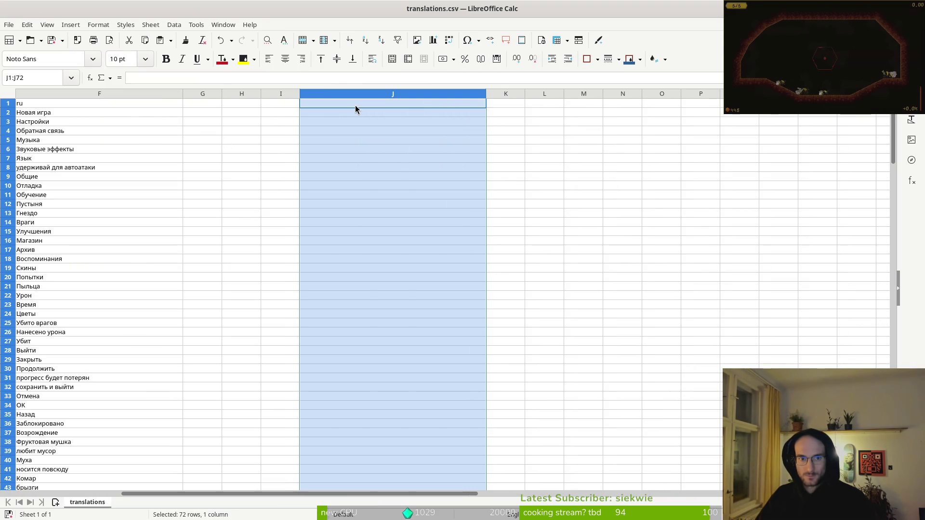
{"action": "left_click", "coordinate": [354, 105]}
{"action": "double_click", "coordinate": [319, 116]}
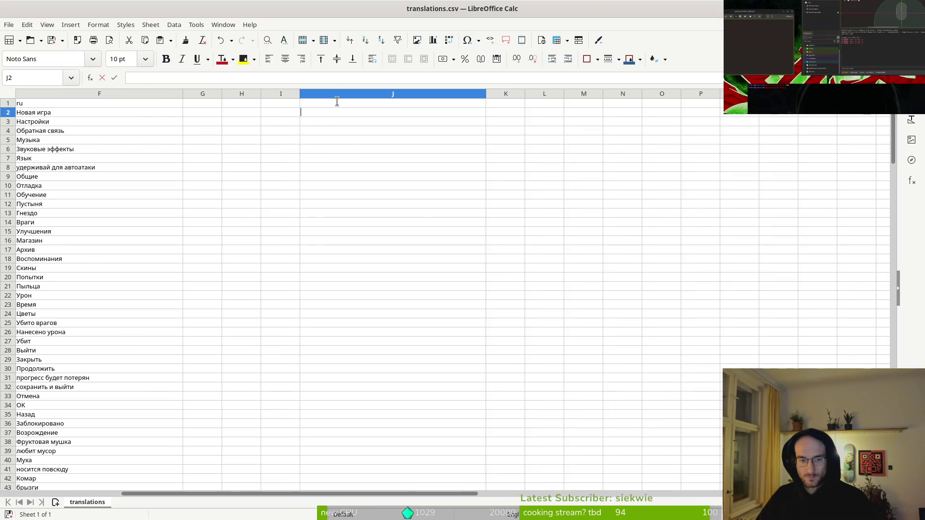
{"action": "key", "text": "ctrl+v"}
{"action": "key", "text": "Return"}
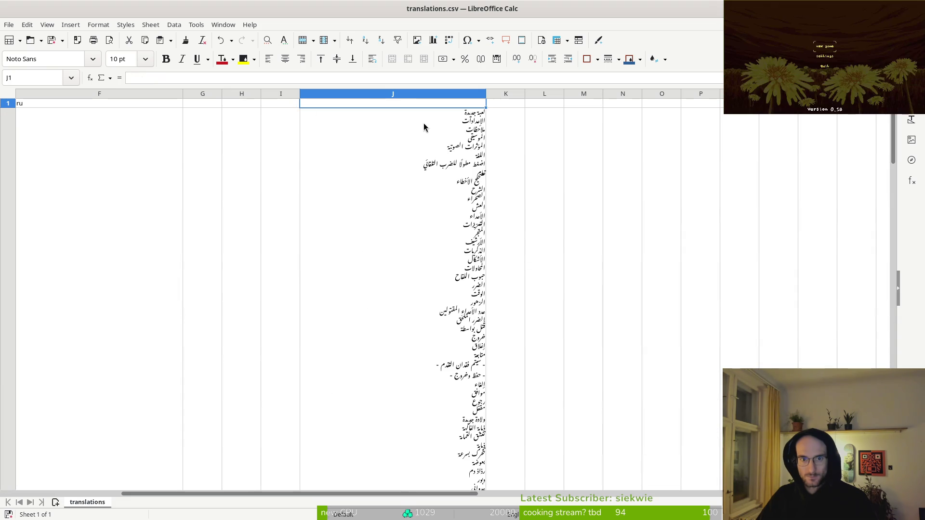
{"action": "scroll", "coordinate": [429, 187], "scroll_direction": "down", "scroll_amount": 5}
{"action": "scroll", "coordinate": [430, 186], "scroll_direction": "up", "scroll_amount": 13}
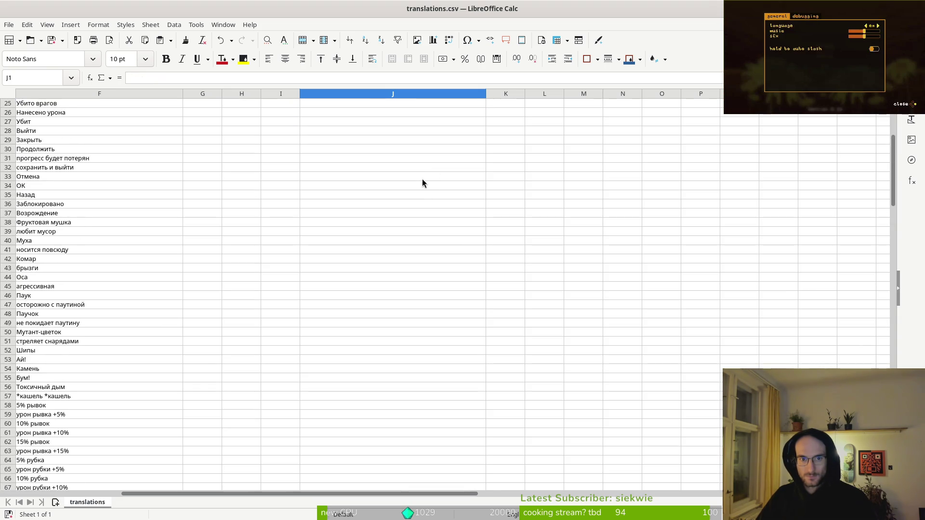
Close translations.csv without saving, keep the temporary sheet open, and select column I
{"action": "key", "text": "ctrl+w"}
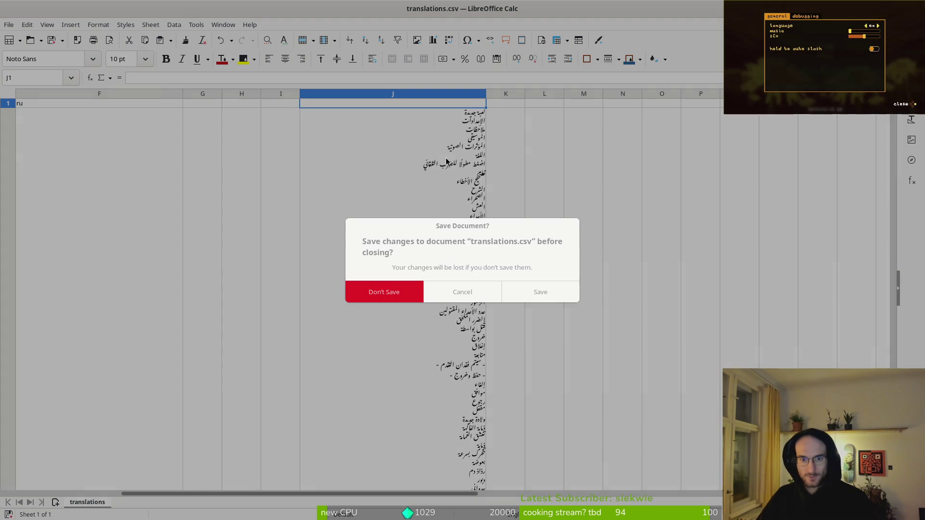
{"action": "left_click", "coordinate": [403, 294]}
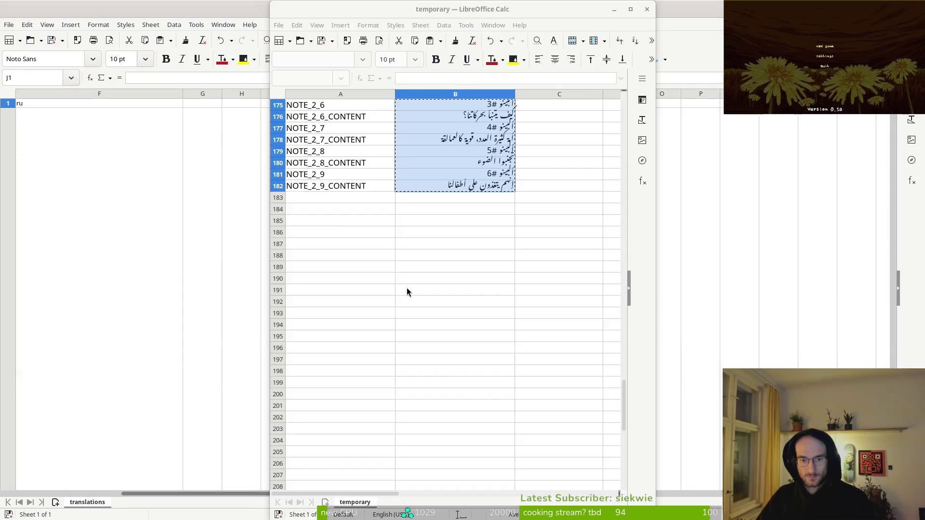
{"action": "left_click", "coordinate": [454, 288]}
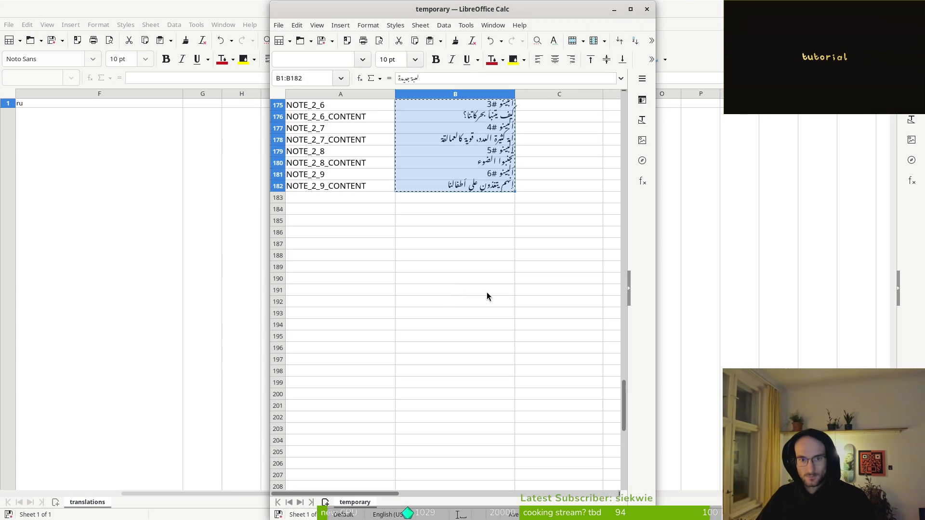
{"action": "left_click", "coordinate": [187, 205]}
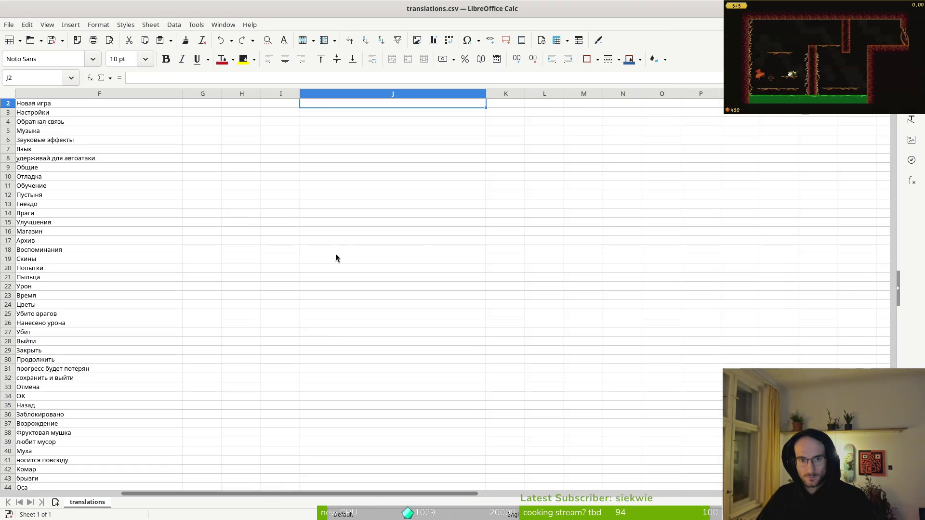
{"action": "key", "text": "alt+Tab"}
{"action": "scroll", "coordinate": [479, 187], "scroll_direction": "up", "scroll_amount": 19}
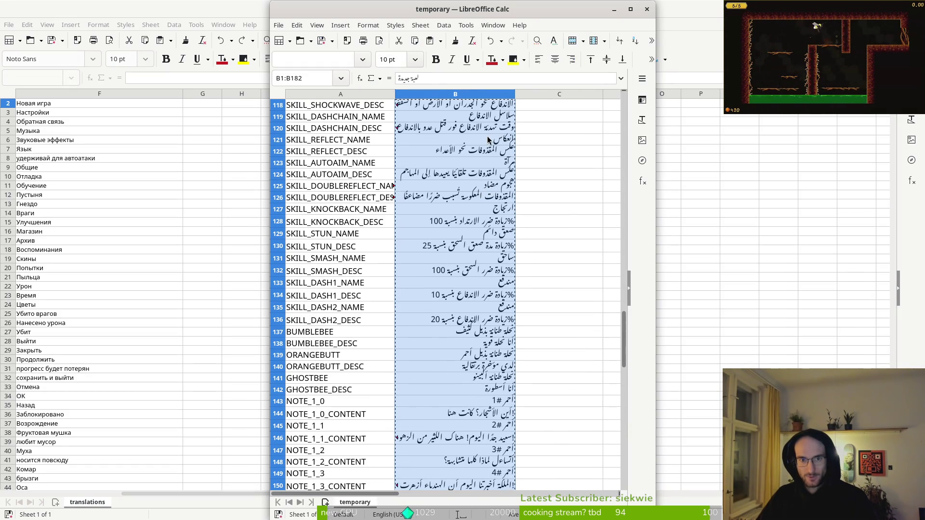
{"action": "left_click", "coordinate": [173, 123]}
{"action": "left_click", "coordinate": [289, 94]}
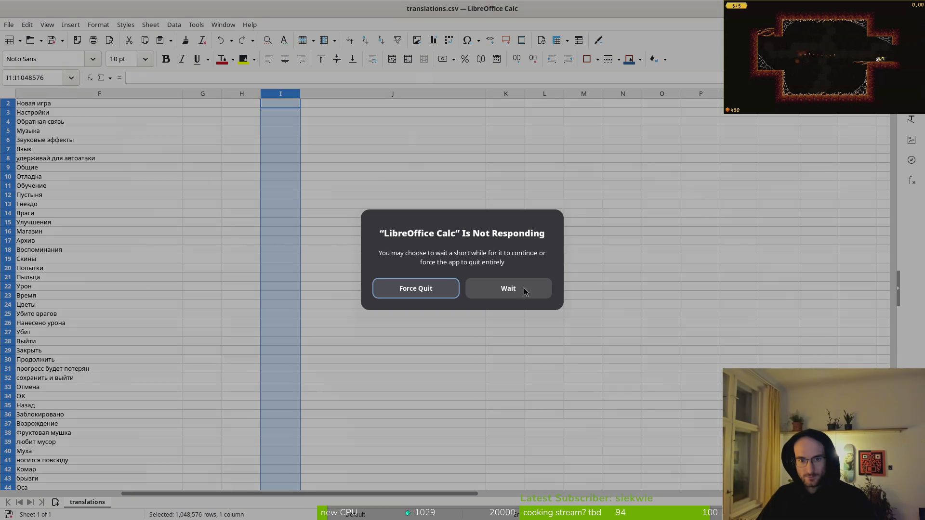
Force-quit the frozen Calc and recover translations.csv, confirming both import dialogs
{"action": "key", "text": "Return"}
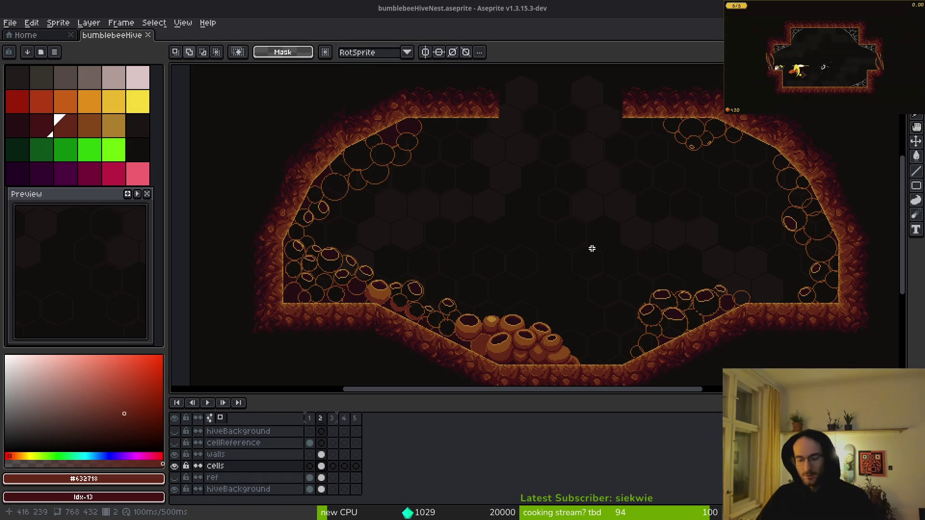
{"action": "key", "text": "super"}
{"action": "key", "text": "super"}
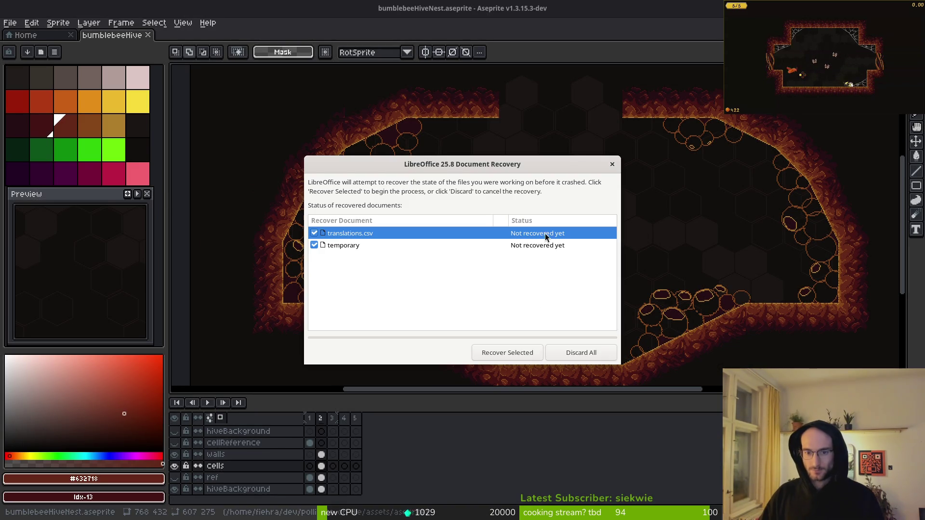
{"action": "left_click", "coordinate": [515, 352]}
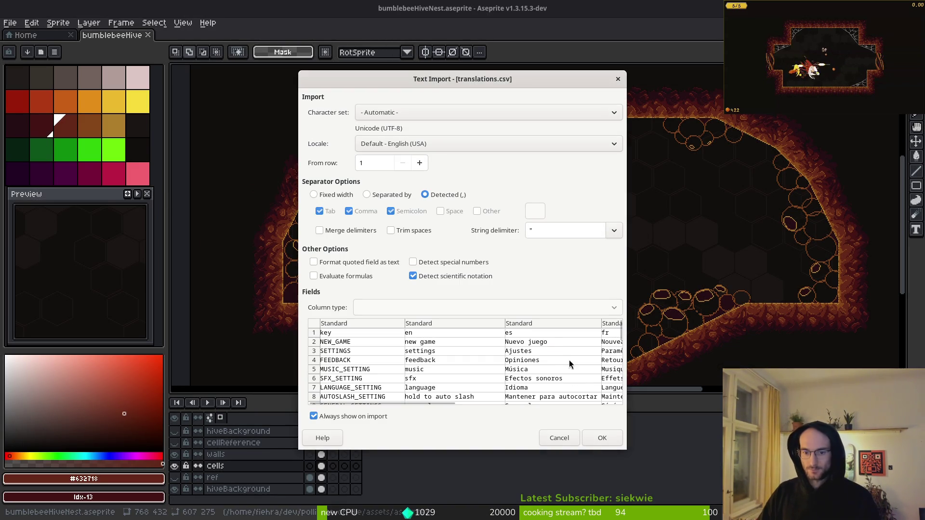
{"action": "left_click", "coordinate": [600, 443]}
{"action": "left_click", "coordinate": [600, 438]}
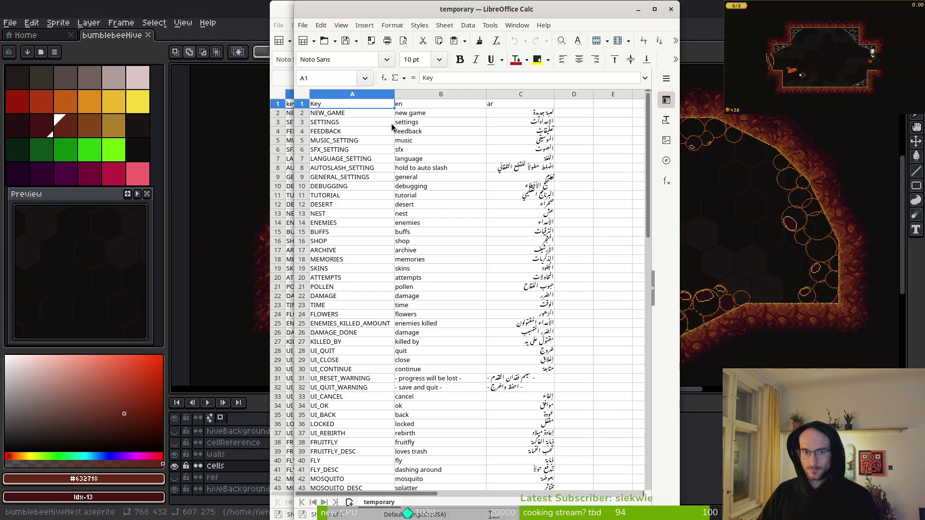
{"action": "left_click", "coordinate": [277, 18]}
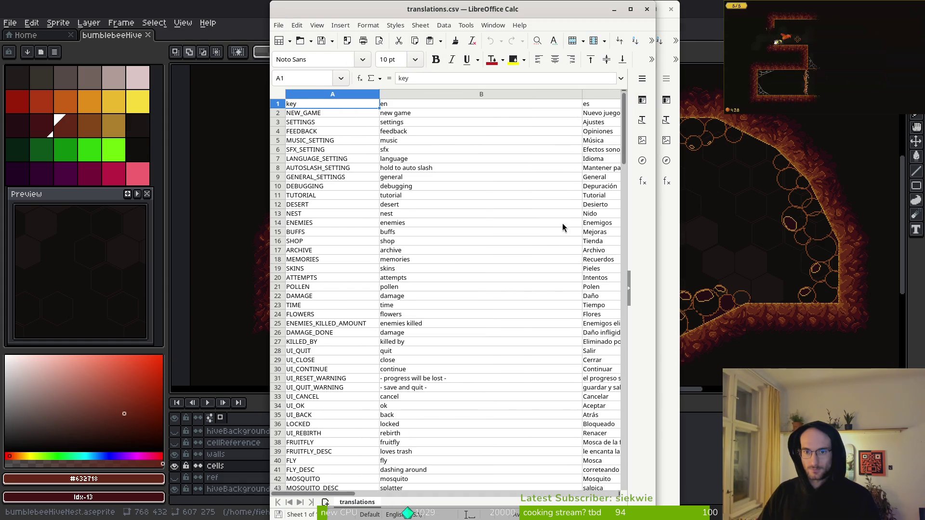
{"action": "left_click_drag", "start_coordinate": [374, 493], "coordinate": [573, 494]}
Paste the copied Arabic text into column I and confirm the Text Import
{"action": "left_click", "coordinate": [533, 105]}
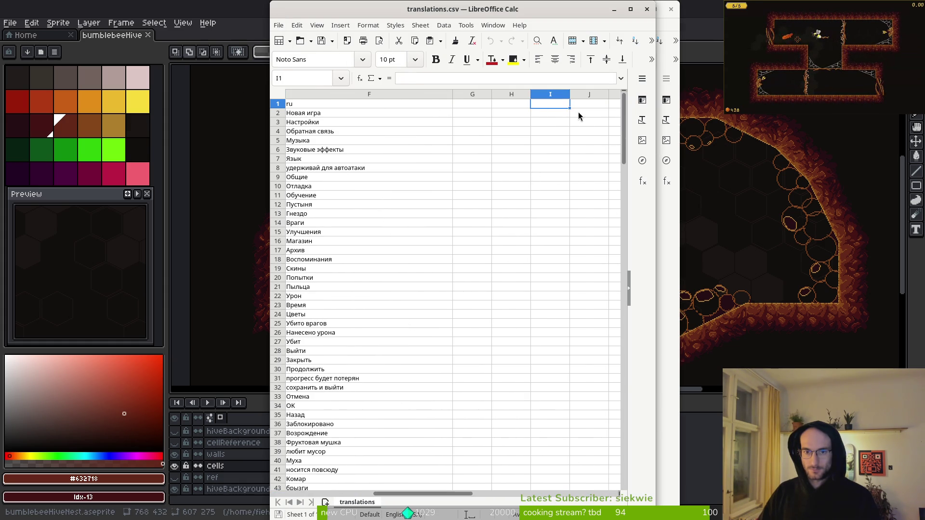
{"action": "left_click", "coordinate": [553, 115]}
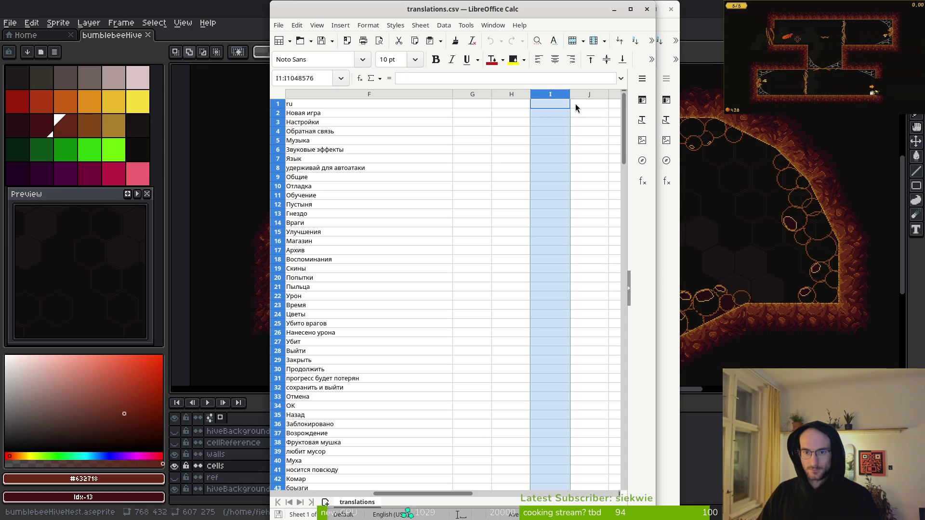
{"action": "key", "text": "ctrl+v"}
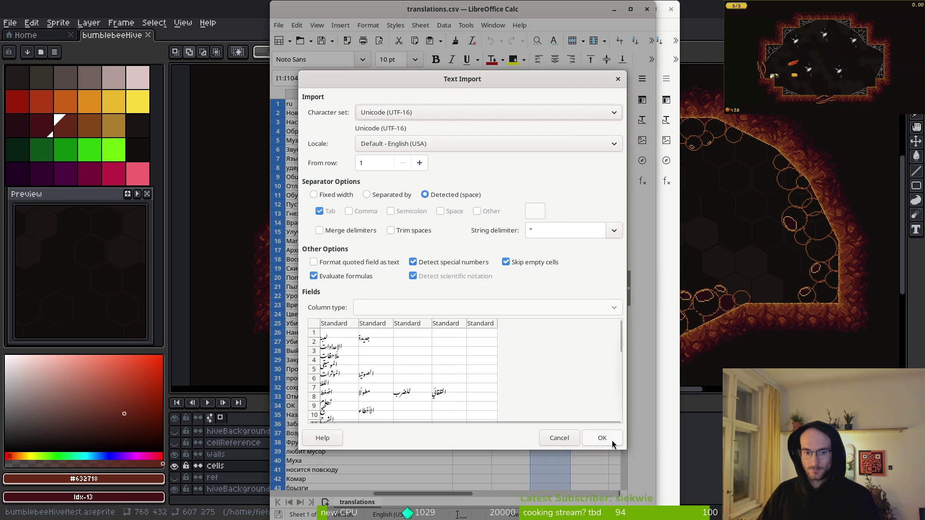
{"action": "left_click", "coordinate": [333, 326]}
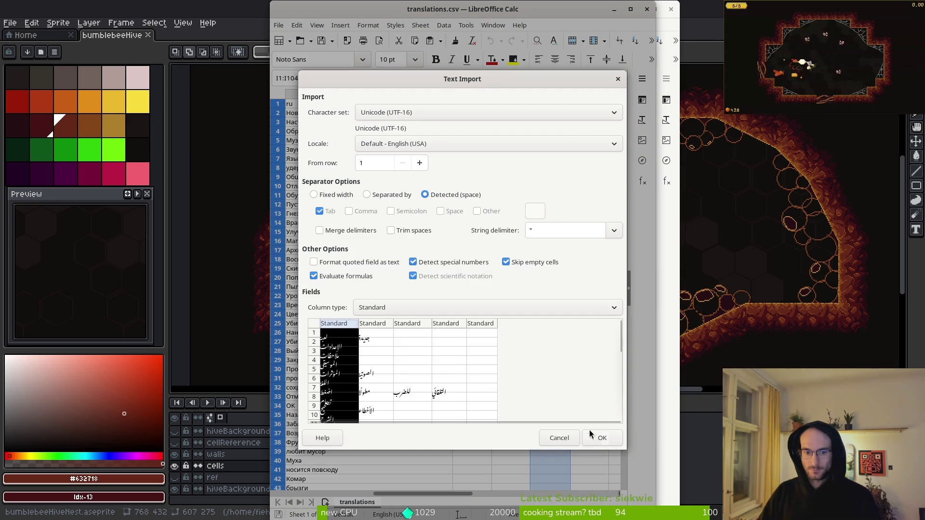
{"action": "left_click", "coordinate": [599, 443]}
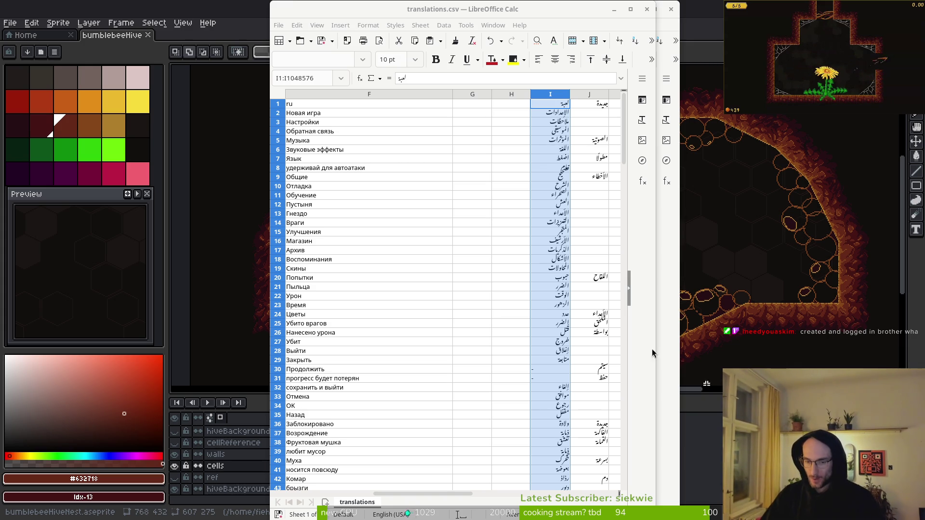
Inspect cells in columns I and J, where the Arabic words split across columns
{"action": "scroll", "coordinate": [535, 324], "scroll_direction": "down", "scroll_amount": 11}
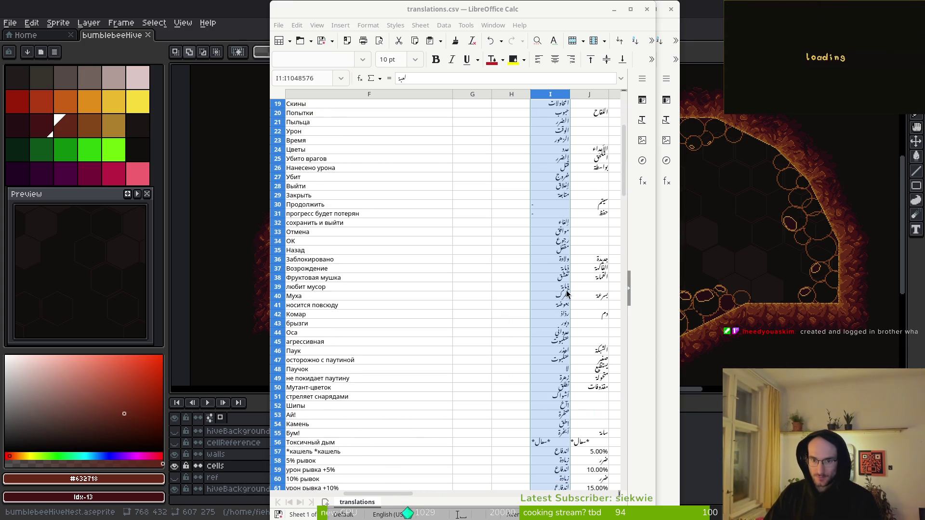
{"action": "scroll", "coordinate": [561, 136], "scroll_direction": "up", "scroll_amount": 4}
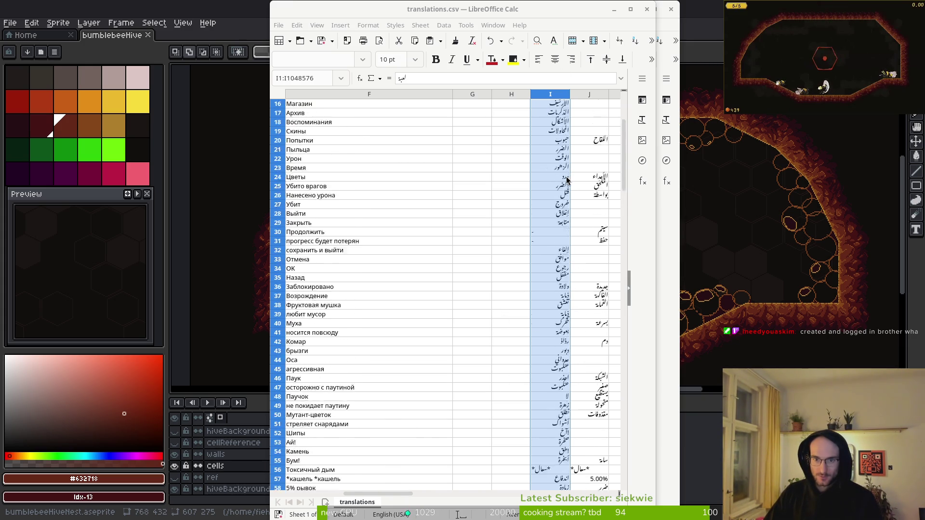
{"action": "scroll", "coordinate": [590, 284], "scroll_direction": "up", "scroll_amount": 6}
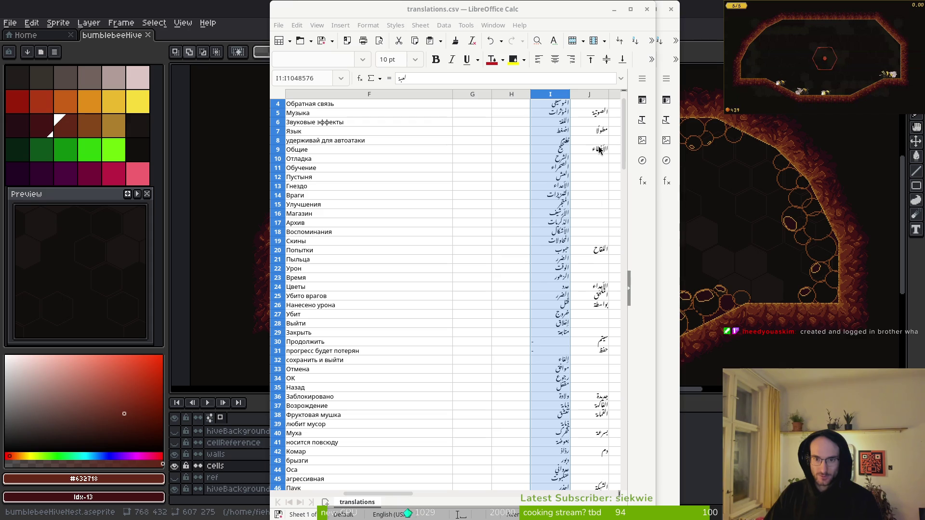
{"action": "left_click", "coordinate": [600, 150]}
{"action": "key", "text": "Left"}
{"action": "scroll", "coordinate": [593, 142], "scroll_direction": "up", "scroll_amount": 1}
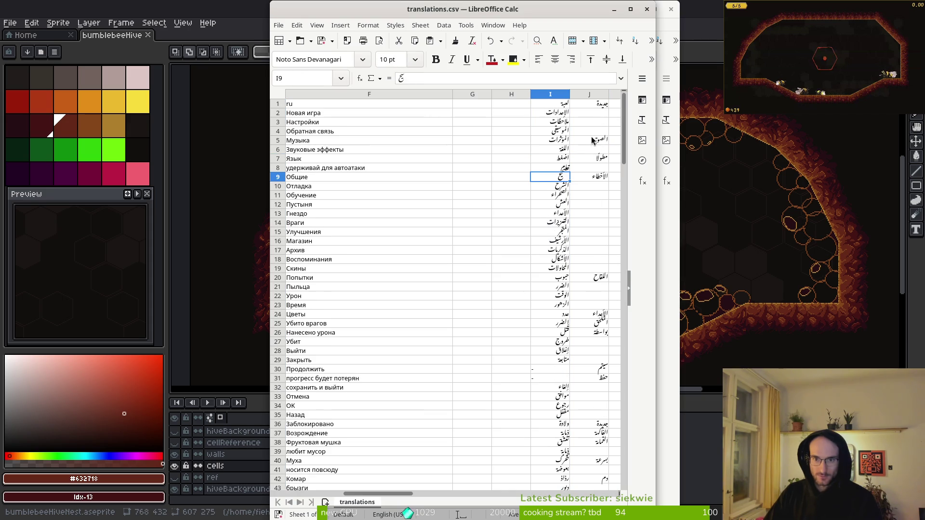
{"action": "left_click", "coordinate": [581, 104]}
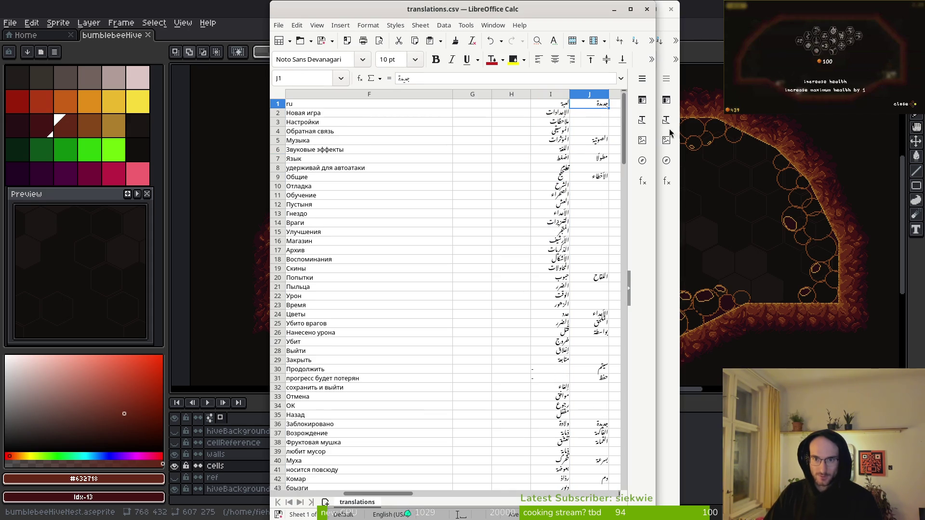
{"action": "mouse_move", "coordinate": [399, 499]}
{"action": "left_mouse_down"}
{"action": "mouse_move", "coordinate": [470, 501]}
{"action": "mouse_move", "coordinate": [440, 502]}
{"action": "left_mouse_up"}
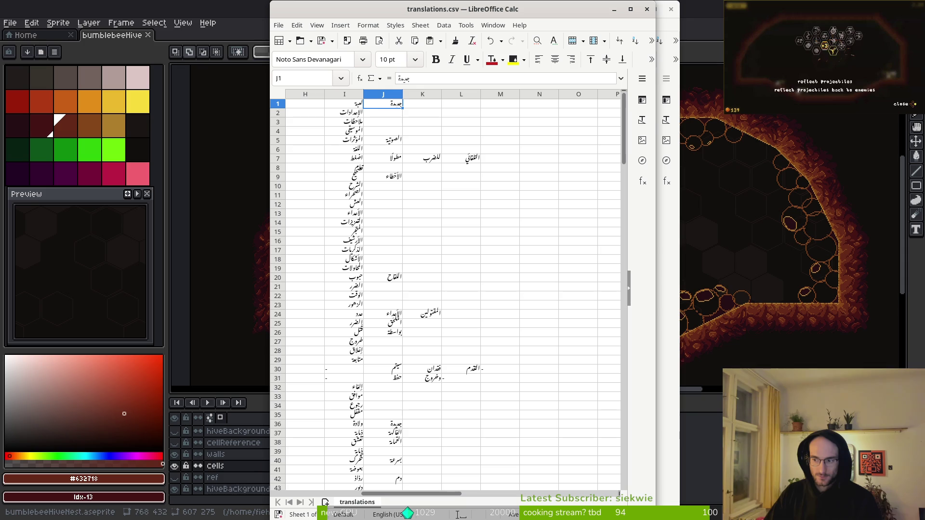
Undo the split paste and paste the Arabic text into column I again
{"action": "left_click", "coordinate": [426, 273]}
{"action": "key", "text": "ctrl+z"}
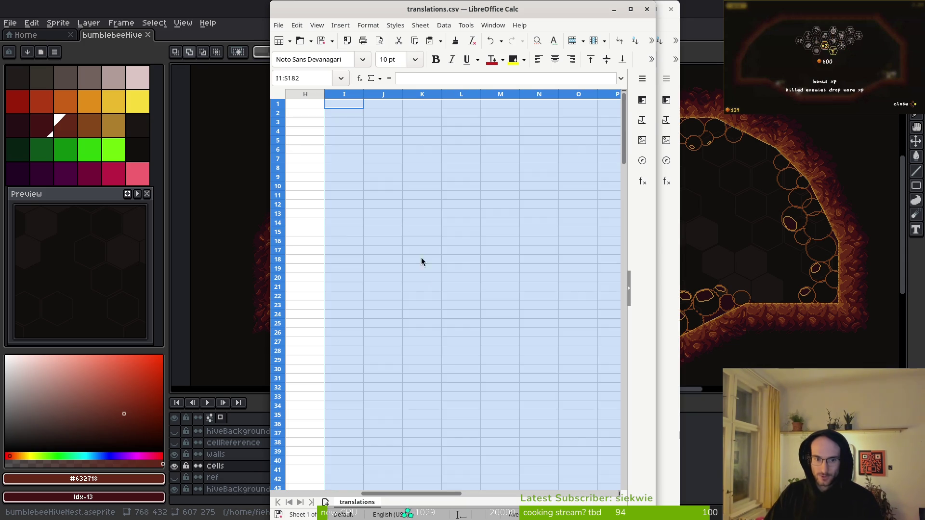
{"action": "left_click", "coordinate": [341, 95]}
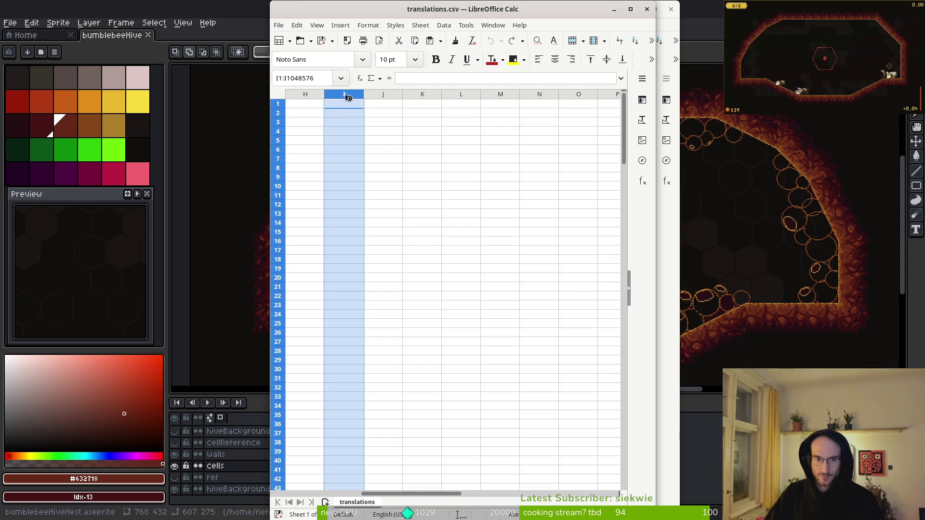
{"action": "key", "text": "ctrl+v"}
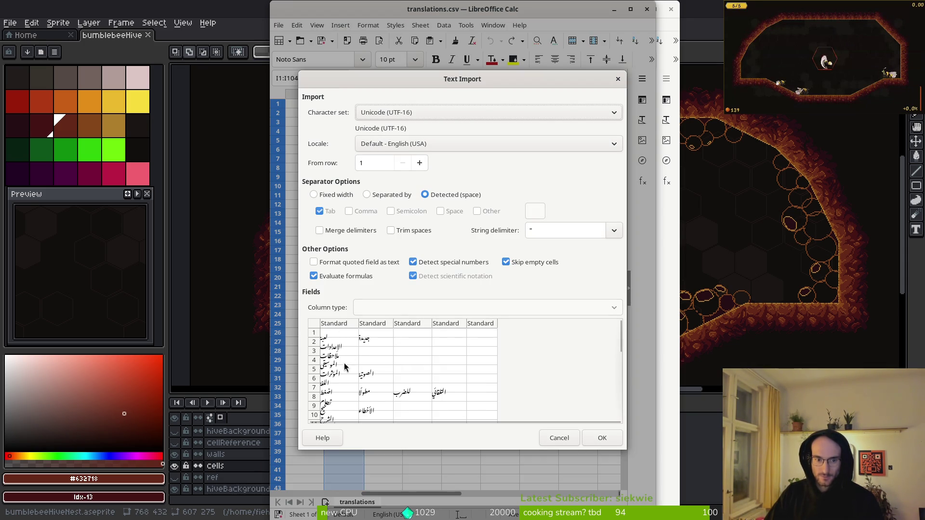
{"action": "scroll", "coordinate": [347, 376], "scroll_direction": "down", "scroll_amount": 5}
{"action": "scroll", "coordinate": [348, 374], "scroll_direction": "up", "scroll_amount": 5}
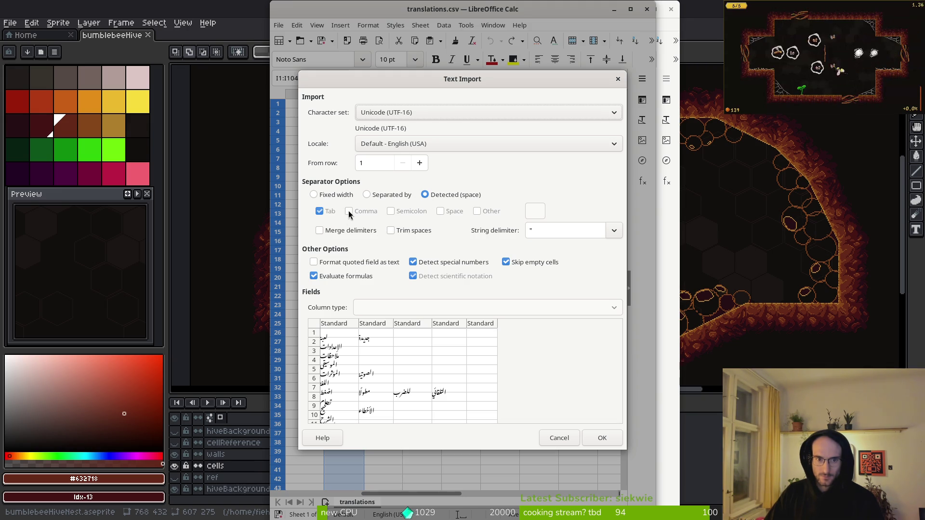
Try fixed-width and space separators, then import with Tab as the only separator
{"action": "left_click", "coordinate": [361, 197]}
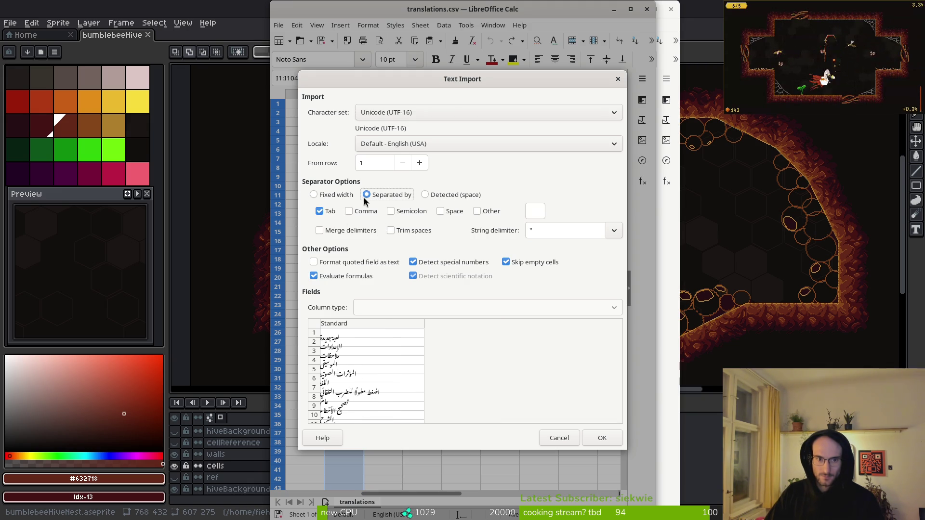
{"action": "left_click", "coordinate": [325, 197]}
{"action": "left_click", "coordinate": [366, 195]}
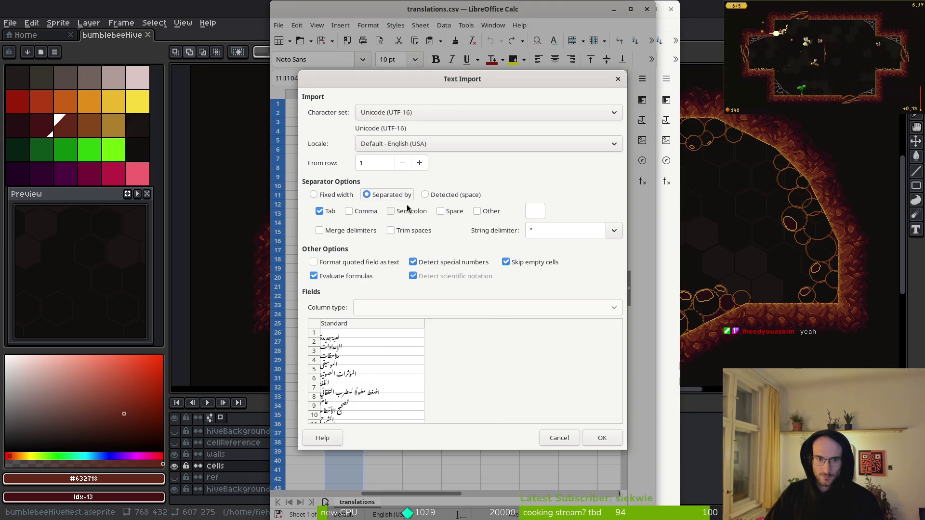
{"action": "left_click", "coordinate": [426, 196]}
{"action": "left_click", "coordinate": [367, 193]}
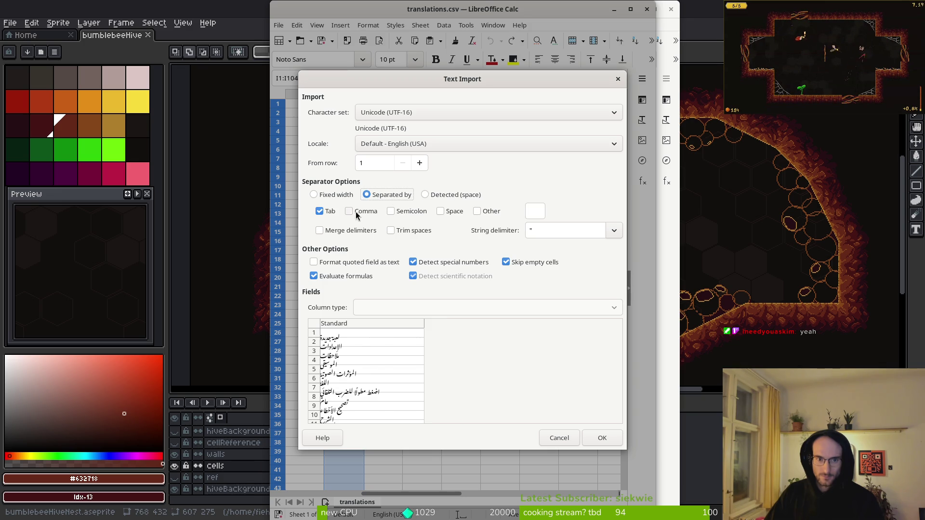
{"action": "scroll", "coordinate": [377, 372], "scroll_direction": "down", "scroll_amount": 15}
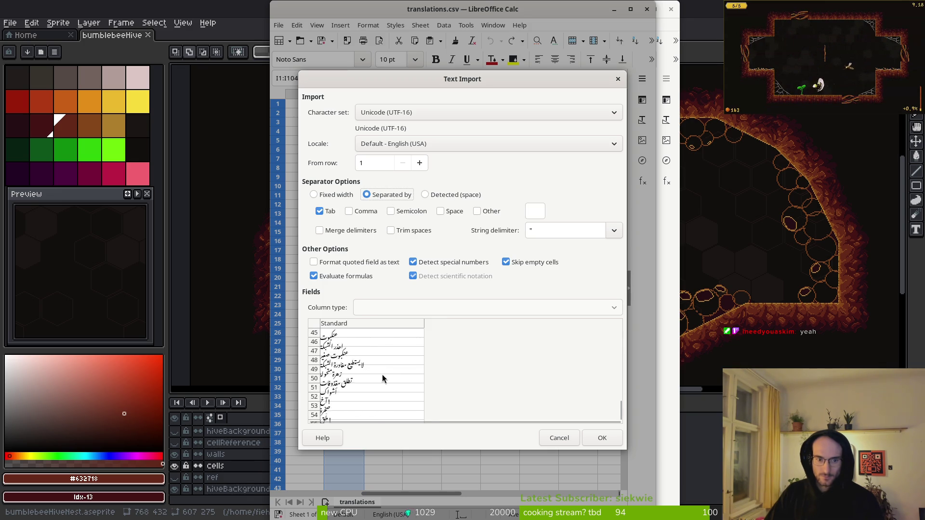
{"action": "left_click", "coordinate": [600, 436]}
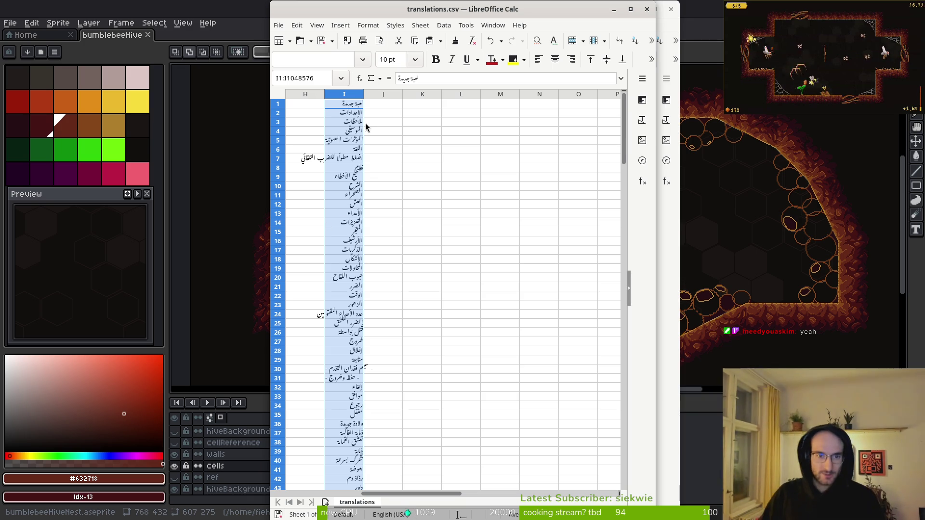
Save translations.csv, keeping the Text CSV format
{"action": "left_click", "coordinate": [359, 148]}
{"action": "key", "text": "ctrl+s"}
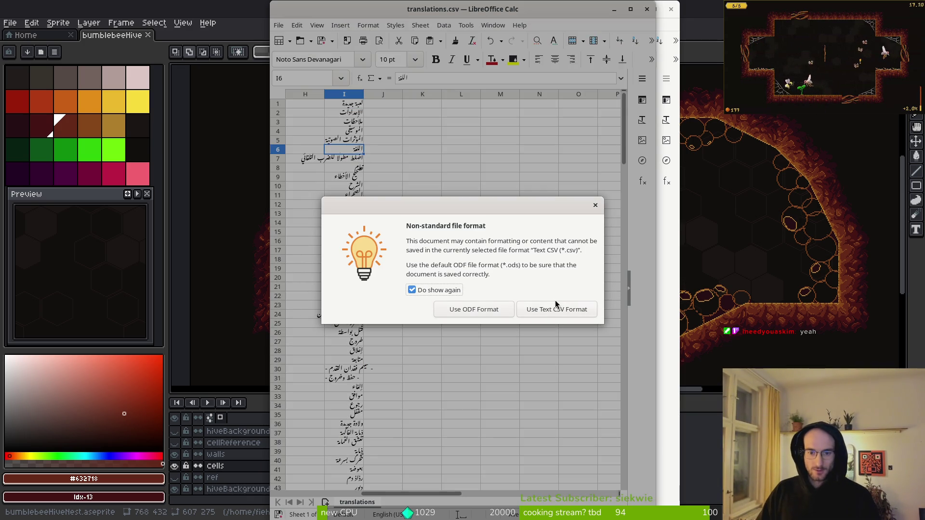
{"action": "left_click", "coordinate": [555, 309]}
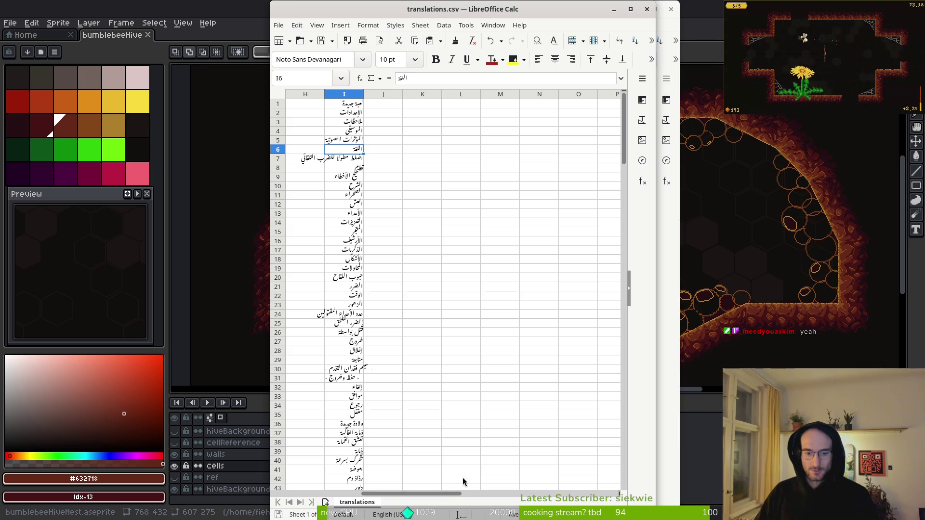
Close the translations.csv and temporary Calc windows
{"action": "left_click_drag", "start_coordinate": [448, 494], "coordinate": [304, 506]}
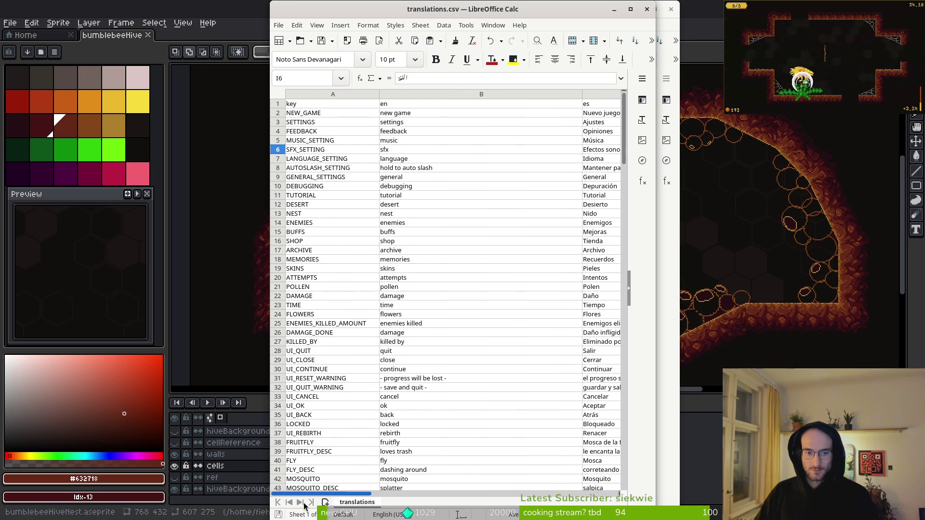
{"action": "left_click", "coordinate": [647, 8]}
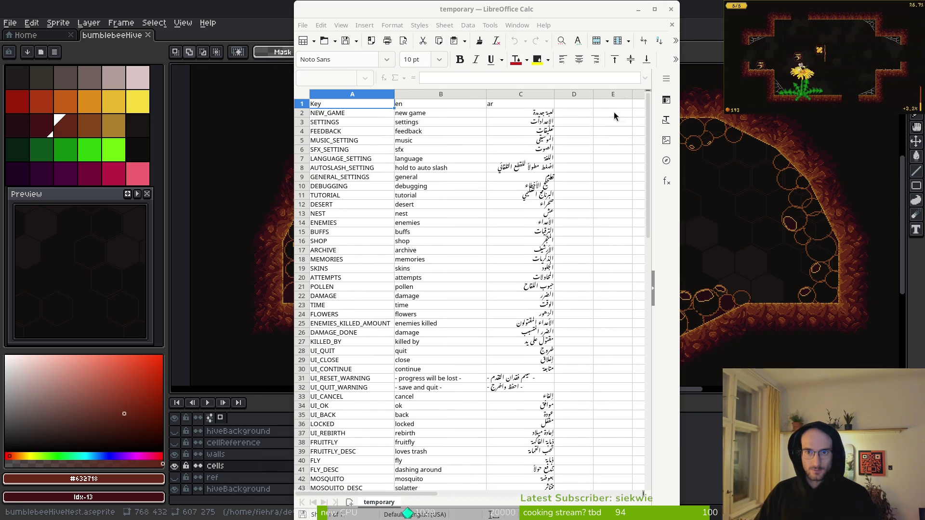
{"action": "left_click", "coordinate": [673, 9]}
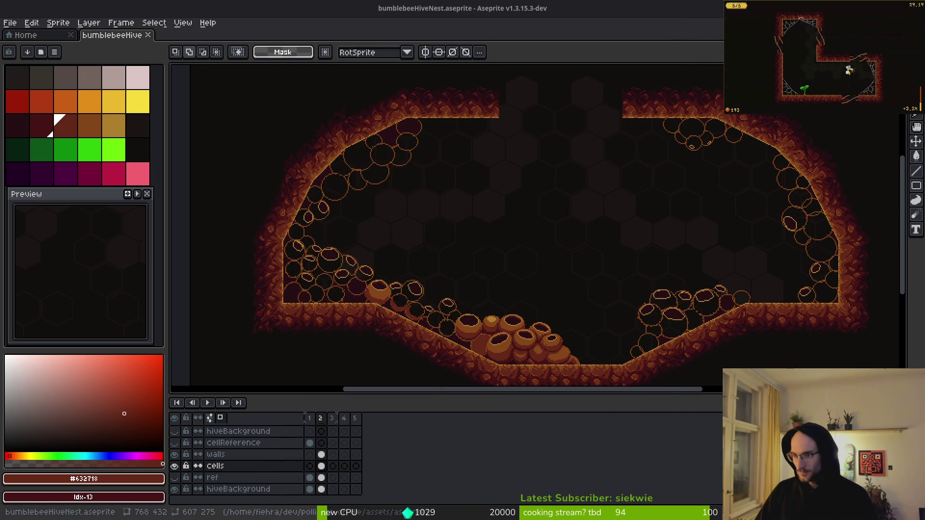
Zoom into the hive slope and paint an orange #854619 stroke on a honeycomb cell
{"action": "scroll", "coordinate": [438, 313], "scroll_direction": "up", "scroll_amount": 5}
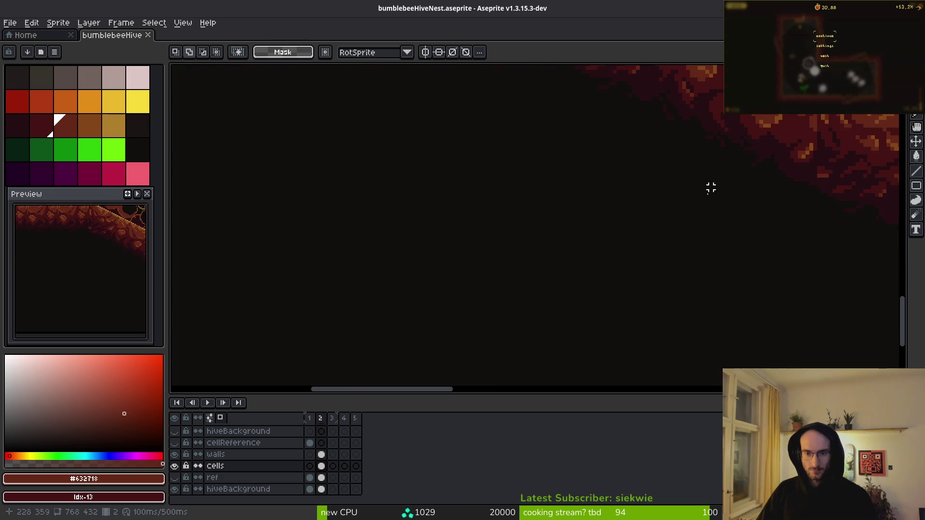
{"action": "left_click_drag", "start_coordinate": [711, 187], "coordinate": [636, 267]}
{"action": "scroll", "coordinate": [596, 265], "scroll_direction": "up", "scroll_amount": 4}
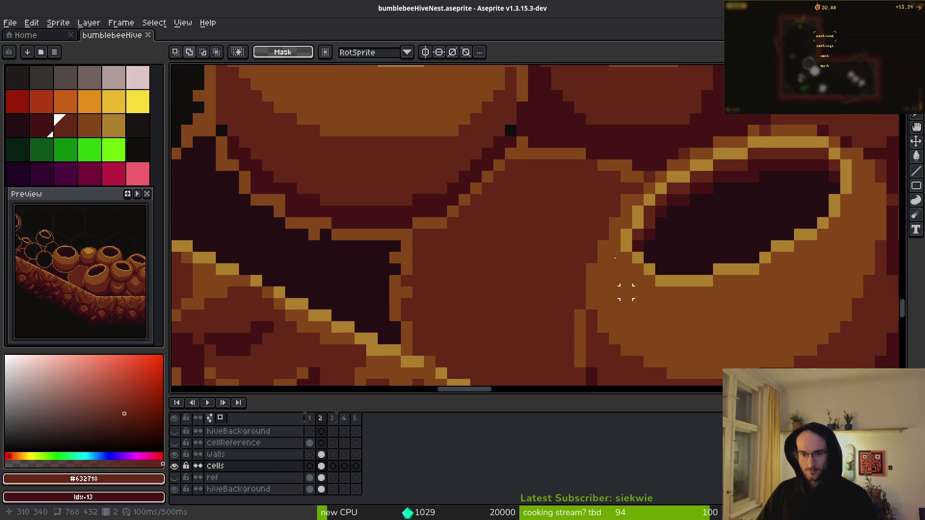
{"action": "key", "text": "f"}
{"action": "left_click", "coordinate": [506, 160], "text": "alt"}
{"action": "mouse_move", "coordinate": [506, 163]}
{"action": "left_mouse_down"}
{"action": "mouse_move", "coordinate": [531, 219]}
{"action": "mouse_move", "coordinate": [608, 268]}
{"action": "left_mouse_up"}
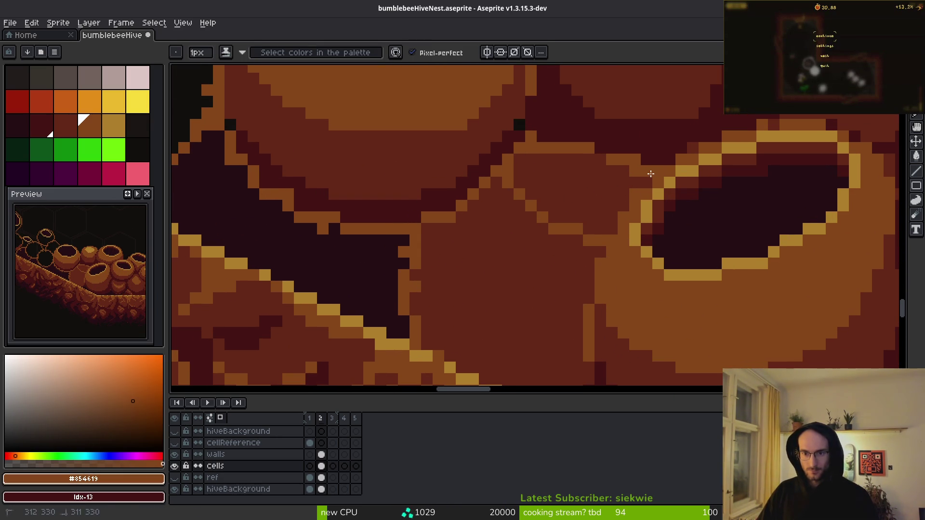
Darken the cell's diagonal edge with #632718 and outline between cells in #431414
{"action": "left_click", "coordinate": [628, 190], "text": "alt"}
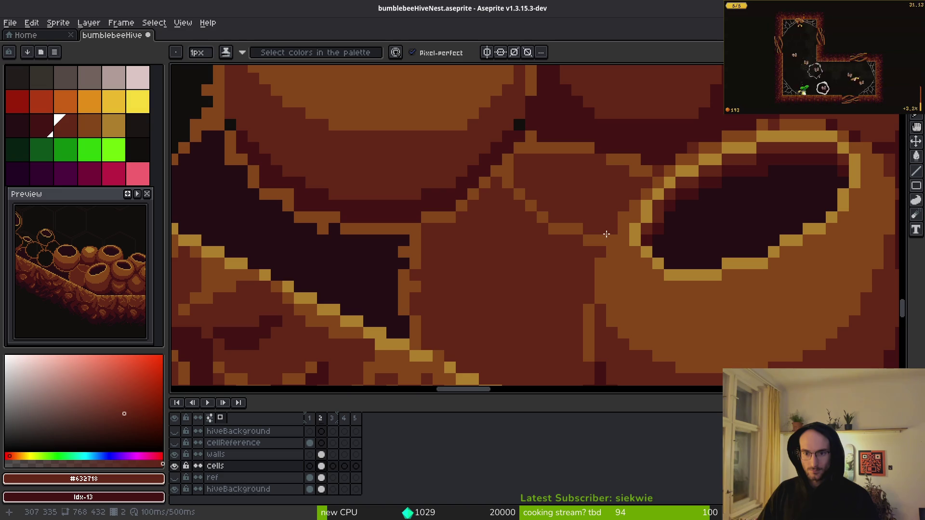
{"action": "left_click_drag", "start_coordinate": [530, 138], "coordinate": [449, 216]}
{"action": "scroll", "coordinate": [592, 188], "scroll_direction": "down", "scroll_amount": 5}
{"action": "scroll", "coordinate": [566, 204], "scroll_direction": "up", "scroll_amount": 5}
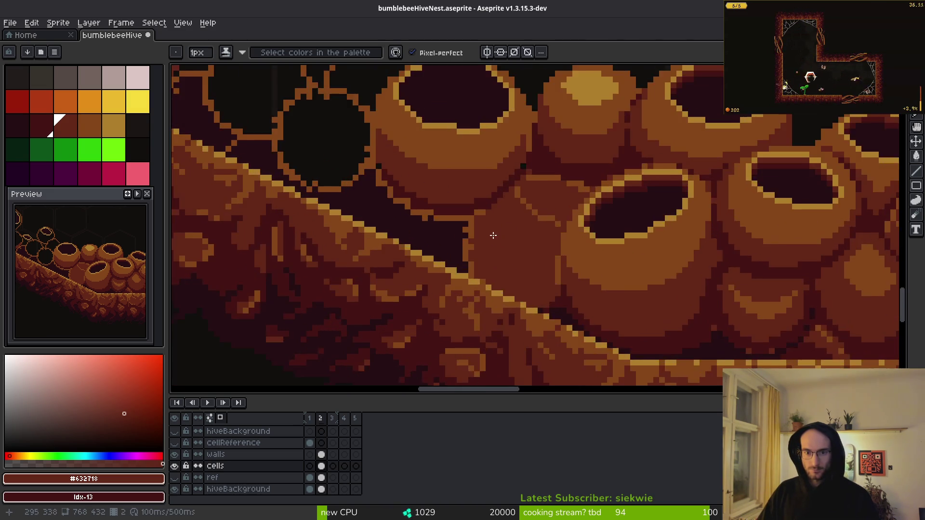
{"action": "left_click", "coordinate": [526, 151], "text": "alt"}
{"action": "scroll", "coordinate": [539, 171], "scroll_direction": "down", "scroll_amount": 1}
{"action": "mouse_move", "coordinate": [506, 146]}
{"action": "left_mouse_down"}
{"action": "mouse_move", "coordinate": [555, 249]}
{"action": "mouse_move", "coordinate": [664, 266]}
{"action": "mouse_move", "coordinate": [670, 292]}
{"action": "left_mouse_up"}
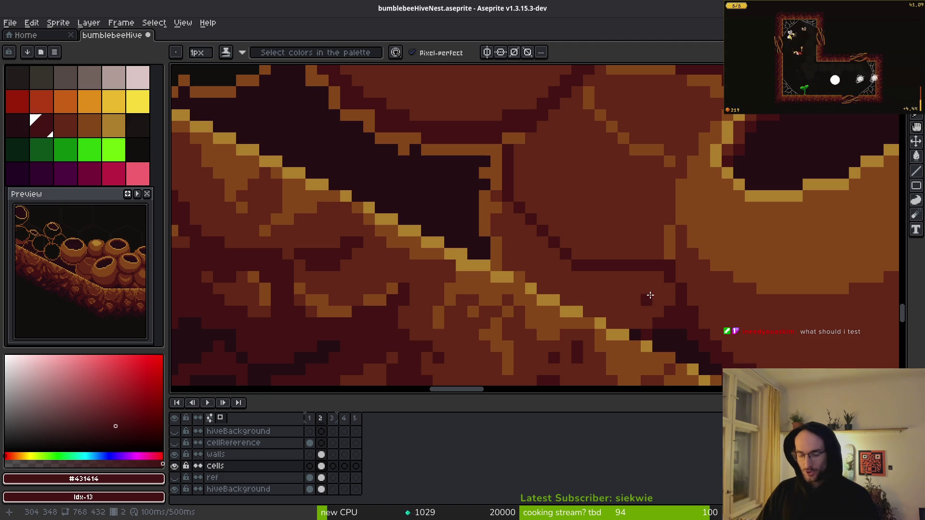
Flood-fill the area inside the dark outline and repaint leftover orange outline pixels dark red
{"action": "key", "text": "g"}
{"action": "left_click", "coordinate": [604, 302]}
{"action": "left_click_drag", "start_coordinate": [496, 178], "coordinate": [518, 195]}
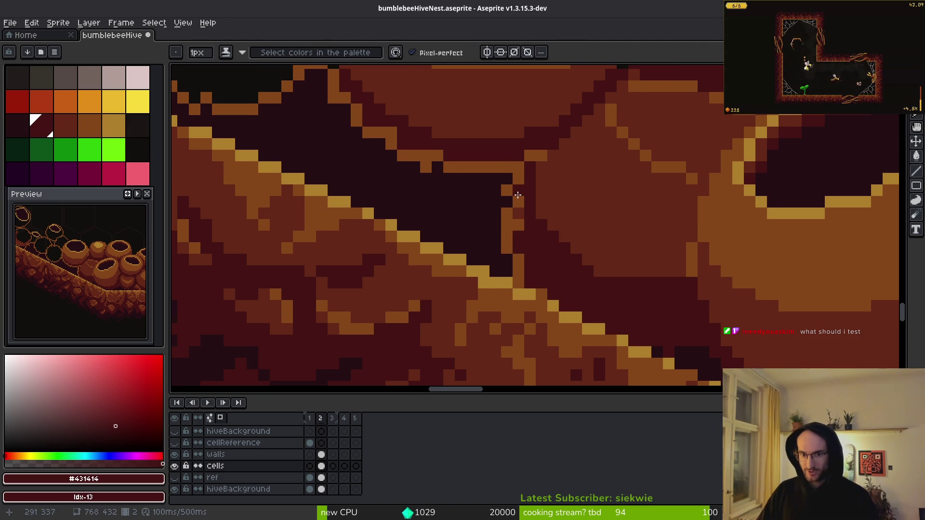
{"action": "left_click", "coordinate": [518, 195]}
{"action": "left_click", "coordinate": [512, 222]}
{"action": "left_click", "coordinate": [519, 270]}
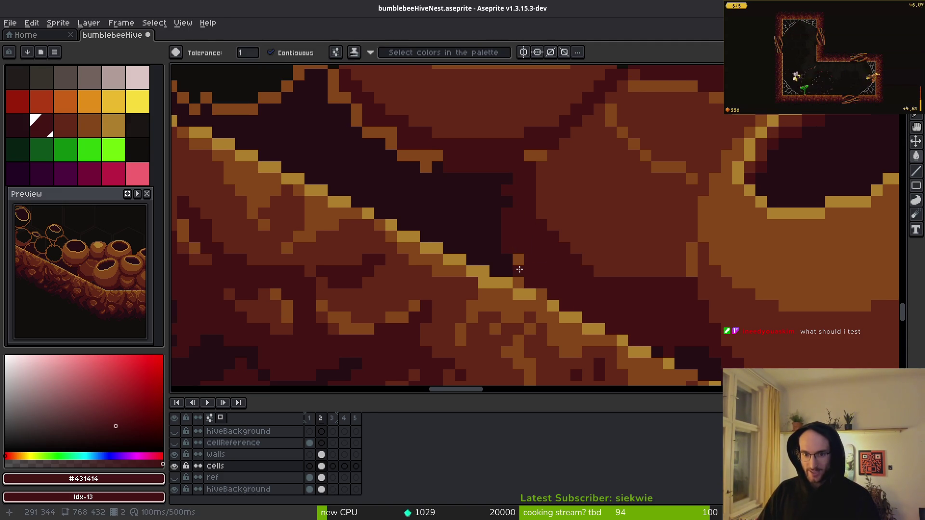
{"action": "left_click", "coordinate": [519, 282]}
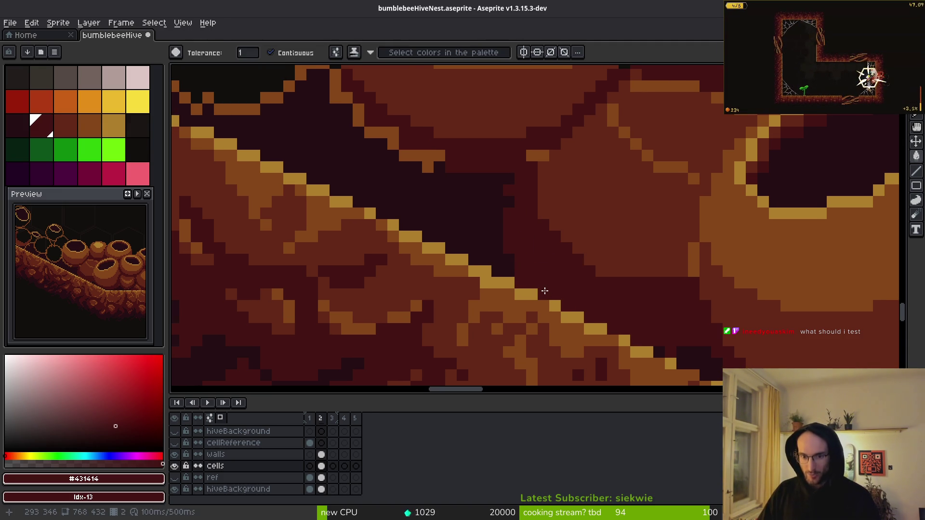
Sample the #854619 orange and shade the cell and its rim with orange pixels
{"action": "key", "text": "b"}
{"action": "scroll", "coordinate": [554, 270], "scroll_direction": "up", "scroll_amount": 2}
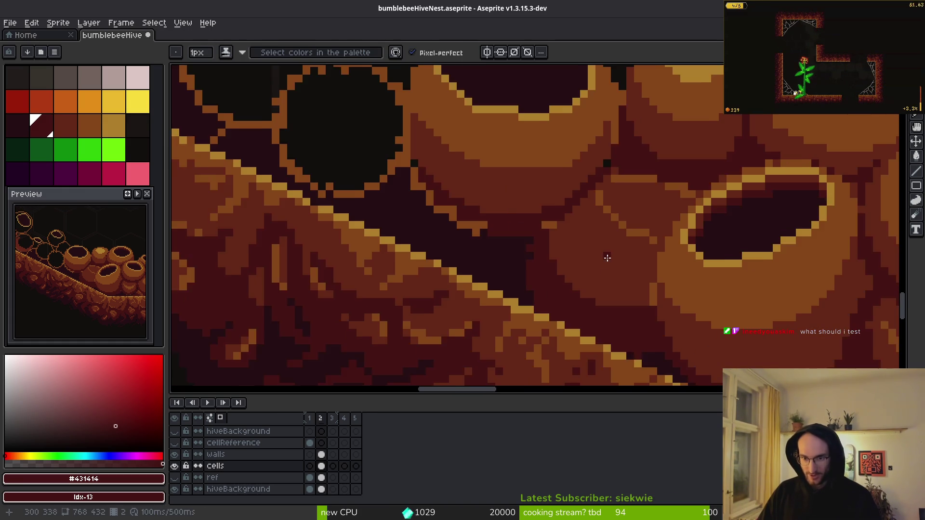
{"action": "scroll", "coordinate": [605, 254], "scroll_direction": "up", "scroll_amount": 1}
{"action": "left_click", "coordinate": [616, 248], "text": "alt"}
{"action": "left_click", "coordinate": [617, 255], "text": "alt"}
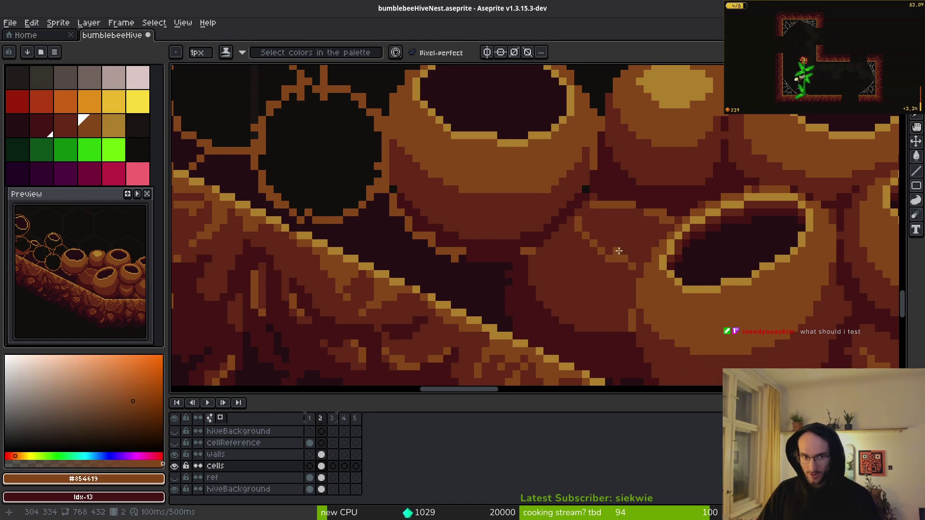
{"action": "scroll", "coordinate": [615, 253], "scroll_direction": "up", "scroll_amount": 3}
{"action": "mouse_move", "coordinate": [665, 274]}
{"action": "left_mouse_down"}
{"action": "mouse_move", "coordinate": [681, 278]}
{"action": "mouse_move", "coordinate": [703, 223]}
{"action": "mouse_move", "coordinate": [695, 229]}
{"action": "mouse_move", "coordinate": [743, 181]}
{"action": "left_mouse_up"}
{"action": "right_click", "coordinate": [693, 254]}
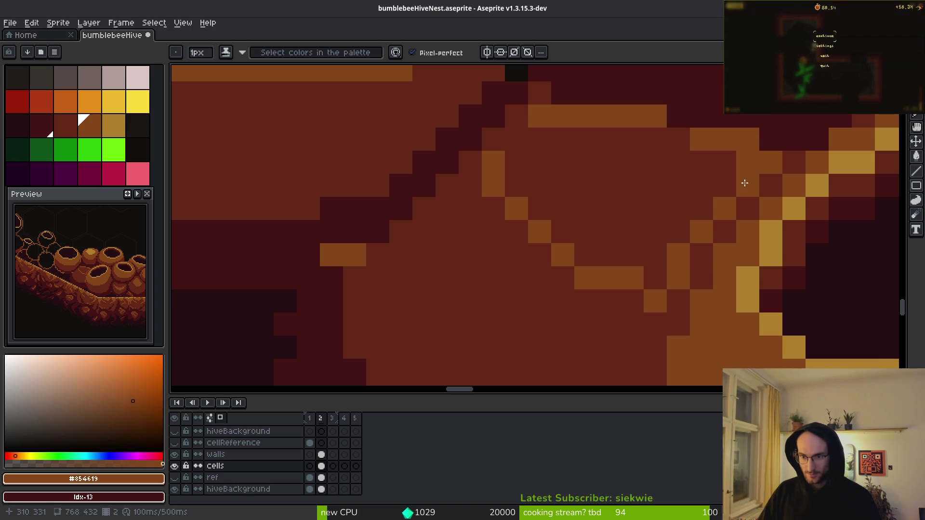
{"action": "left_click_drag", "start_coordinate": [522, 132], "coordinate": [524, 121]}
Fill the dark gap inside the orange outline and add a diagonal of light orange highlights
{"action": "key", "text": "g"}
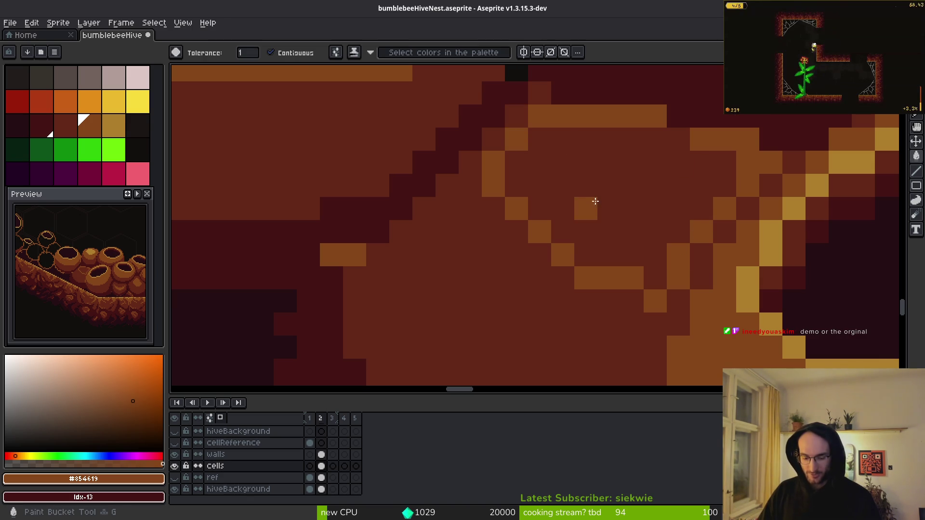
{"action": "left_click", "coordinate": [592, 200]}
{"action": "scroll", "coordinate": [615, 215], "scroll_direction": "down", "scroll_amount": 3}
{"action": "scroll", "coordinate": [611, 225], "scroll_direction": "up", "scroll_amount": 4}
{"action": "left_click", "coordinate": [713, 295]}
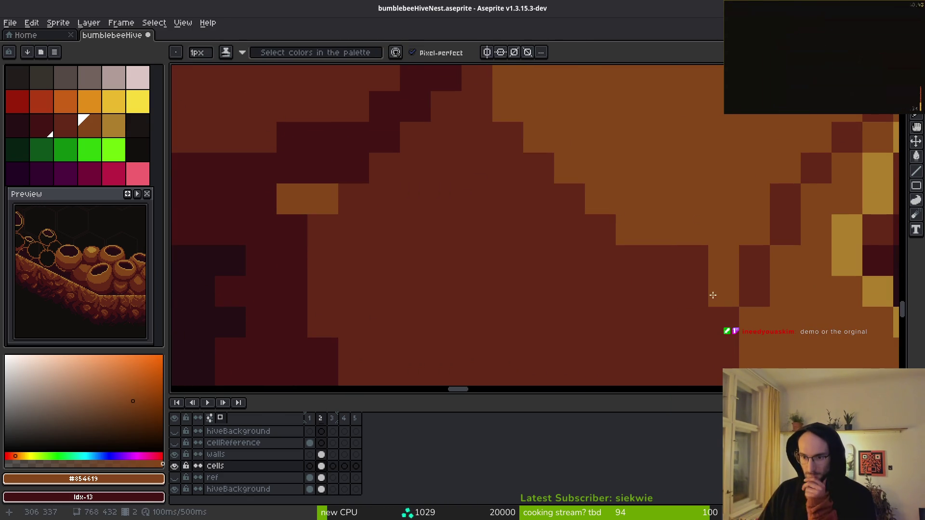
{"action": "left_click_drag", "start_coordinate": [726, 292], "coordinate": [557, 124]}
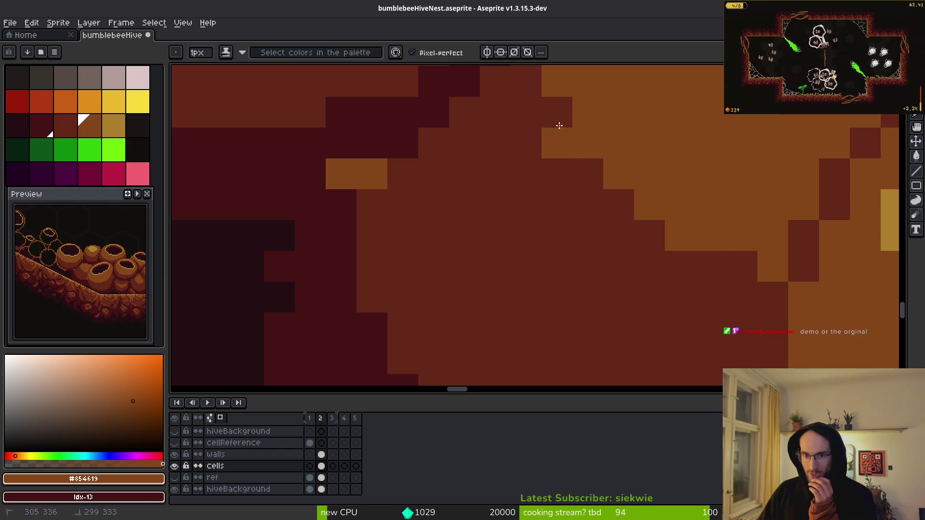
{"action": "left_click_drag", "start_coordinate": [613, 196], "coordinate": [637, 270]}
{"action": "scroll", "coordinate": [584, 275], "scroll_direction": "down", "scroll_amount": 3}
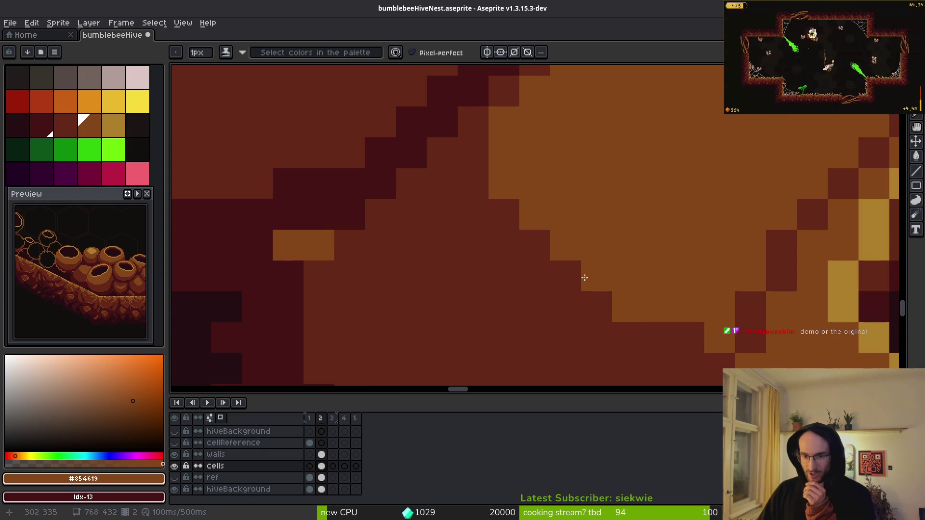
{"action": "scroll", "coordinate": [629, 215], "scroll_direction": "down", "scroll_amount": 1}
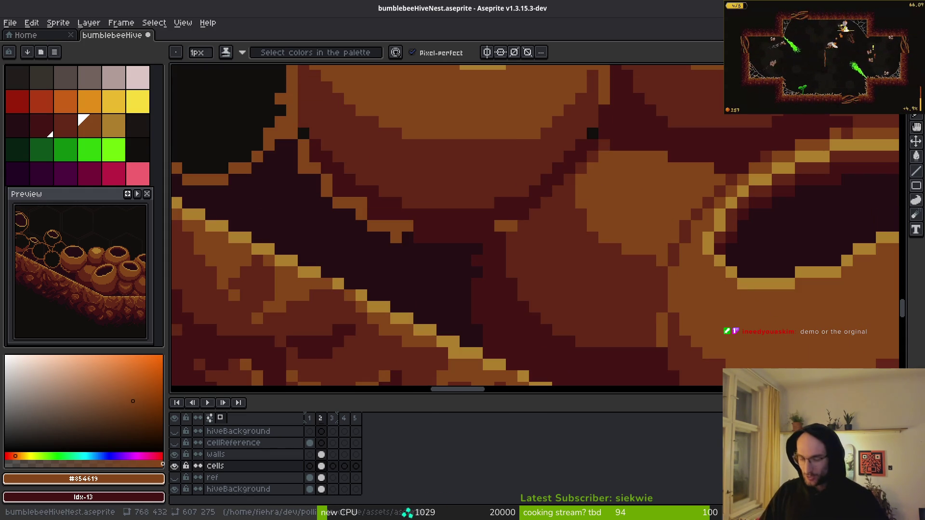
Switch to Steam and open the Pollinate or Die Playtest entry in the library list
{"action": "key", "text": "super"}
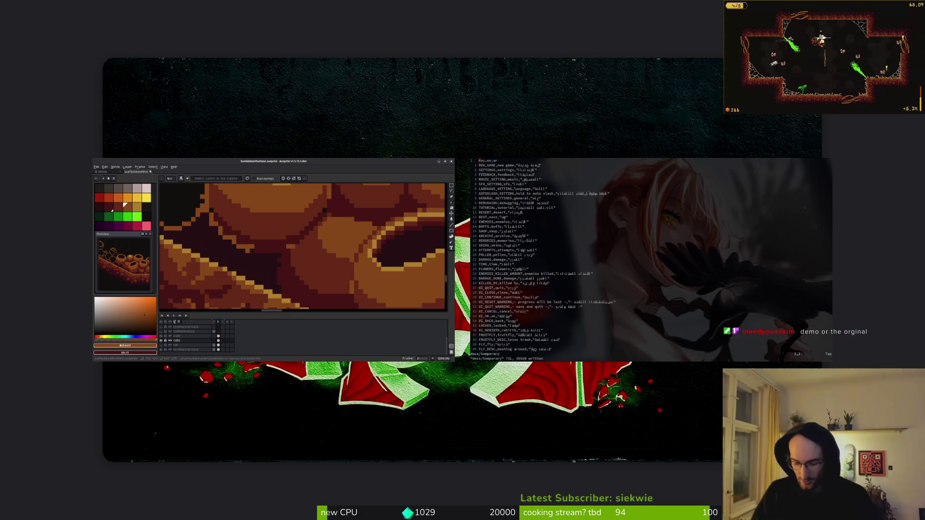
{"action": "key", "text": "super"}
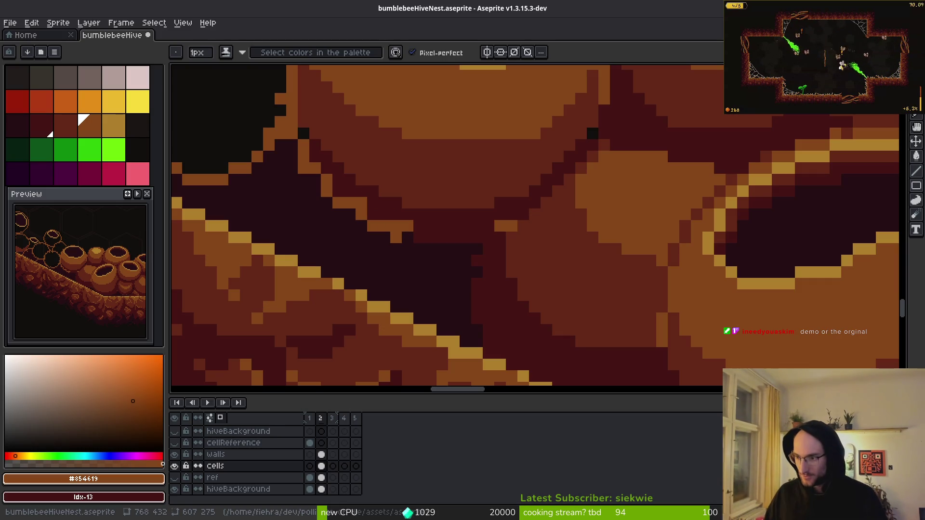
{"action": "key", "text": "super"}
{"action": "key", "text": "super"}
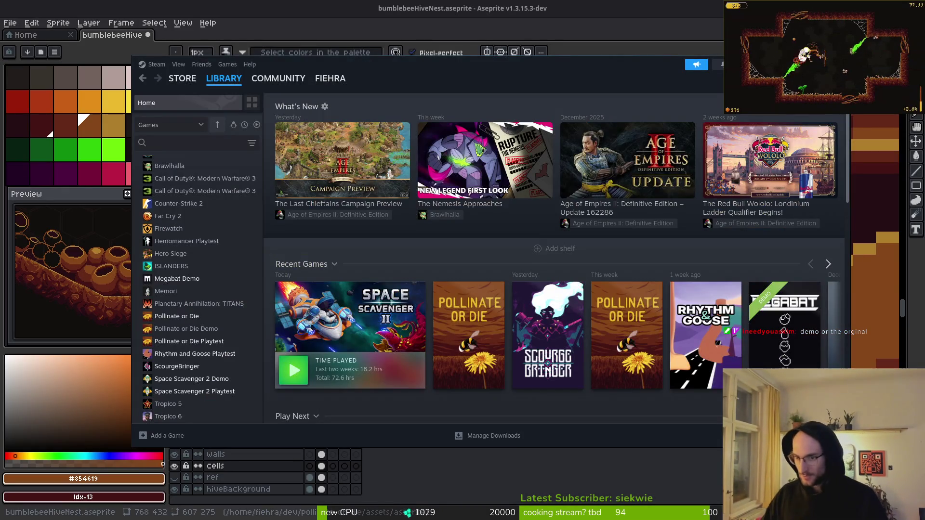
{"action": "left_click", "coordinate": [228, 65]}
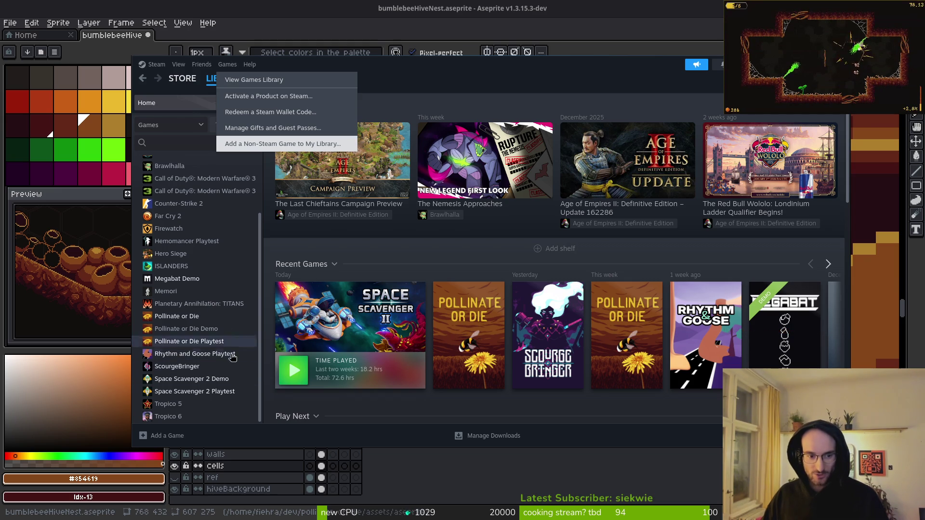
{"action": "left_click", "coordinate": [174, 342]}
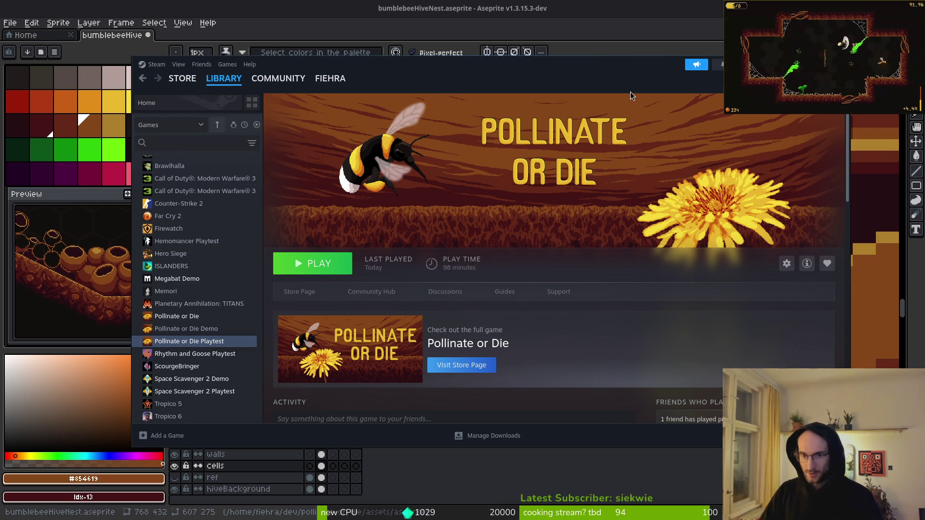
Back in Aseprite, sample the dark reds, darken a stray orange pixel and extend the diagonal shadow line
{"action": "key", "text": "alt+Tab"}
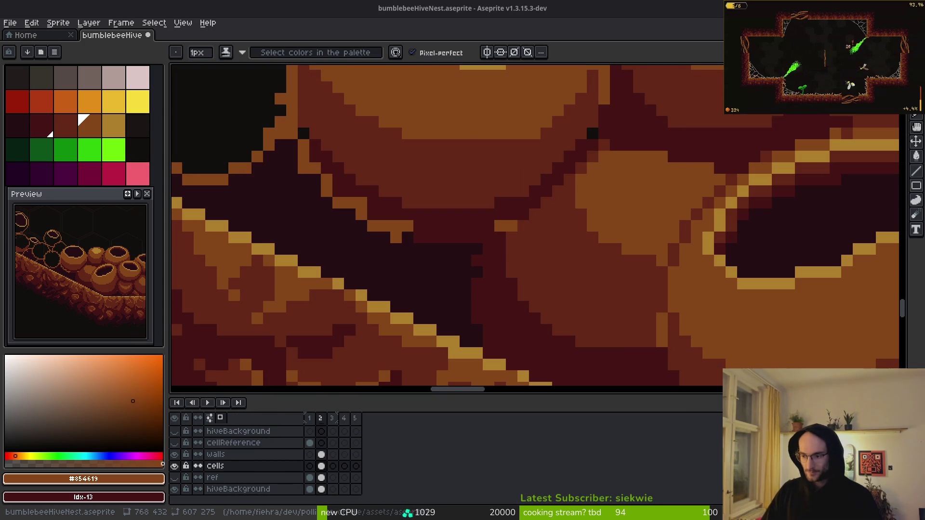
{"action": "scroll", "coordinate": [561, 216], "scroll_direction": "up", "scroll_amount": 3}
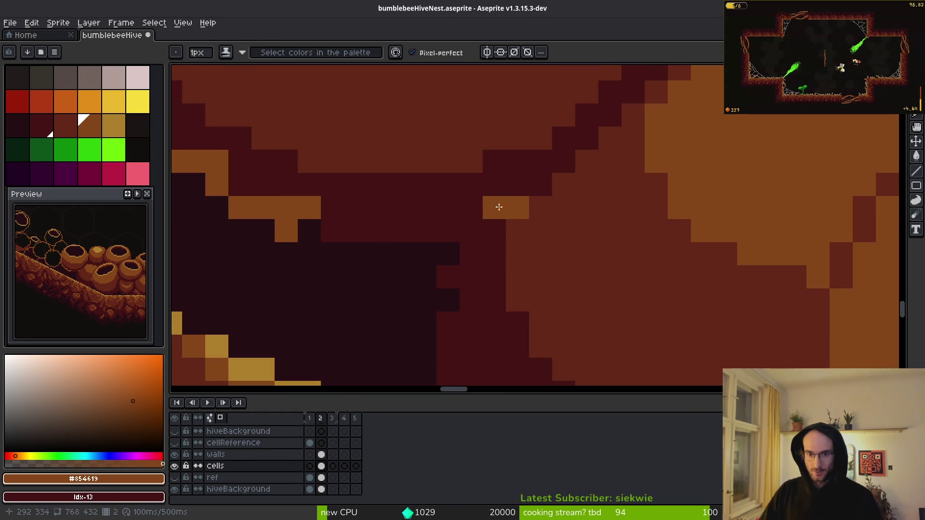
{"action": "left_click", "coordinate": [515, 209], "text": "alt"}
{"action": "left_click", "coordinate": [494, 208]}
{"action": "scroll", "coordinate": [530, 207], "scroll_direction": "down", "scroll_amount": 3}
{"action": "scroll", "coordinate": [629, 202], "scroll_direction": "up", "scroll_amount": 2}
{"action": "left_click", "coordinate": [543, 203], "text": "alt"}
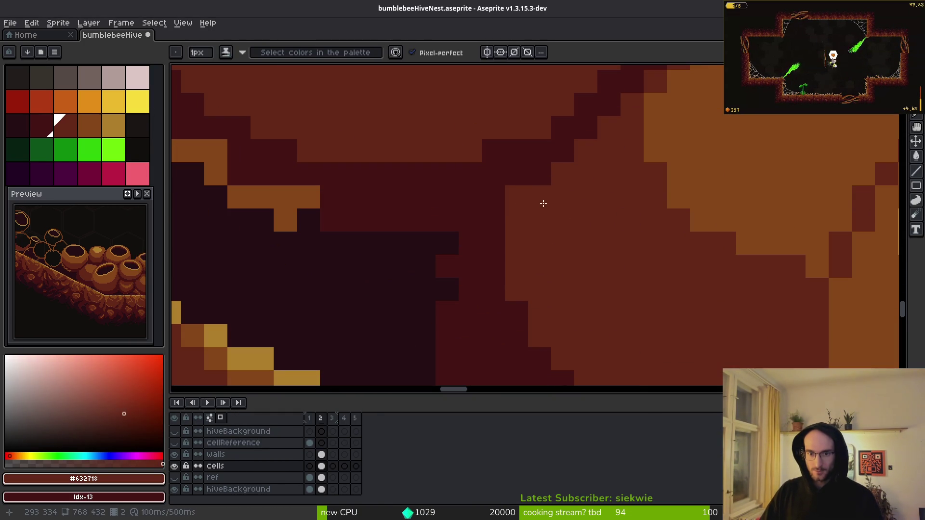
{"action": "scroll", "coordinate": [616, 257], "scroll_direction": "down", "scroll_amount": 2}
{"action": "scroll", "coordinate": [616, 257], "scroll_direction": "up", "scroll_amount": 2}
{"action": "left_click", "coordinate": [602, 197], "text": "alt"}
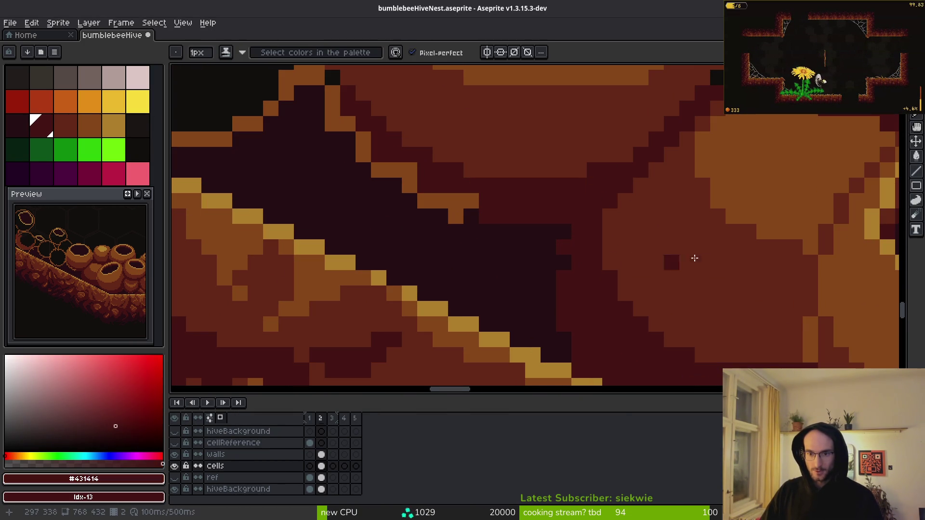
{"action": "scroll", "coordinate": [588, 237], "scroll_direction": "down", "scroll_amount": 2}
{"action": "scroll", "coordinate": [581, 207], "scroll_direction": "up", "scroll_amount": 2}
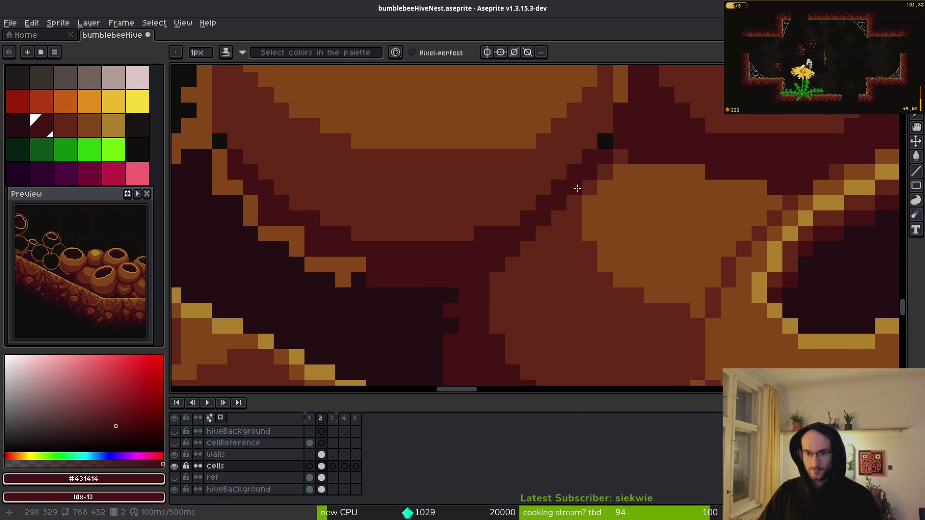
{"action": "left_click_drag", "start_coordinate": [579, 189], "coordinate": [553, 227]}
Add mid dark red shading beside the diagonal and along a line between the pots
{"action": "scroll", "coordinate": [534, 239], "scroll_direction": "down", "scroll_amount": 2}
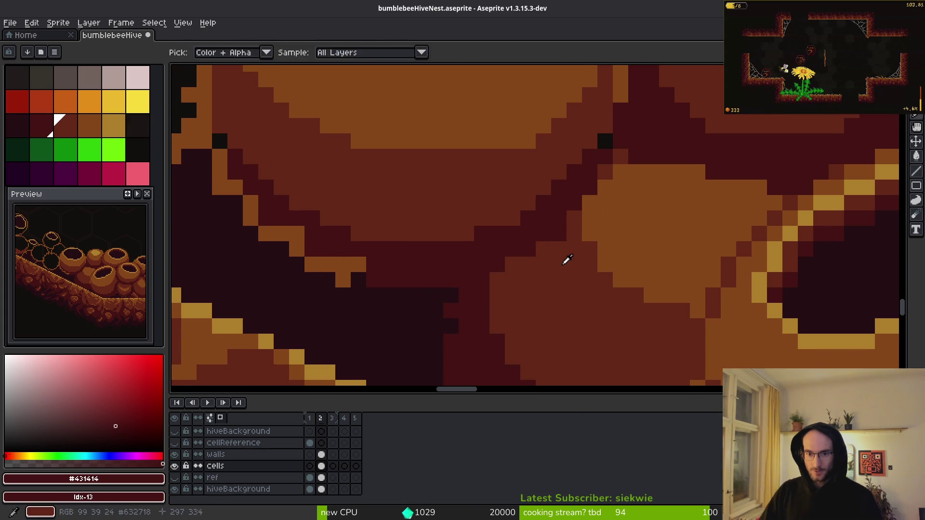
{"action": "left_click", "coordinate": [537, 250], "text": "alt"}
{"action": "scroll", "coordinate": [572, 275], "scroll_direction": "down", "scroll_amount": 3}
{"action": "left_click_drag", "start_coordinate": [568, 300], "coordinate": [563, 297]}
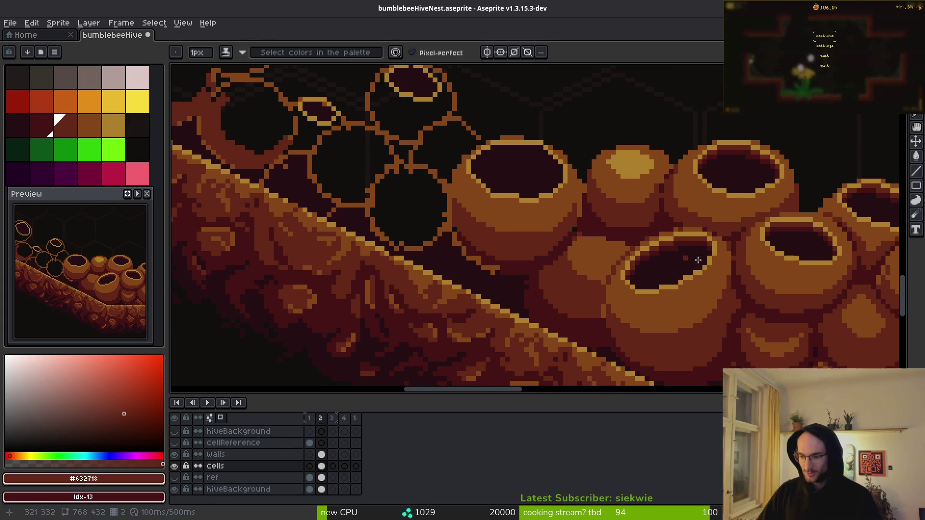
{"action": "scroll", "coordinate": [553, 257], "scroll_direction": "up", "scroll_amount": 3}
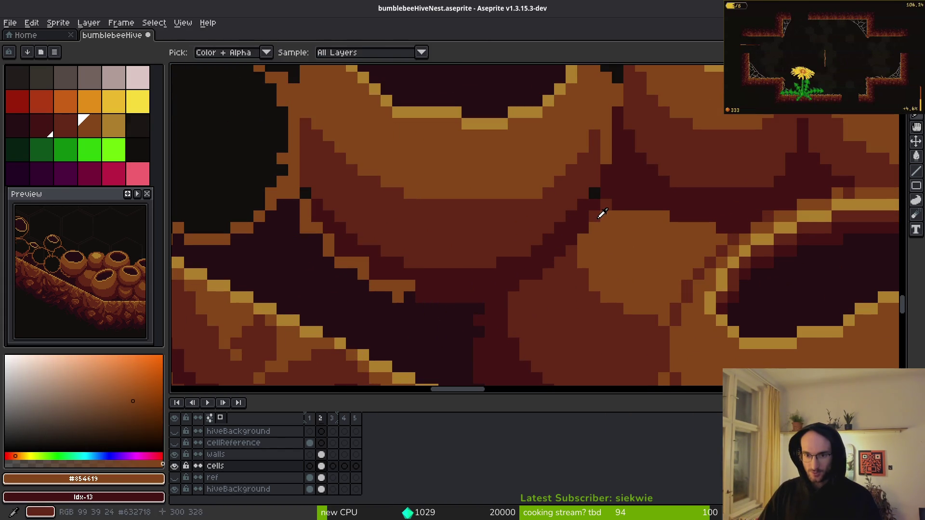
{"action": "mouse_move", "coordinate": [603, 214]}
{"action": "left_mouse_down"}
{"action": "mouse_move", "coordinate": [592, 229]}
{"action": "mouse_move", "coordinate": [660, 214]}
{"action": "mouse_move", "coordinate": [717, 234]}
{"action": "left_mouse_up"}
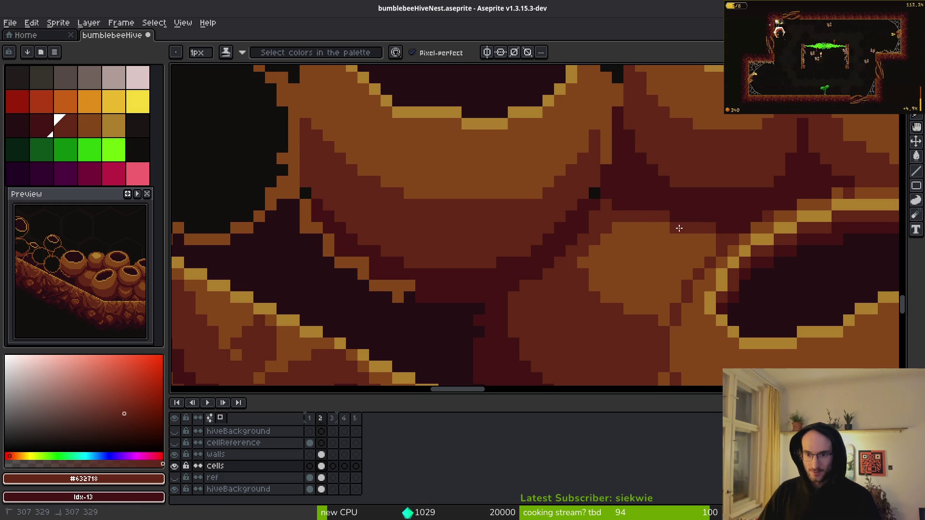
{"action": "scroll", "coordinate": [736, 285], "scroll_direction": "down", "scroll_amount": 3}
{"action": "scroll", "coordinate": [728, 289], "scroll_direction": "down", "scroll_amount": 2}
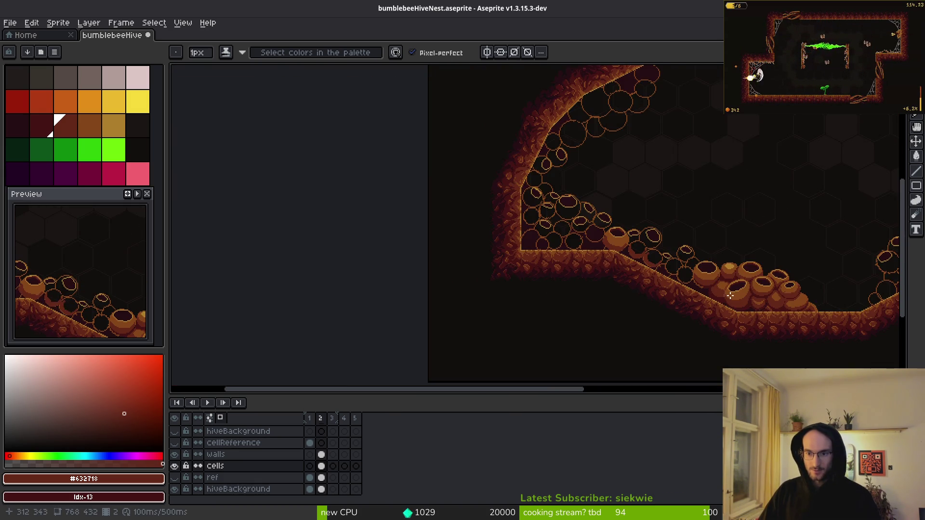
{"action": "scroll", "coordinate": [682, 265], "scroll_direction": "up", "scroll_amount": 5}
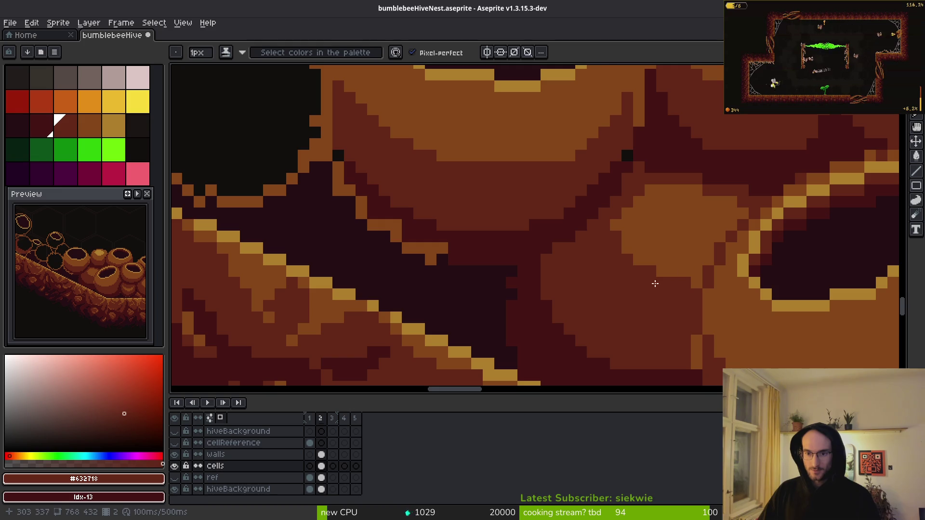
{"action": "scroll", "coordinate": [654, 284], "scroll_direction": "down", "scroll_amount": 5}
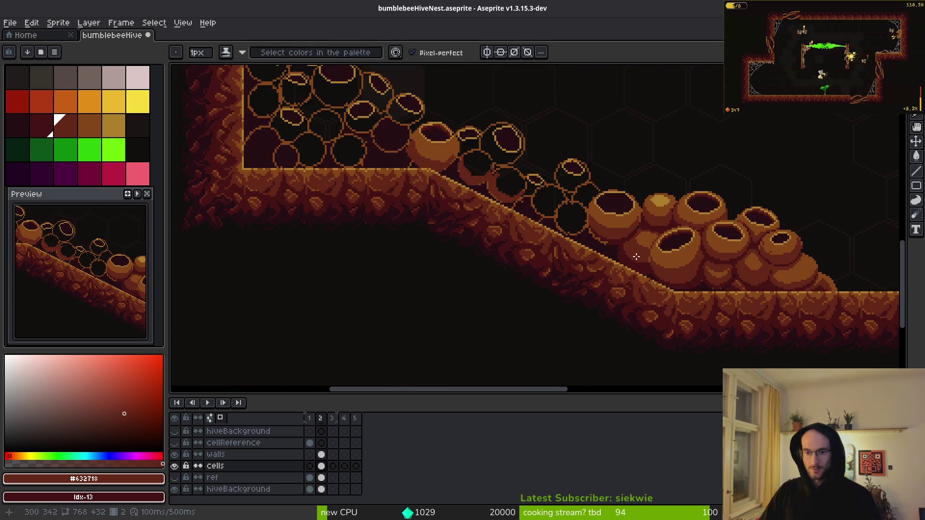
{"action": "scroll", "coordinate": [636, 256], "scroll_direction": "up", "scroll_amount": 5}
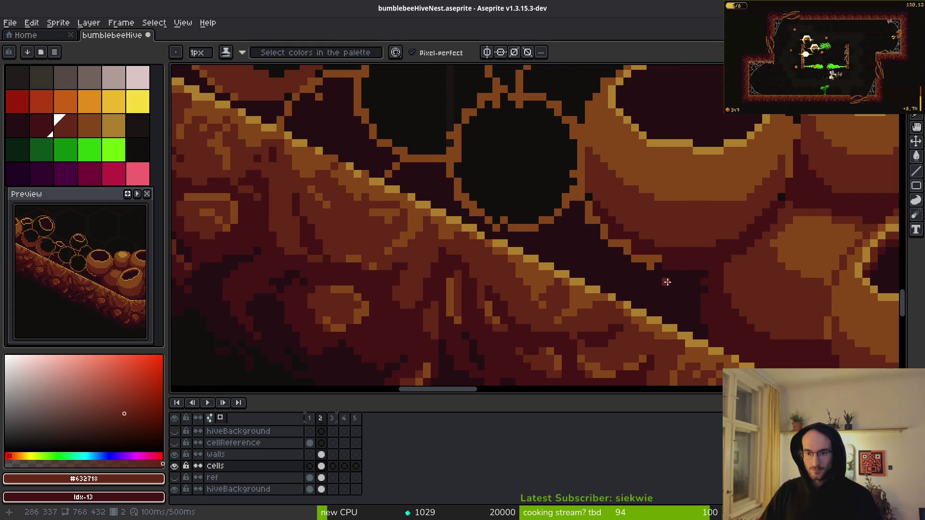
{"action": "scroll", "coordinate": [667, 282], "scroll_direction": "up", "scroll_amount": 2}
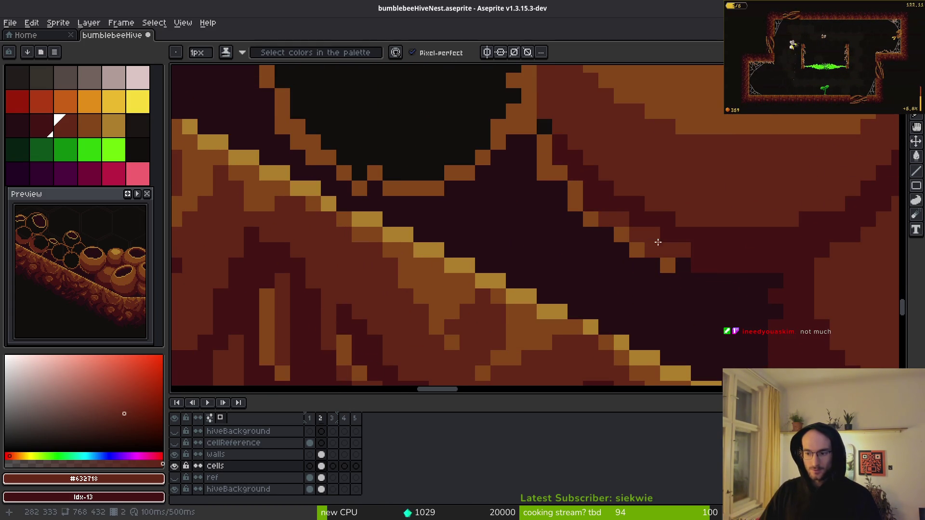
{"action": "mouse_move", "coordinate": [708, 260]}
{"action": "left_mouse_down"}
{"action": "mouse_move", "coordinate": [611, 233]}
{"action": "mouse_move", "coordinate": [554, 182]}
{"action": "mouse_move", "coordinate": [541, 133]}
{"action": "left_mouse_up"}
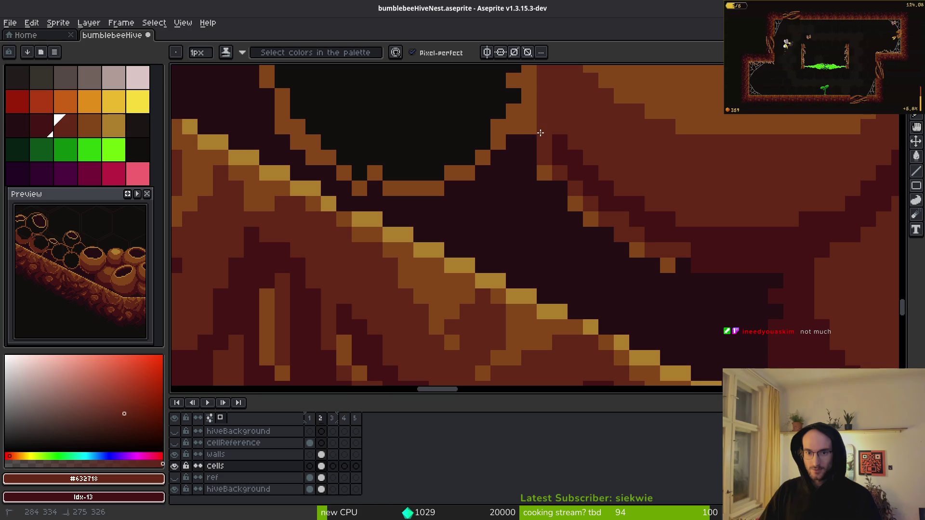
Touch up pixels near the slope with darker red and draw a straight darkest-shadow line
{"action": "left_click", "coordinate": [733, 254], "text": "alt"}
{"action": "scroll", "coordinate": [704, 255], "scroll_direction": "down", "scroll_amount": 2}
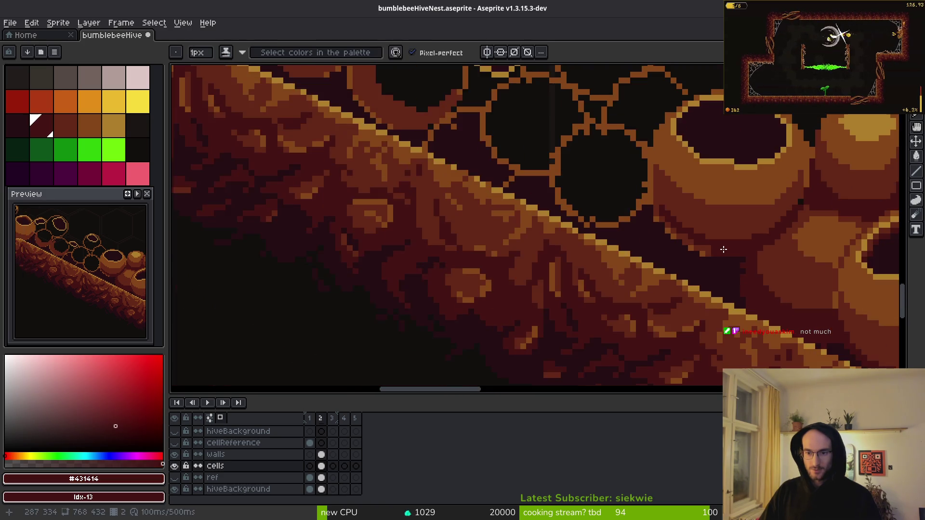
{"action": "scroll", "coordinate": [684, 258], "scroll_direction": "up", "scroll_amount": 2}
{"action": "mouse_move", "coordinate": [675, 260]}
{"action": "left_mouse_down"}
{"action": "mouse_move", "coordinate": [629, 238]}
{"action": "mouse_move", "coordinate": [561, 171]}
{"action": "mouse_move", "coordinate": [655, 234]}
{"action": "mouse_move", "coordinate": [652, 249]}
{"action": "left_mouse_up"}
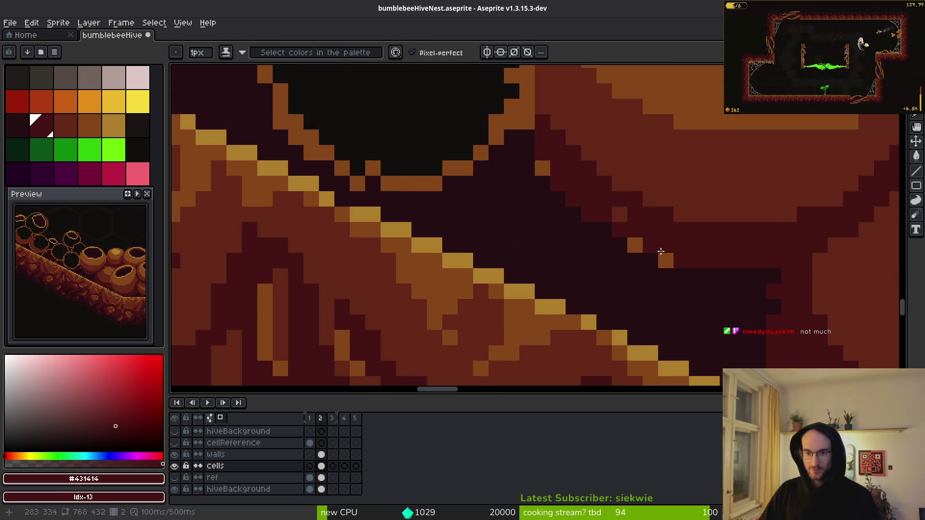
{"action": "left_click", "coordinate": [528, 200], "text": "alt"}
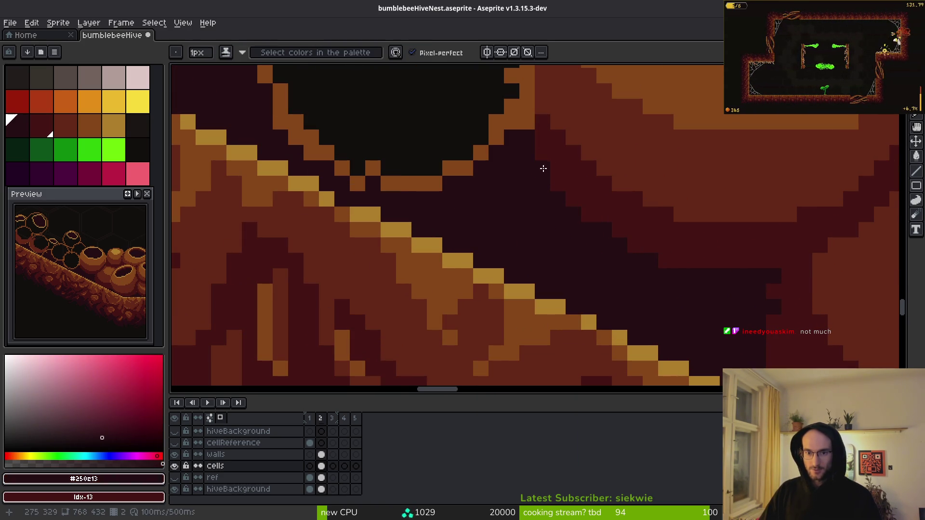
{"action": "left_click", "coordinate": [516, 145], "text": "alt"}
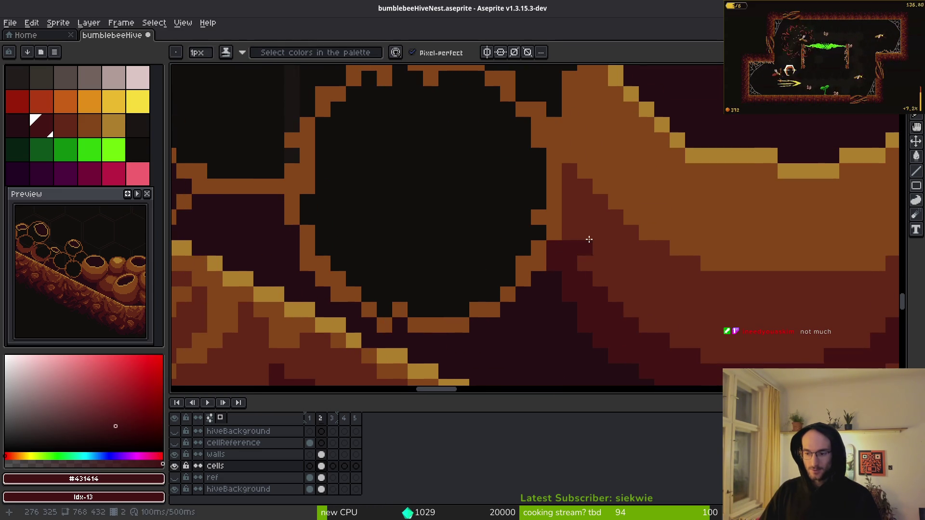
{"action": "scroll", "coordinate": [588, 238], "scroll_direction": "up", "scroll_amount": 3}
{"action": "scroll", "coordinate": [615, 265], "scroll_direction": "right", "scroll_amount": 3}
{"action": "scroll", "coordinate": [585, 215], "scroll_direction": "down", "scroll_amount": 2}
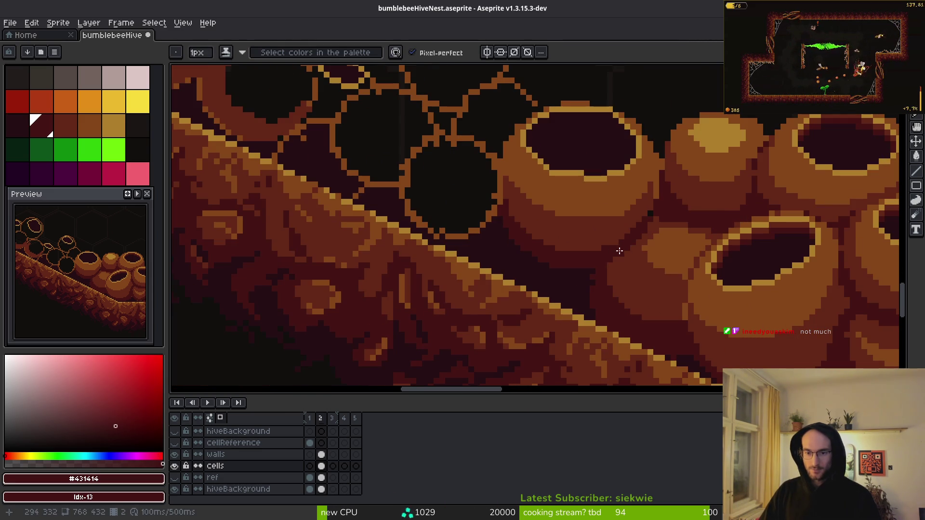
{"action": "scroll", "coordinate": [646, 221], "scroll_direction": "up", "scroll_amount": 2}
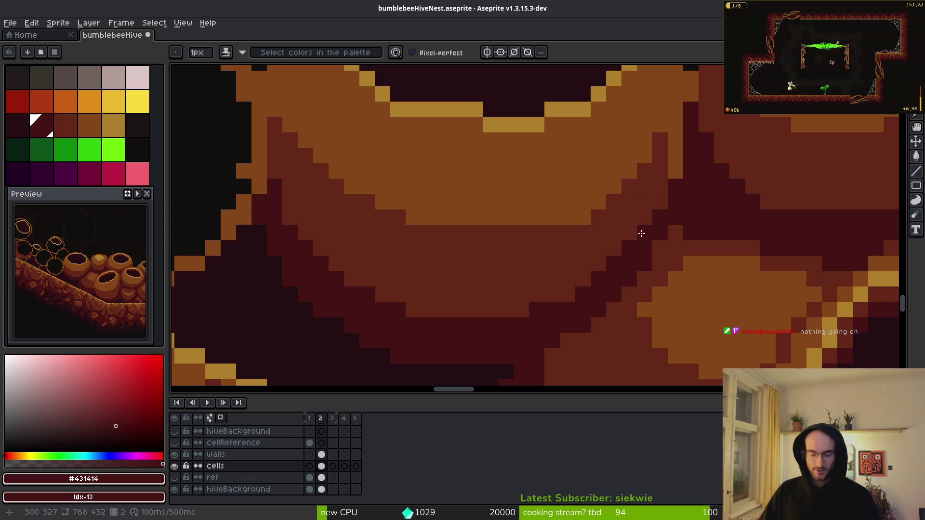
{"action": "left_click", "coordinate": [639, 200], "text": "shift"}
Paint short upward and vertical lighter red strokes plus a few dark pixels by the cell
{"action": "key", "text": "bracketright"}
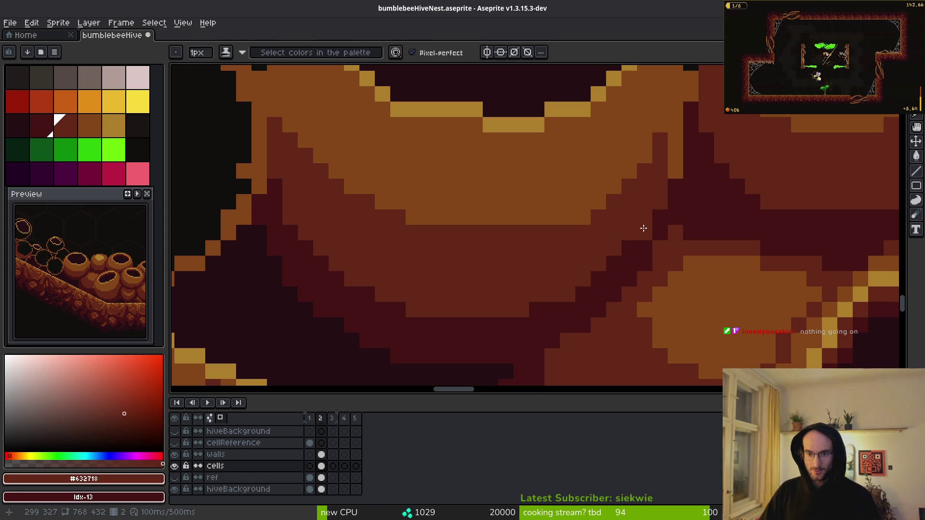
{"action": "scroll", "coordinate": [595, 273], "scroll_direction": "down", "scroll_amount": 2}
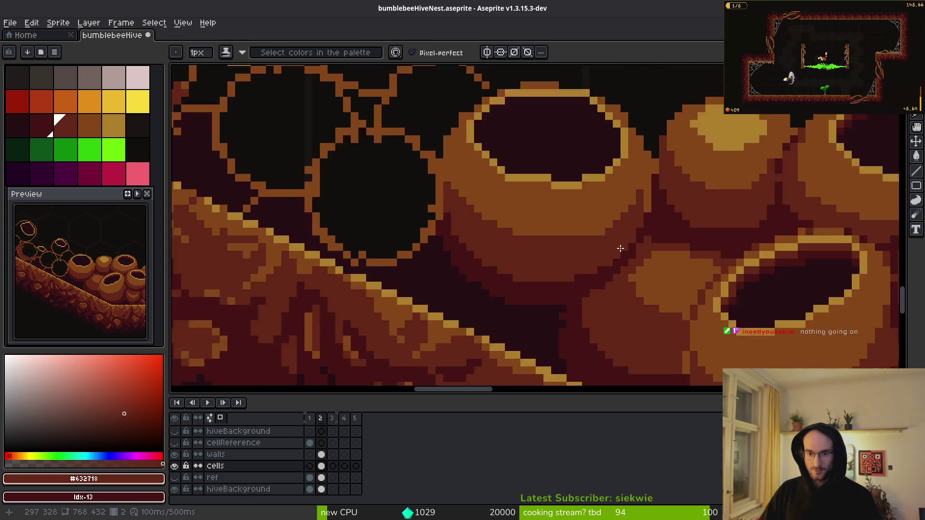
{"action": "scroll", "coordinate": [604, 241], "scroll_direction": "up", "scroll_amount": 2}
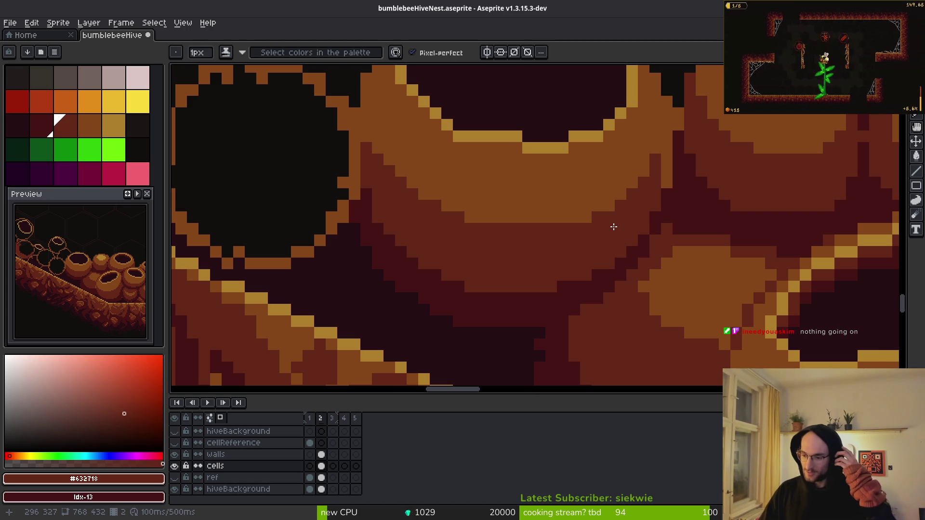
{"action": "scroll", "coordinate": [624, 229], "scroll_direction": "up", "scroll_amount": 2}
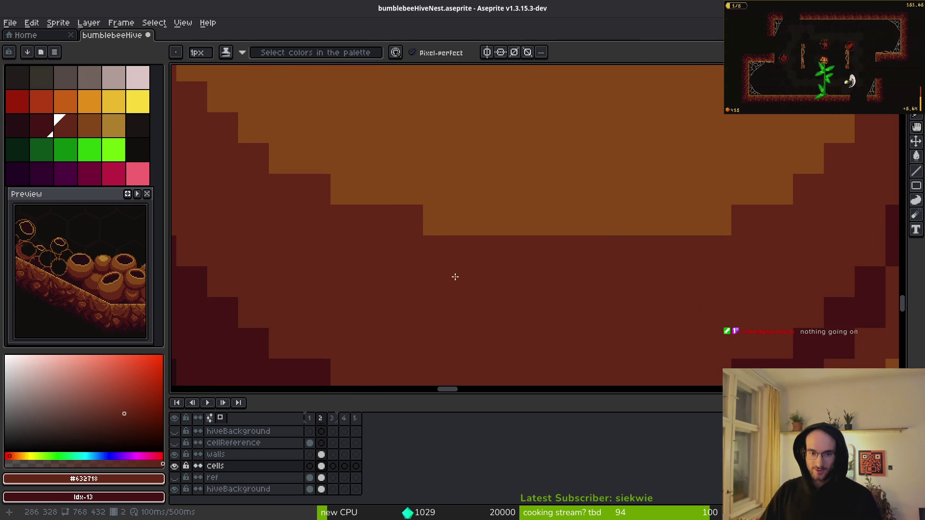
{"action": "scroll", "coordinate": [455, 277], "scroll_direction": "down", "scroll_amount": 2}
{"action": "scroll", "coordinate": [466, 210], "scroll_direction": "up", "scroll_amount": 2}
{"action": "left_click_drag", "start_coordinate": [469, 190], "coordinate": [450, 141]}
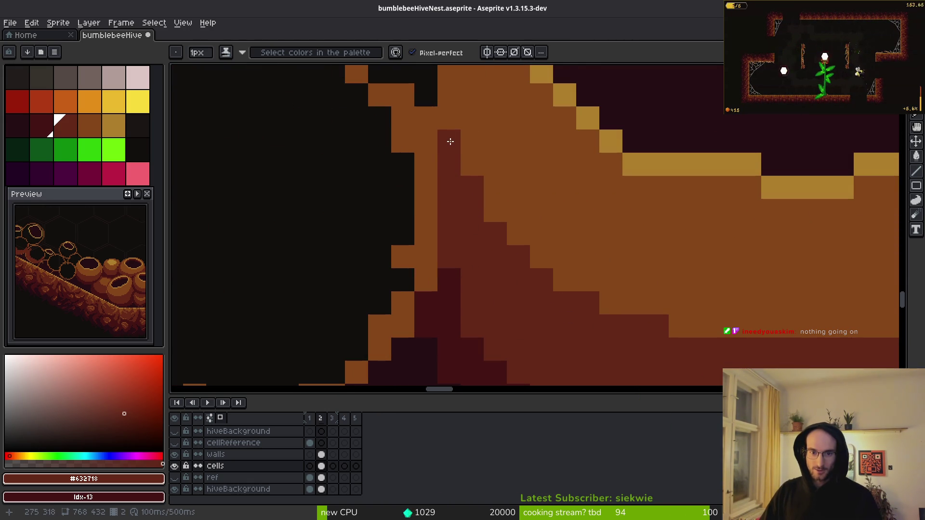
{"action": "scroll", "coordinate": [450, 141], "scroll_direction": "down", "scroll_amount": 2}
{"action": "scroll", "coordinate": [501, 217], "scroll_direction": "up", "scroll_amount": 3}
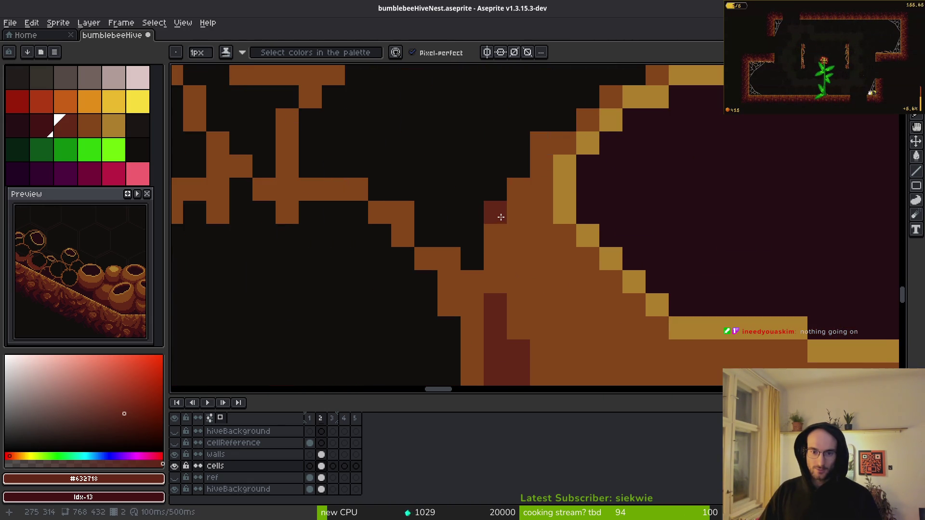
{"action": "left_click_drag", "start_coordinate": [501, 217], "coordinate": [500, 268]}
{"action": "scroll", "coordinate": [500, 268], "scroll_direction": "down", "scroll_amount": 2}
{"action": "left_click", "coordinate": [515, 221]}
{"action": "left_click_drag", "start_coordinate": [513, 217], "coordinate": [510, 221]}
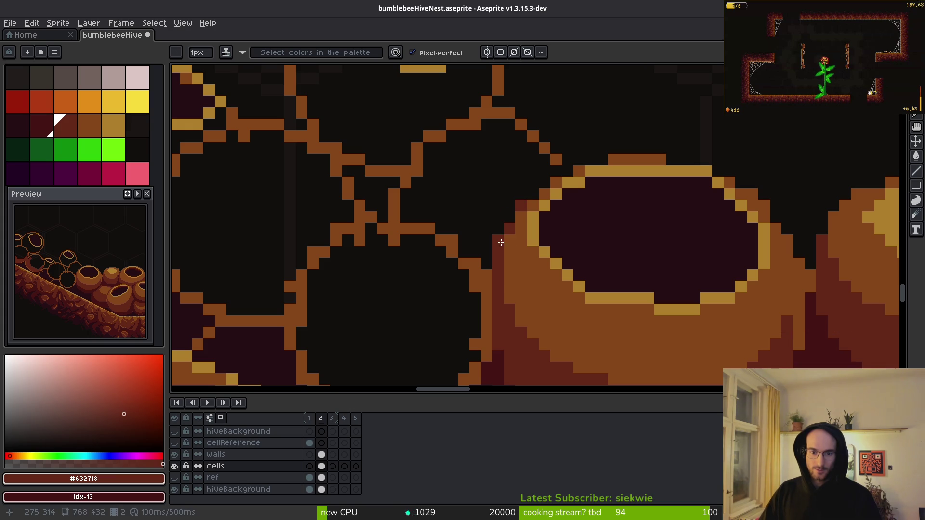
{"action": "key", "text": "e"}
{"action": "scroll", "coordinate": [523, 272], "scroll_direction": "down", "scroll_amount": 2}
{"action": "scroll", "coordinate": [506, 234], "scroll_direction": "up", "scroll_amount": 2}
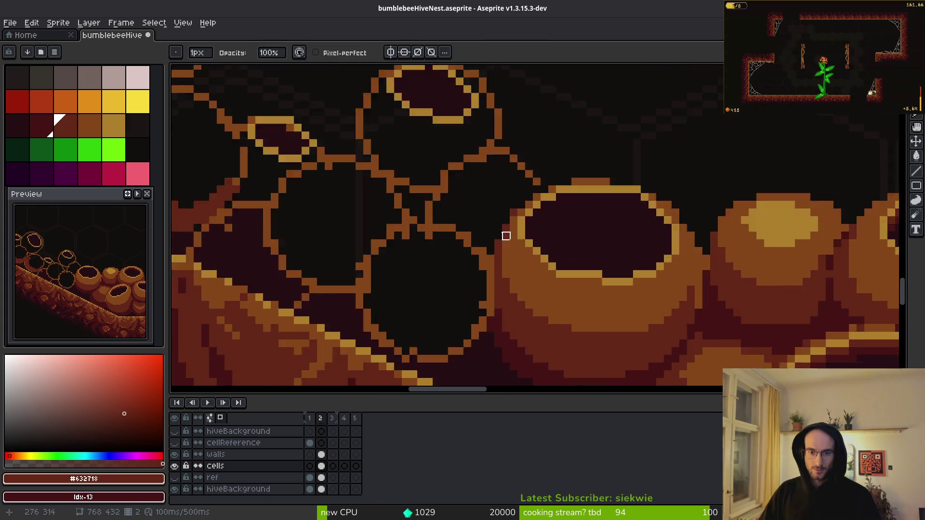
{"action": "scroll", "coordinate": [520, 203], "scroll_direction": "down", "scroll_amount": 2}
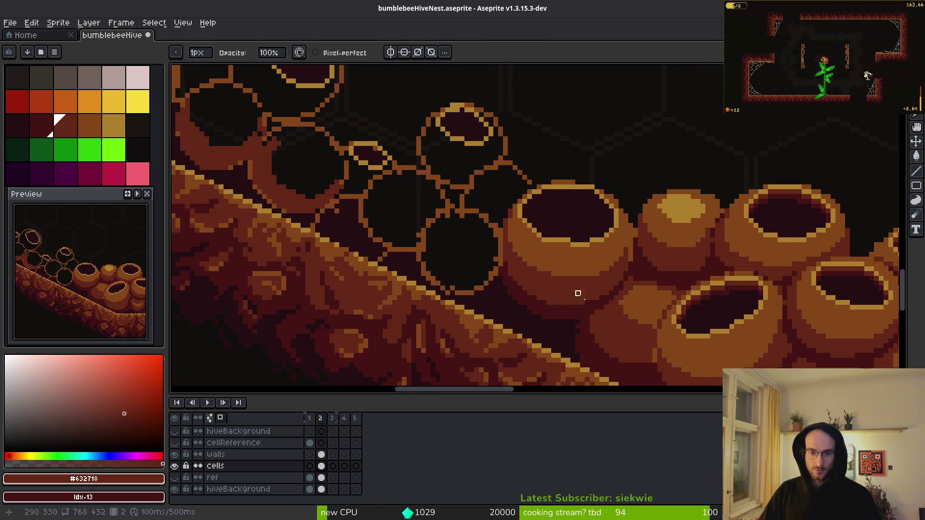
{"action": "scroll", "coordinate": [550, 270], "scroll_direction": "down", "scroll_amount": 1}
{"action": "scroll", "coordinate": [551, 270], "scroll_direction": "down", "scroll_amount": 4}
Pick the #431414 dark maroon and draw a straight line along the slope and strokes under the cell
{"action": "scroll", "coordinate": [539, 273], "scroll_direction": "up", "scroll_amount": 6}
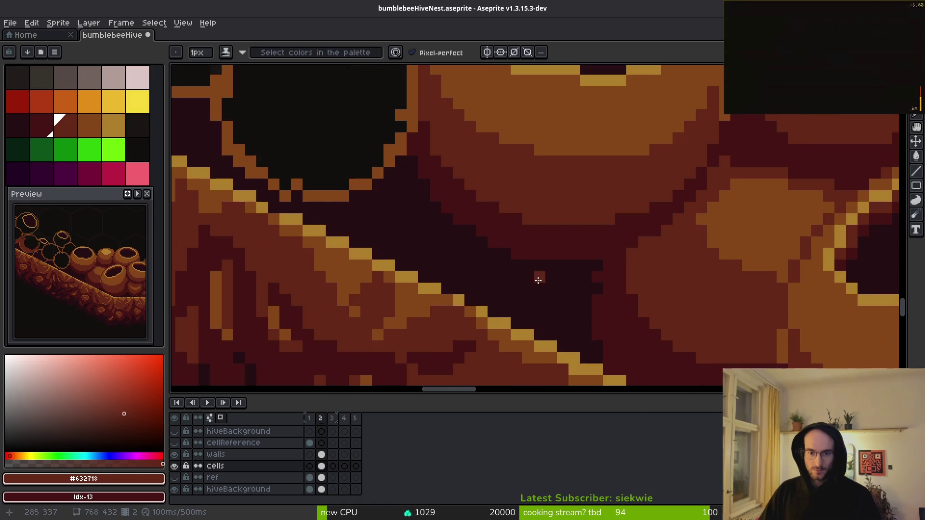
{"action": "key", "text": "alt"}
{"action": "left_click", "coordinate": [572, 238], "text": "alt"}
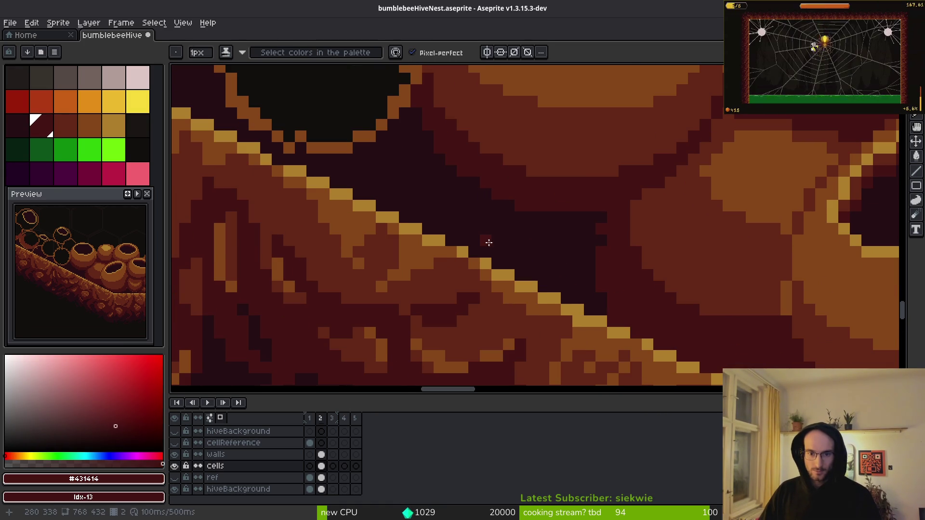
{"action": "key", "text": "shift"}
{"action": "left_click", "coordinate": [583, 299], "text": "shift"}
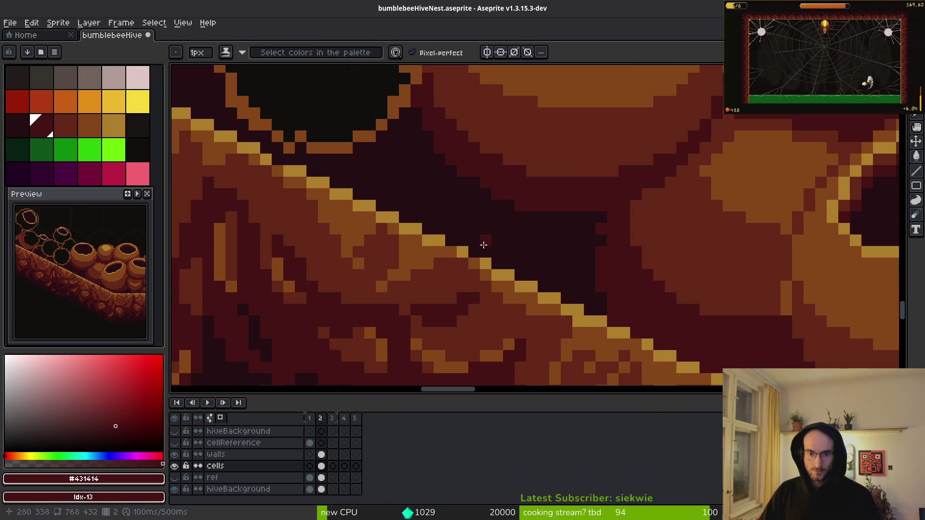
{"action": "mouse_move", "coordinate": [487, 244]}
{"action": "left_mouse_down"}
{"action": "mouse_move", "coordinate": [549, 233]}
{"action": "mouse_move", "coordinate": [578, 293]}
{"action": "mouse_move", "coordinate": [577, 239]}
{"action": "left_mouse_up"}
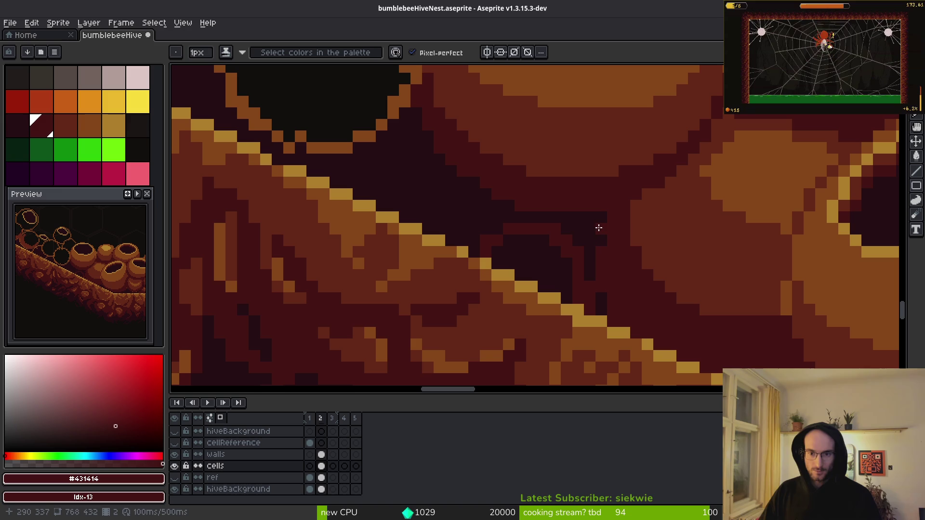
{"action": "left_click", "coordinate": [590, 210]}
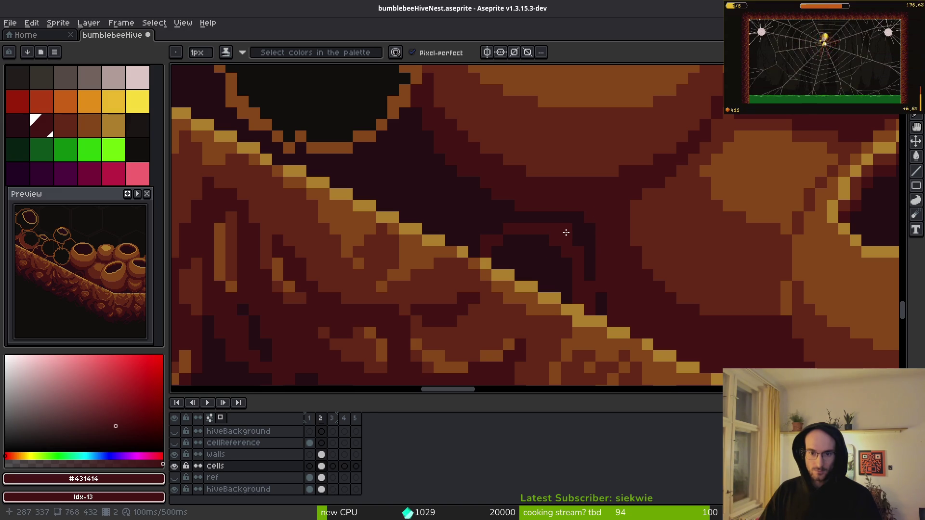
{"action": "mouse_move", "coordinate": [503, 224]}
{"action": "left_mouse_down"}
{"action": "mouse_move", "coordinate": [467, 234]}
{"action": "mouse_move", "coordinate": [506, 219]}
{"action": "mouse_move", "coordinate": [534, 221]}
{"action": "left_mouse_up"}
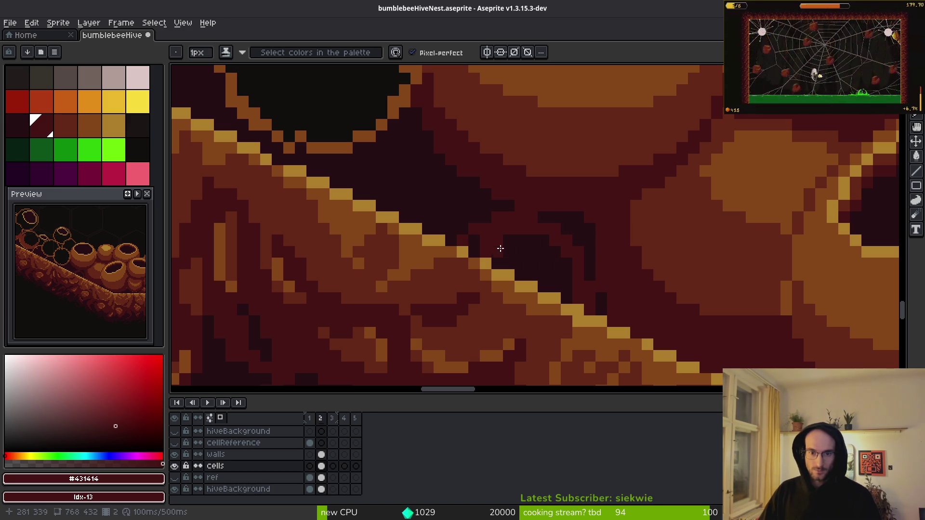
Try a fill on the dark region, undo it, and paint dark pixels diagonally along the slope
{"action": "key", "text": "g"}
{"action": "left_click", "coordinate": [526, 258]}
{"action": "key", "text": "ctrl+z"}
{"action": "key", "text": "b"}
{"action": "left_click_drag", "start_coordinate": [496, 252], "coordinate": [566, 282]}
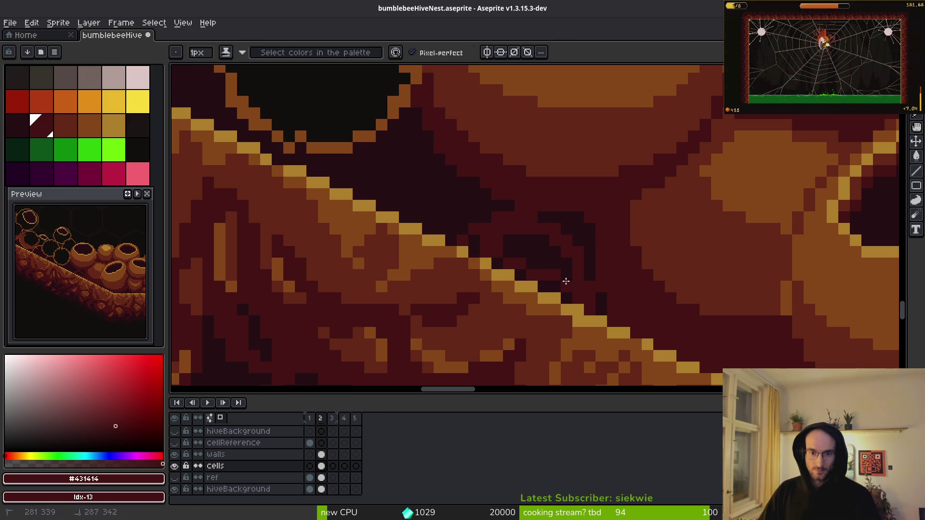
Pick the #632718 lighter brown, recolour one pixel and paint a lighter diagonal along the slope
{"action": "scroll", "coordinate": [563, 274], "scroll_direction": "up", "scroll_amount": 1}
{"action": "left_click", "coordinate": [573, 265], "text": "alt"}
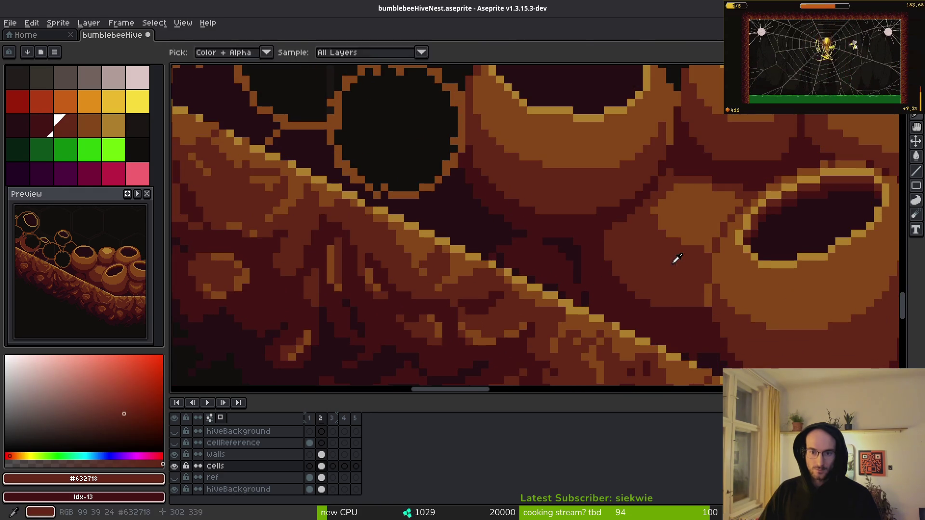
{"action": "left_click", "coordinate": [581, 259]}
{"action": "scroll", "coordinate": [518, 237], "scroll_direction": "up", "scroll_amount": 1}
{"action": "mouse_move", "coordinate": [477, 244]}
{"action": "left_mouse_down"}
{"action": "mouse_move", "coordinate": [541, 276]}
{"action": "mouse_move", "coordinate": [474, 283]}
{"action": "left_mouse_up"}
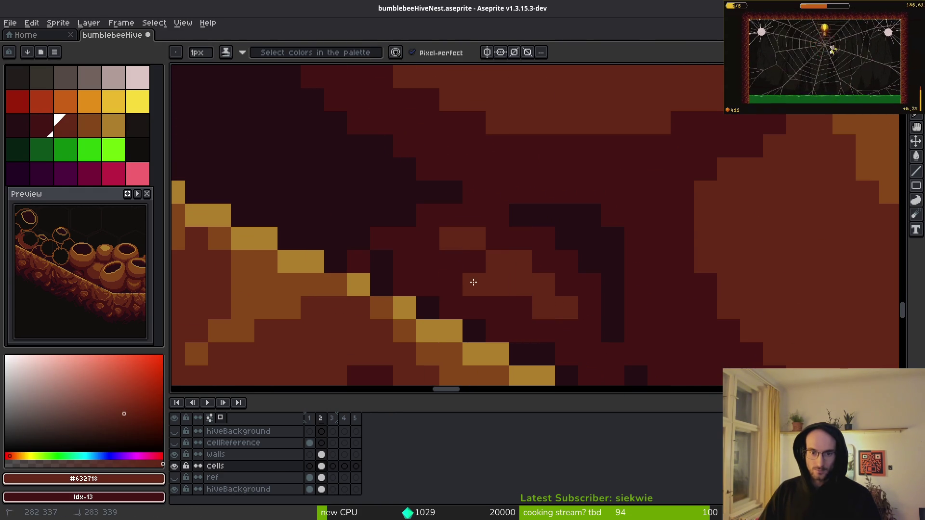
Add two dark maroon pixels diagonally below the cell, then bring the Steam window forward
{"action": "scroll", "coordinate": [427, 236], "scroll_direction": "down", "scroll_amount": 3}
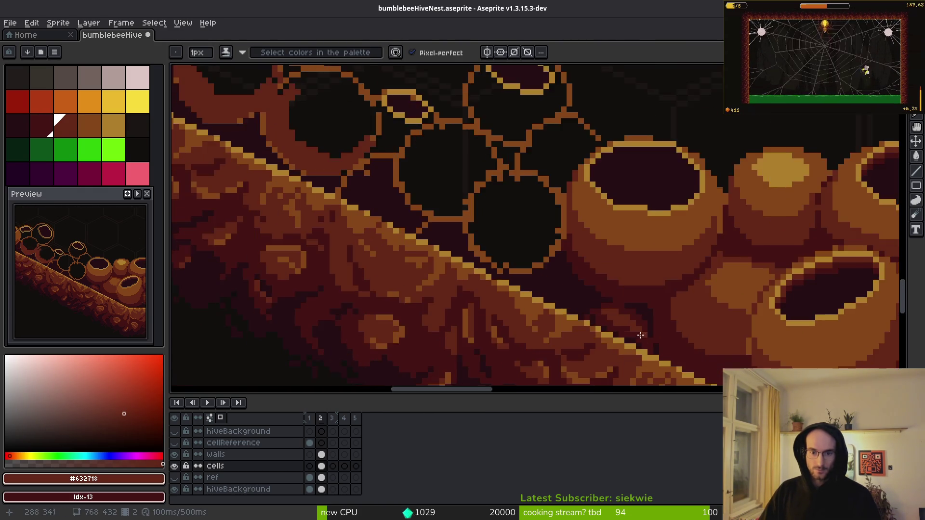
{"action": "scroll", "coordinate": [530, 269], "scroll_direction": "up", "scroll_amount": 2}
{"action": "left_click_drag", "start_coordinate": [530, 269], "coordinate": [562, 278]}
{"action": "left_click", "coordinate": [535, 268], "text": "alt"}
{"action": "scroll", "coordinate": [537, 254], "scroll_direction": "up", "scroll_amount": 1}
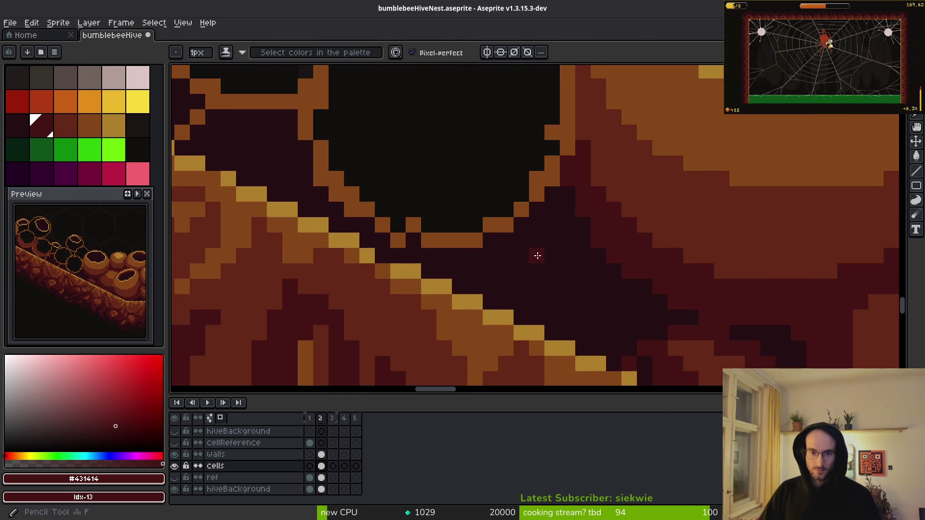
{"action": "mouse_move", "coordinate": [537, 240]}
{"action": "left_mouse_down"}
{"action": "mouse_move", "coordinate": [552, 255]}
{"action": "mouse_move", "coordinate": [572, 327]}
{"action": "mouse_move", "coordinate": [585, 325]}
{"action": "left_mouse_up"}
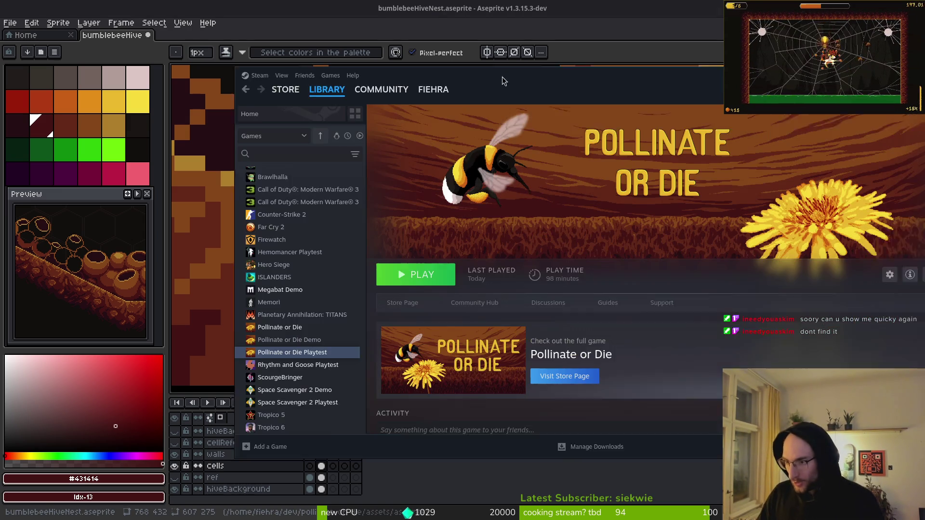
{"action": "mouse_move", "coordinate": [502, 77]}
{"action": "left_mouse_down"}
{"action": "mouse_move", "coordinate": [450, 69]}
{"action": "mouse_move", "coordinate": [441, 79]}
{"action": "left_mouse_up"}
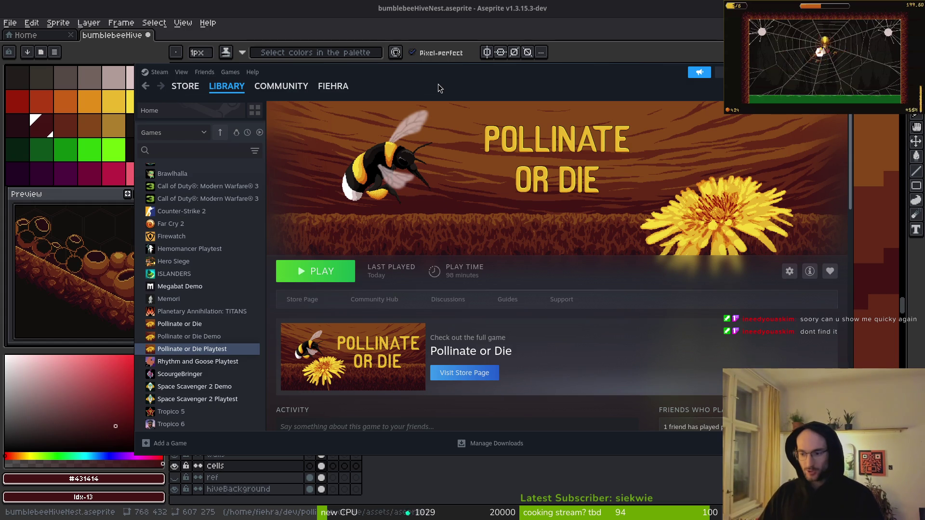
Open Activate a Product on Steam, cancel without entering a code, and close the Games menu again
{"action": "left_click", "coordinate": [225, 73]}
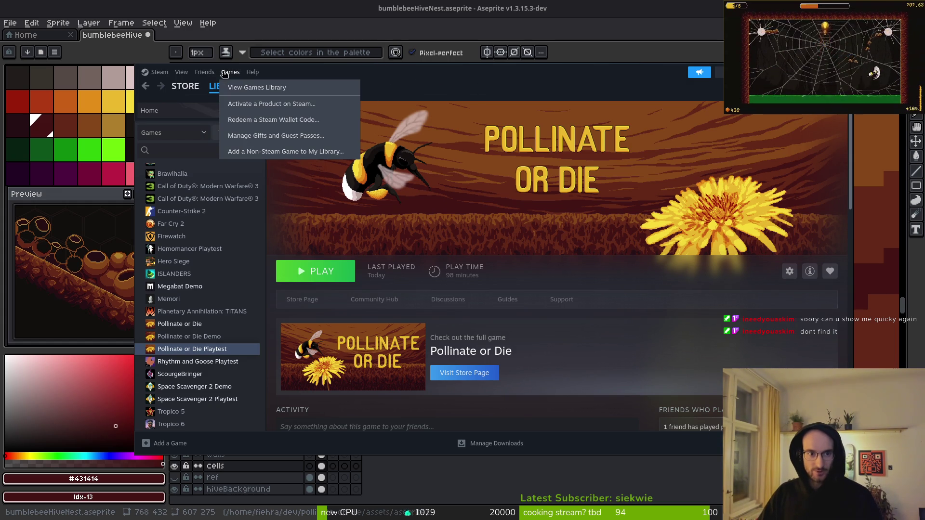
{"action": "left_click", "coordinate": [278, 105]}
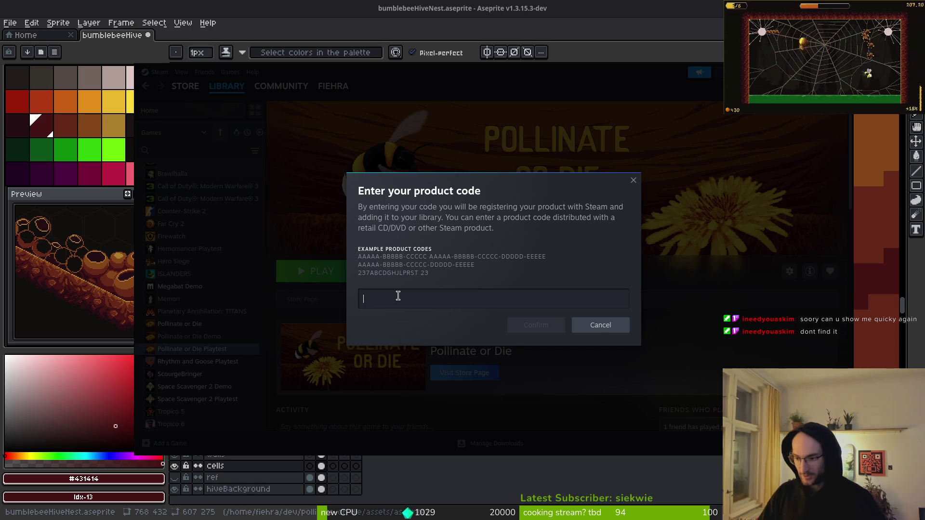
{"action": "left_click", "coordinate": [613, 326]}
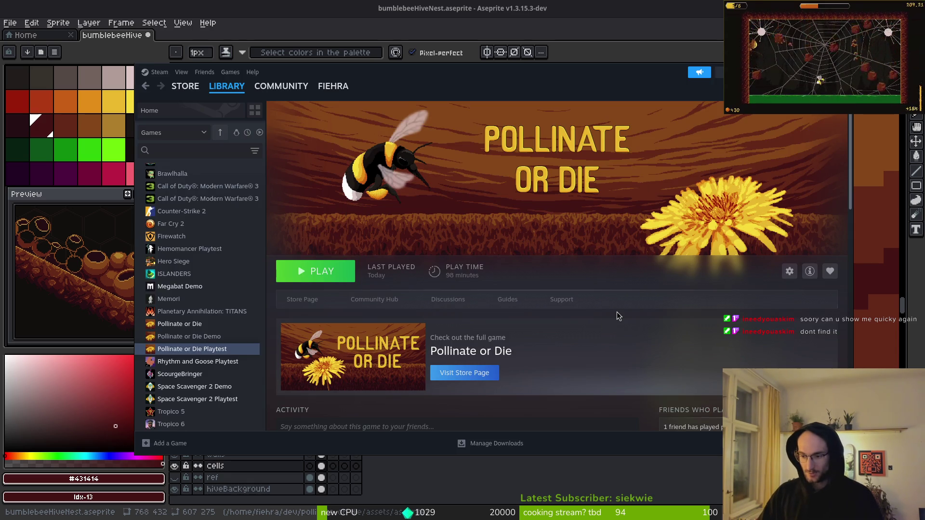
{"action": "left_click", "coordinate": [225, 73]}
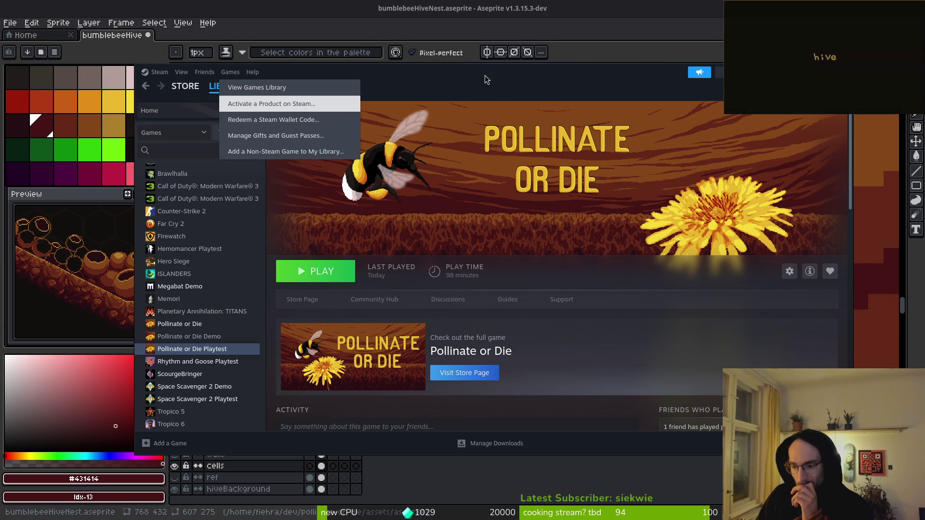
{"action": "left_click", "coordinate": [397, 84]}
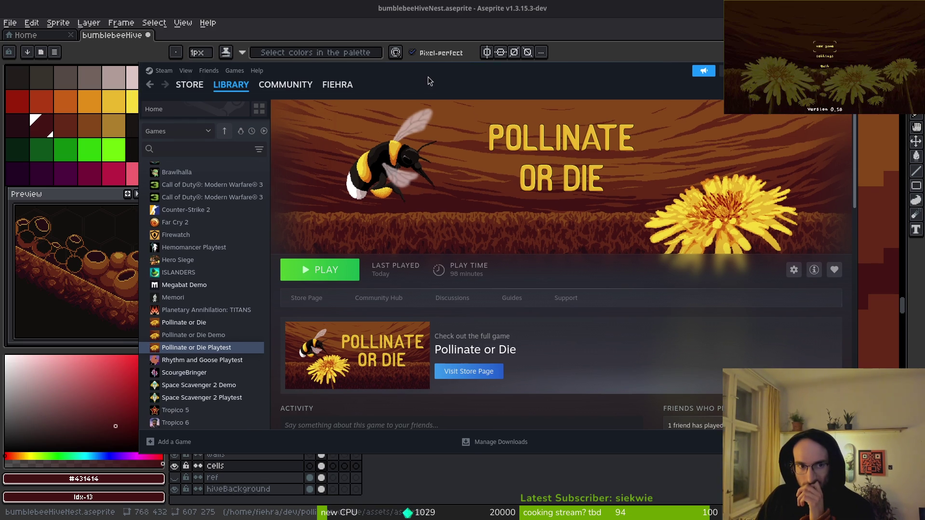
{"action": "left_click_drag", "start_coordinate": [425, 77], "coordinate": [435, 78]}
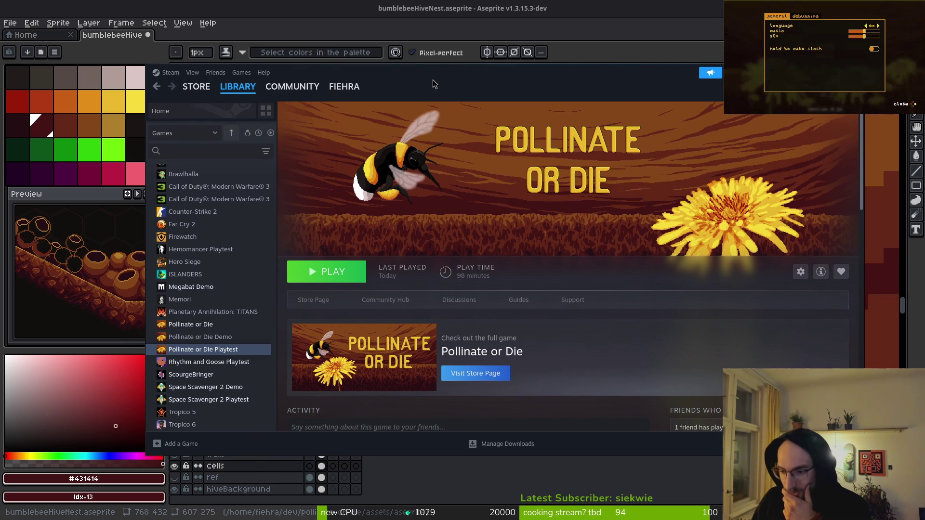
Repaint the honeycomb cell's bottom-right outline dark red and its bottom and lower-left edges lighter brown
{"action": "left_click", "coordinate": [520, 19]}
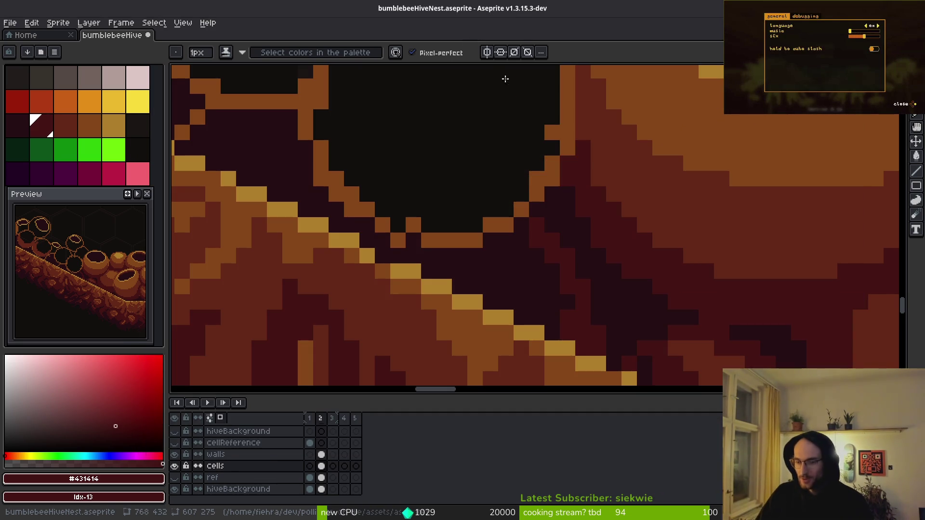
{"action": "scroll", "coordinate": [498, 213], "scroll_direction": "down", "scroll_amount": 3}
{"action": "scroll", "coordinate": [550, 253], "scroll_direction": "up", "scroll_amount": 2}
{"action": "mouse_move", "coordinate": [550, 253]}
{"action": "left_mouse_down"}
{"action": "mouse_move", "coordinate": [599, 244]}
{"action": "mouse_move", "coordinate": [559, 296]}
{"action": "mouse_move", "coordinate": [475, 305]}
{"action": "mouse_move", "coordinate": [412, 267]}
{"action": "mouse_move", "coordinate": [368, 182]}
{"action": "mouse_move", "coordinate": [411, 270]}
{"action": "mouse_move", "coordinate": [390, 199]}
{"action": "mouse_move", "coordinate": [367, 183]}
{"action": "left_mouse_up"}
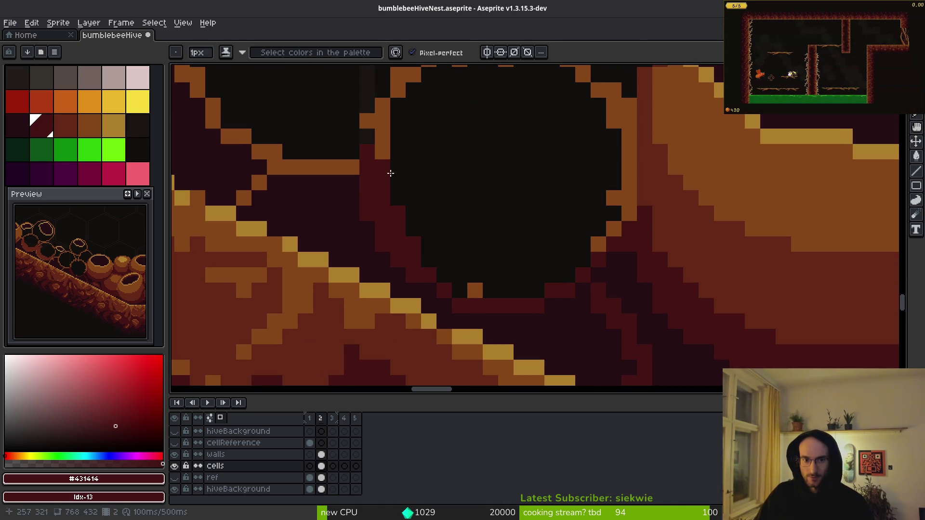
{"action": "scroll", "coordinate": [491, 262], "scroll_direction": "down", "scroll_amount": 3}
{"action": "scroll", "coordinate": [608, 247], "scroll_direction": "up", "scroll_amount": 2}
{"action": "left_click", "coordinate": [608, 247], "text": "alt"}
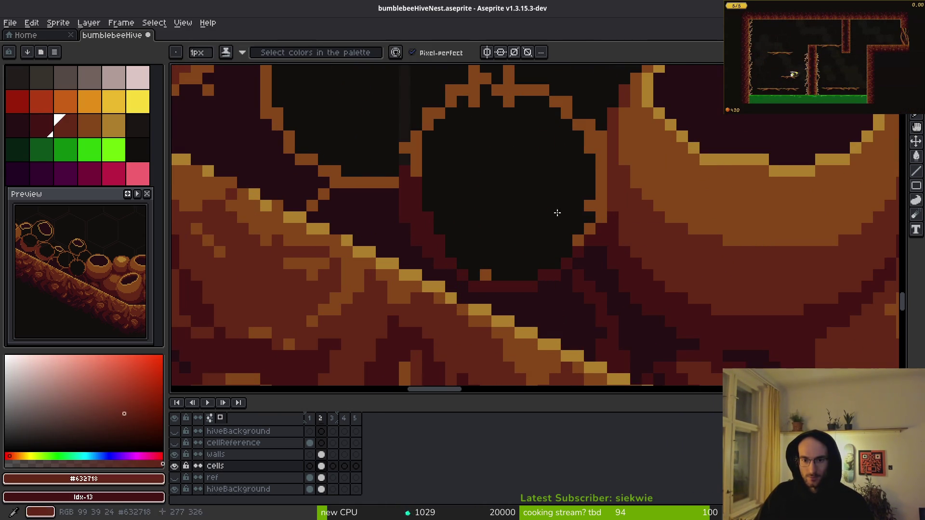
{"action": "scroll", "coordinate": [608, 247], "scroll_direction": "up", "scroll_amount": 2}
{"action": "mouse_move", "coordinate": [608, 275]}
{"action": "left_mouse_down"}
{"action": "mouse_move", "coordinate": [533, 286]}
{"action": "mouse_move", "coordinate": [470, 250]}
{"action": "mouse_move", "coordinate": [437, 201]}
{"action": "mouse_move", "coordinate": [446, 161]}
{"action": "mouse_move", "coordinate": [543, 137]}
{"action": "mouse_move", "coordinate": [601, 167]}
{"action": "mouse_move", "coordinate": [608, 253]}
{"action": "left_mouse_up"}
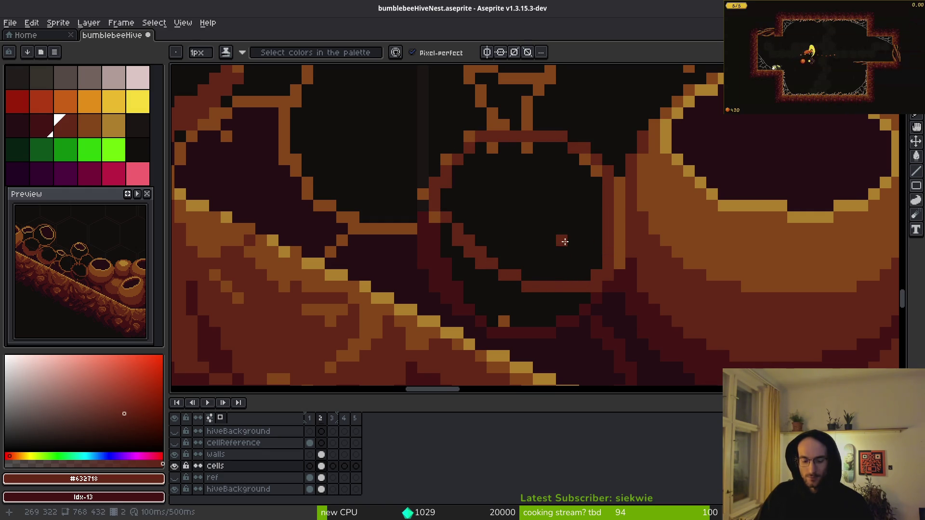
Extend the outline down the cell's right edge and fill the black area beneath it dark maroon
{"action": "key", "text": "g"}
{"action": "left_click", "coordinate": [557, 217]}
{"action": "scroll", "coordinate": [558, 218], "scroll_direction": "up", "scroll_amount": 1}
{"action": "left_click", "coordinate": [549, 367], "text": "alt"}
{"action": "left_click", "coordinate": [506, 326]}
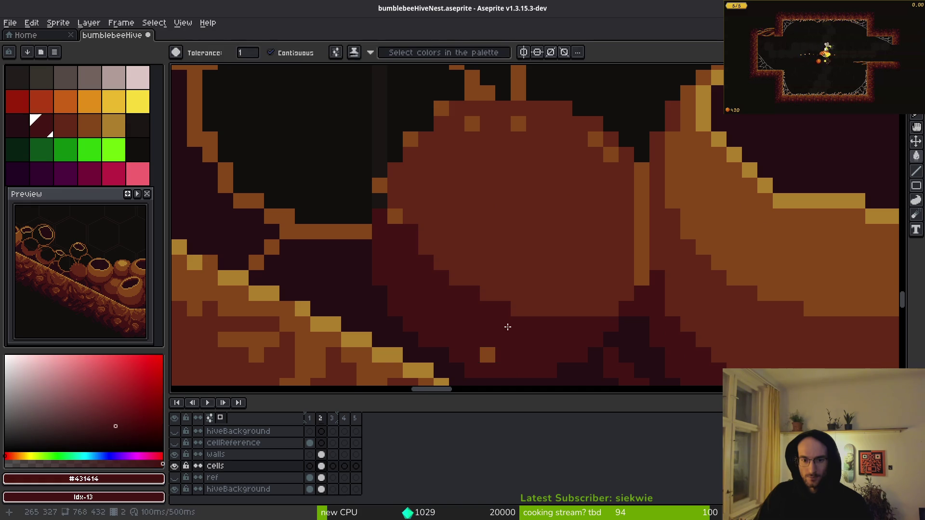
{"action": "key", "text": "f"}
Draw an elliptical #854619 brown honey-cell ring and fill its interior orange
{"action": "scroll", "coordinate": [530, 326], "scroll_direction": "down", "scroll_amount": 5}
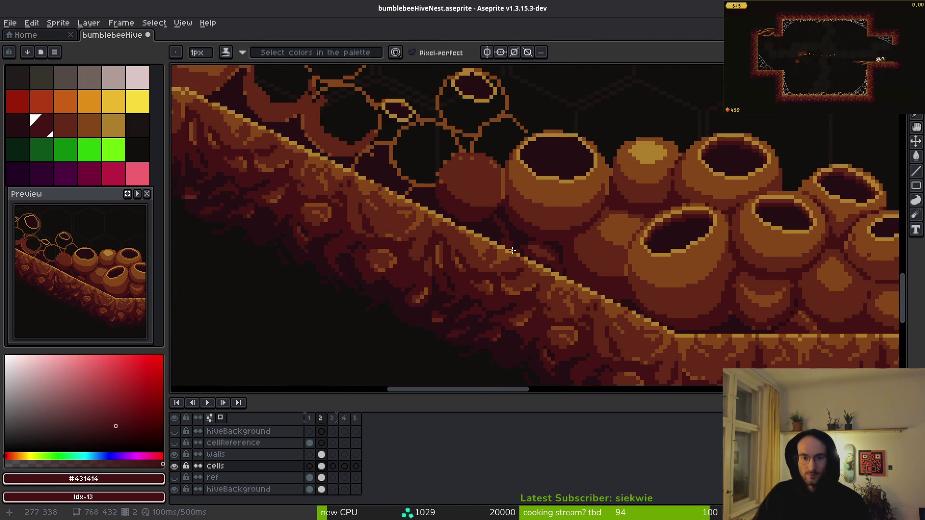
{"action": "scroll", "coordinate": [516, 251], "scroll_direction": "up", "scroll_amount": 2}
{"action": "left_click", "coordinate": [588, 233], "text": "alt"}
{"action": "scroll", "coordinate": [589, 234], "scroll_direction": "up", "scroll_amount": 3}
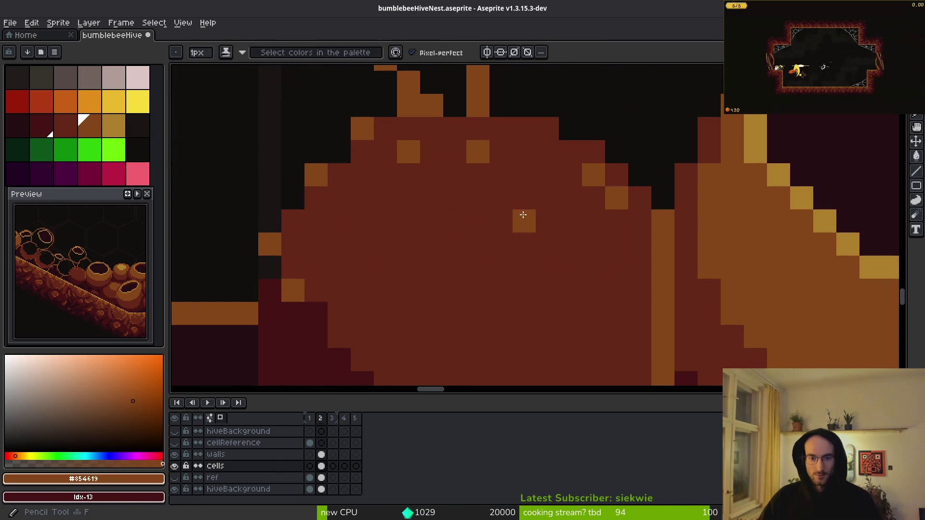
{"action": "mouse_move", "coordinate": [570, 152]}
{"action": "left_mouse_down"}
{"action": "mouse_move", "coordinate": [541, 149]}
{"action": "mouse_move", "coordinate": [372, 186]}
{"action": "mouse_move", "coordinate": [504, 313]}
{"action": "mouse_move", "coordinate": [614, 233]}
{"action": "mouse_move", "coordinate": [573, 207]}
{"action": "left_mouse_up"}
{"action": "scroll", "coordinate": [602, 277], "scroll_direction": "down", "scroll_amount": 3}
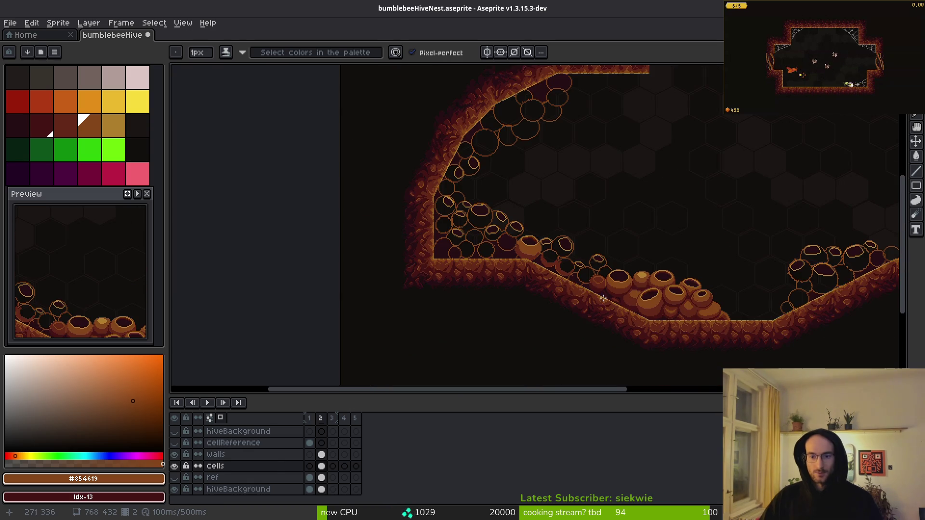
{"action": "scroll", "coordinate": [597, 260], "scroll_direction": "up", "scroll_amount": 5}
{"action": "scroll", "coordinate": [597, 257], "scroll_direction": "up", "scroll_amount": 2}
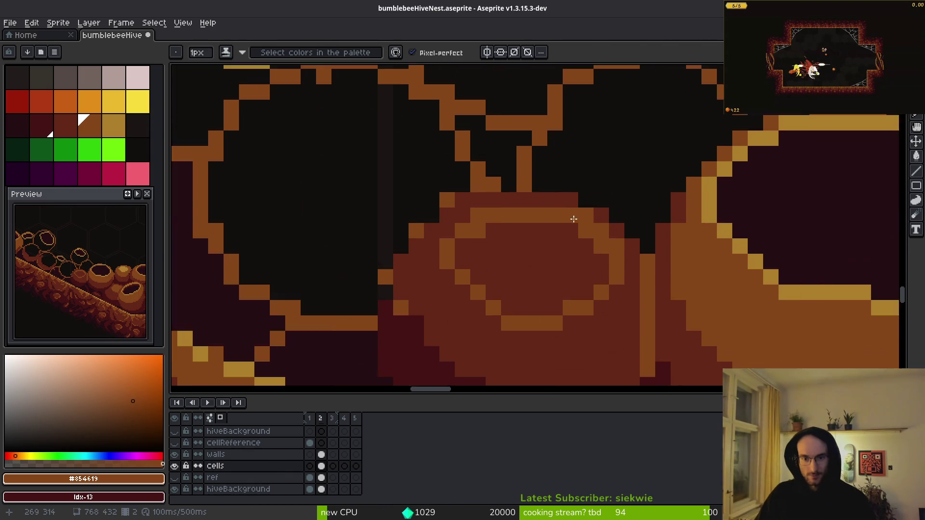
{"action": "left_click", "coordinate": [547, 260]}
{"action": "key", "text": "g"}
{"action": "left_click", "coordinate": [513, 262]}
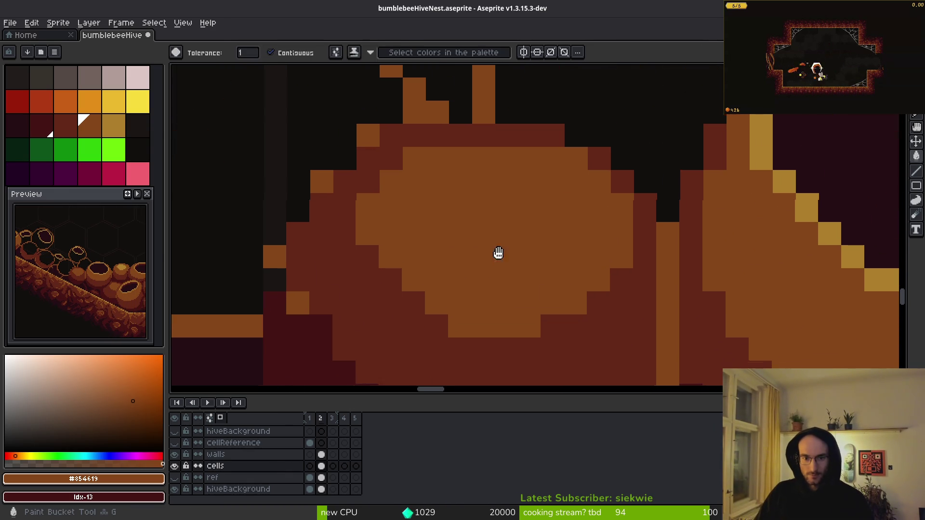
{"action": "key", "text": "b"}
{"action": "left_click_drag", "start_coordinate": [369, 203], "coordinate": [424, 247]}
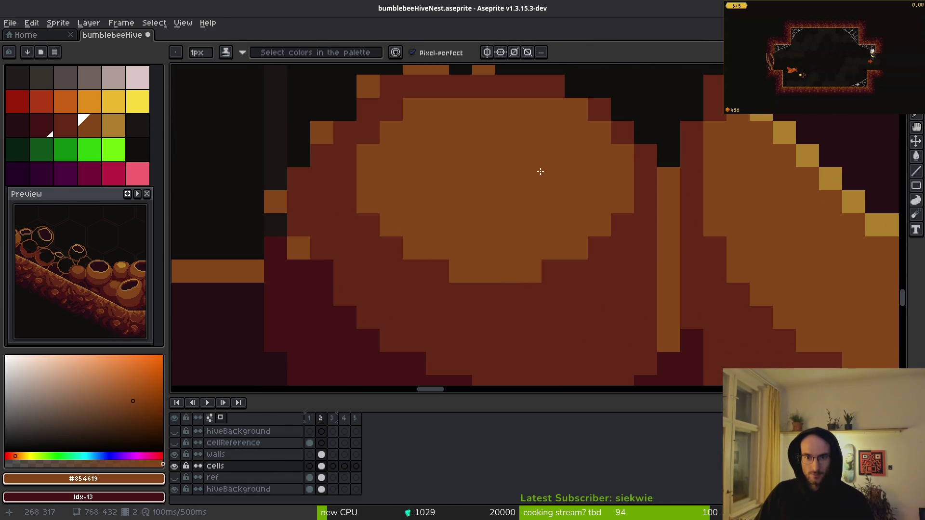
Darken the pot's rim pixels with reddish-brown #632718
{"action": "scroll", "coordinate": [539, 172], "scroll_direction": "up", "scroll_amount": 1}
{"action": "left_click", "coordinate": [591, 143], "text": "alt"}
{"action": "left_click", "coordinate": [571, 139]}
{"action": "left_click", "coordinate": [501, 139]}
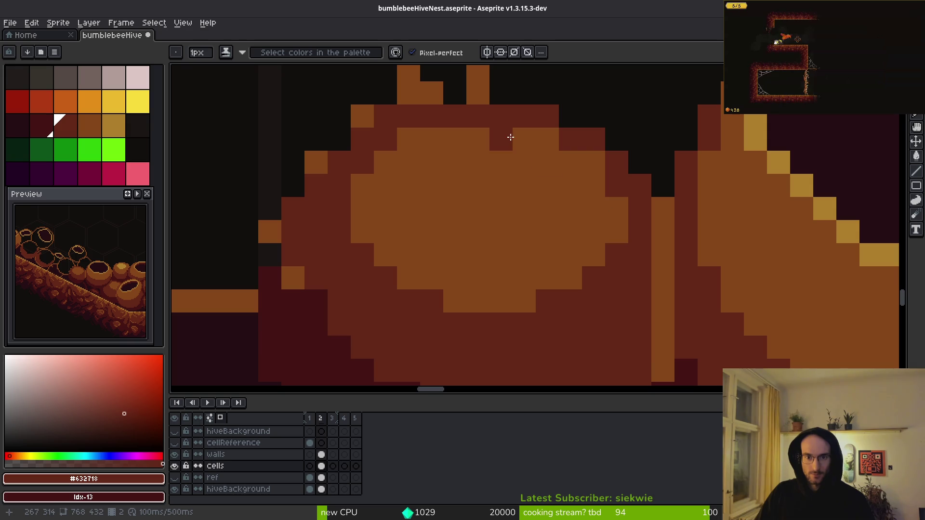
{"action": "left_click", "coordinate": [410, 139]}
{"action": "left_click", "coordinate": [431, 163]}
Dot darkest #431414 pixels into the gap between pots and stroke down the light column
{"action": "scroll", "coordinate": [582, 253], "scroll_direction": "down", "scroll_amount": 3}
{"action": "scroll", "coordinate": [588, 272], "scroll_direction": "up", "scroll_amount": 2}
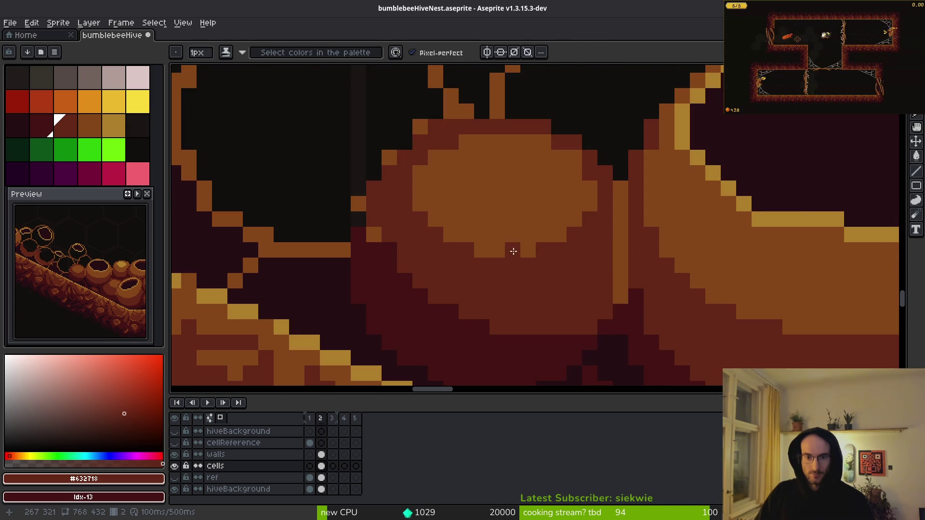
{"action": "scroll", "coordinate": [512, 250], "scroll_direction": "up", "scroll_amount": 2}
{"action": "left_click", "coordinate": [509, 337], "text": "alt"}
{"action": "left_click", "coordinate": [550, 308]}
{"action": "left_click", "coordinate": [571, 283]}
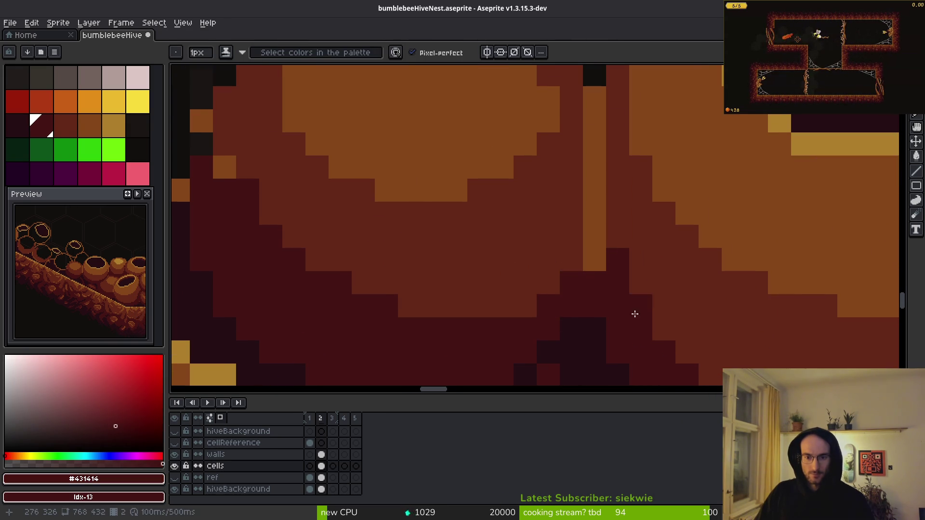
{"action": "scroll", "coordinate": [562, 247], "scroll_direction": "down", "scroll_amount": 5}
{"action": "scroll", "coordinate": [519, 186], "scroll_direction": "up", "scroll_amount": 7}
{"action": "mouse_move", "coordinate": [518, 186]}
{"action": "left_mouse_down"}
{"action": "mouse_move", "coordinate": [520, 259]}
{"action": "mouse_move", "coordinate": [488, 231]}
{"action": "left_mouse_up"}
{"action": "left_click_drag", "start_coordinate": [489, 231], "coordinate": [496, 324]}
{"action": "scroll", "coordinate": [572, 357], "scroll_direction": "down", "scroll_amount": 3}
{"action": "scroll", "coordinate": [491, 236], "scroll_direction": "up", "scroll_amount": 1}
{"action": "left_click", "coordinate": [491, 237], "text": "alt"}
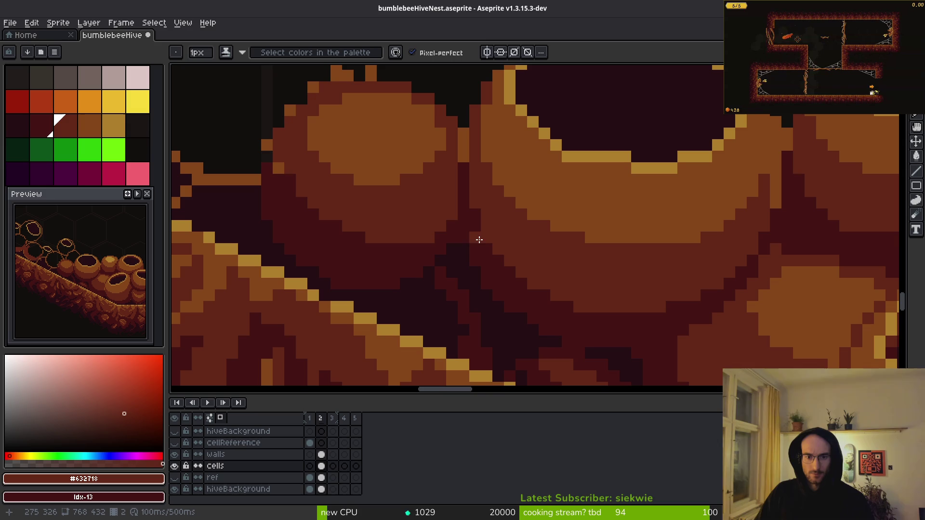
{"action": "left_click", "coordinate": [489, 246], "text": "alt"}
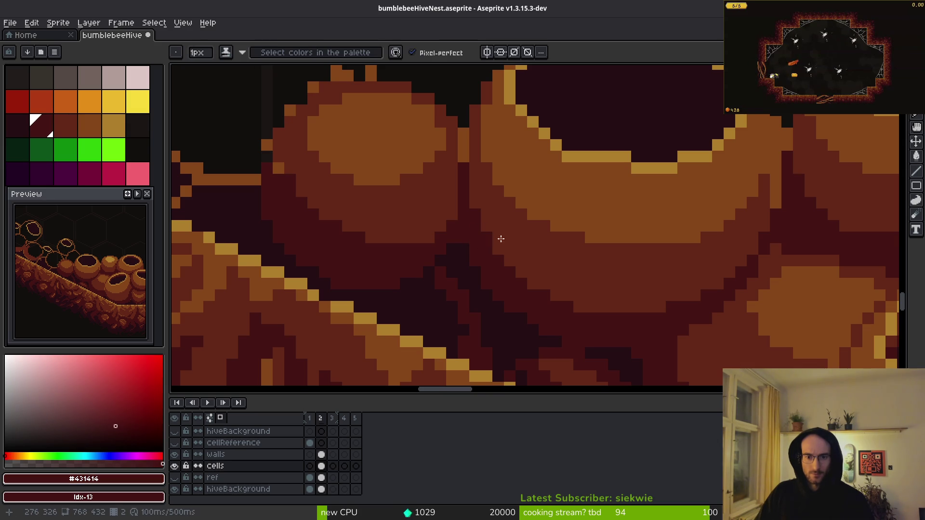
Zoom in and out to check the gap shading, sampling #632718 and #431414 from the pots
{"action": "scroll", "coordinate": [604, 306], "scroll_direction": "down", "scroll_amount": 3}
{"action": "scroll", "coordinate": [554, 250], "scroll_direction": "up", "scroll_amount": 3}
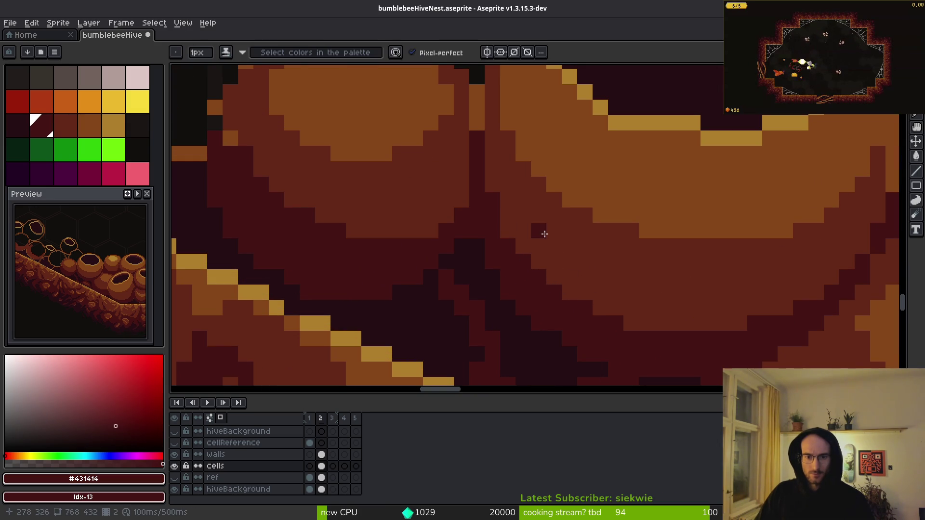
{"action": "scroll", "coordinate": [583, 272], "scroll_direction": "down", "scroll_amount": 3}
{"action": "scroll", "coordinate": [581, 267], "scroll_direction": "up", "scroll_amount": 1}
{"action": "scroll", "coordinate": [580, 266], "scroll_direction": "up", "scroll_amount": 3}
{"action": "left_click", "coordinate": [501, 213], "text": "alt"}
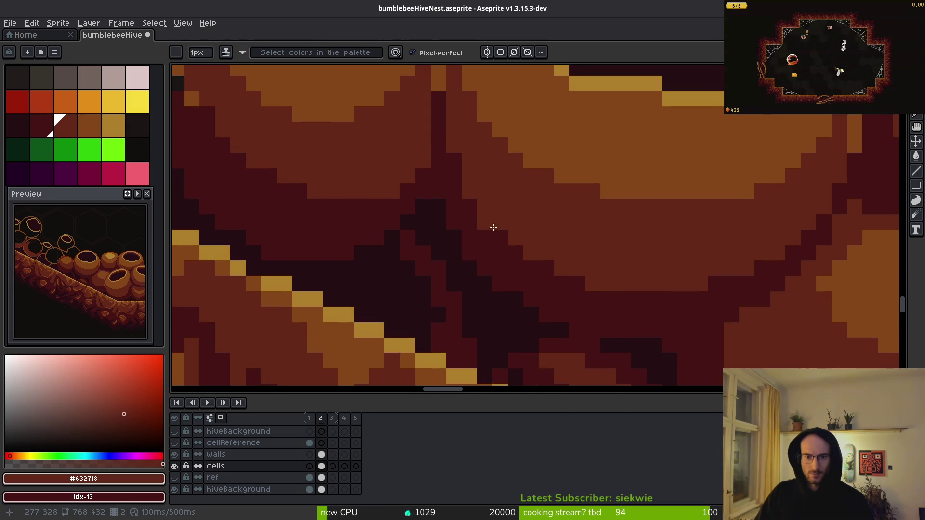
{"action": "scroll", "coordinate": [662, 285], "scroll_direction": "down", "scroll_amount": 4}
{"action": "scroll", "coordinate": [662, 284], "scroll_direction": "up", "scroll_amount": 3}
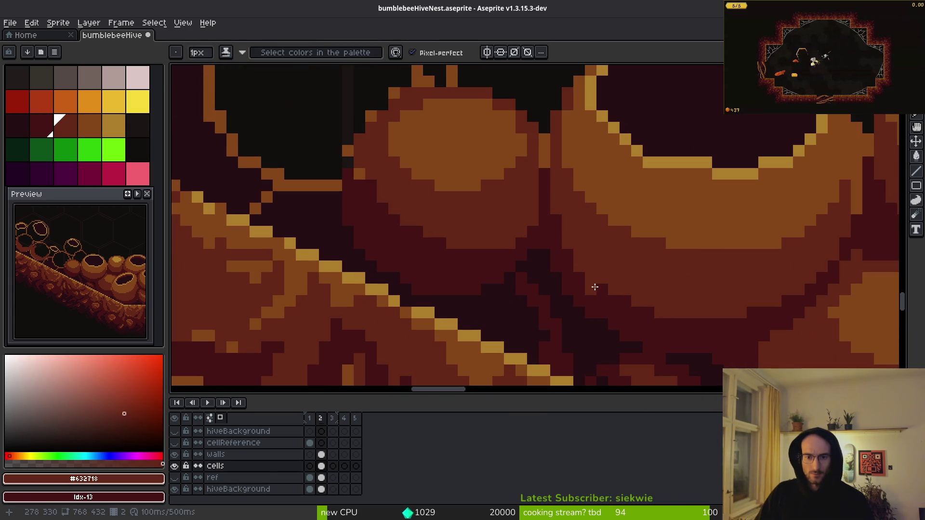
{"action": "scroll", "coordinate": [647, 307], "scroll_direction": "down", "scroll_amount": 3}
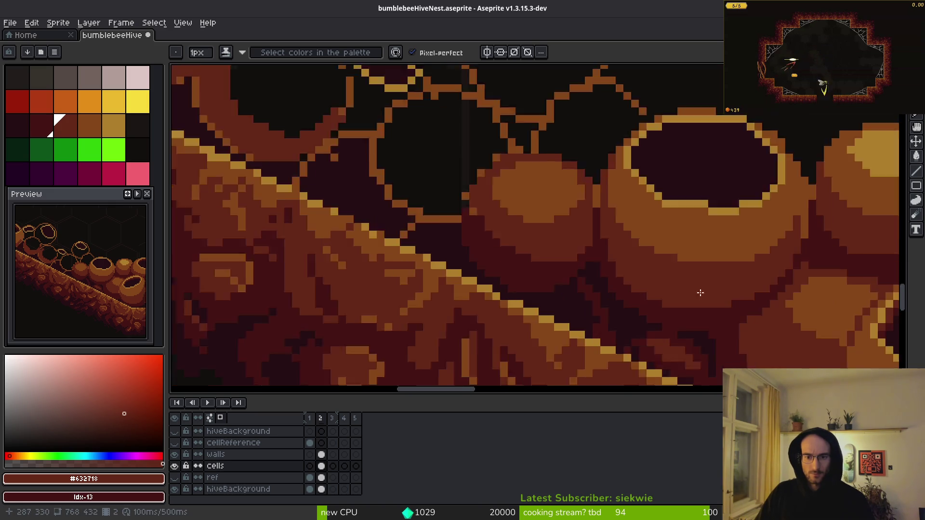
{"action": "scroll", "coordinate": [661, 279], "scroll_direction": "up", "scroll_amount": 3}
{"action": "scroll", "coordinate": [667, 313], "scroll_direction": "down", "scroll_amount": 2}
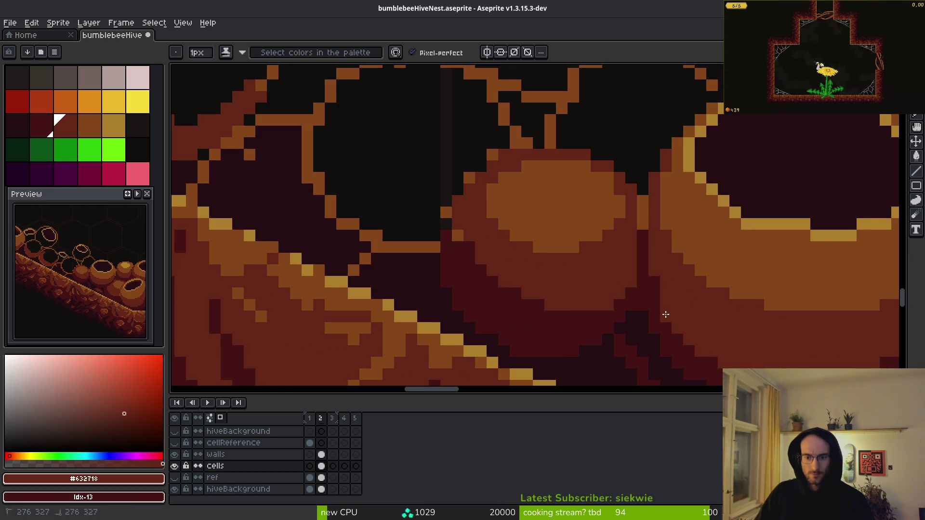
{"action": "scroll", "coordinate": [698, 302], "scroll_direction": "down", "scroll_amount": 2}
{"action": "scroll", "coordinate": [674, 289], "scroll_direction": "up", "scroll_amount": 4}
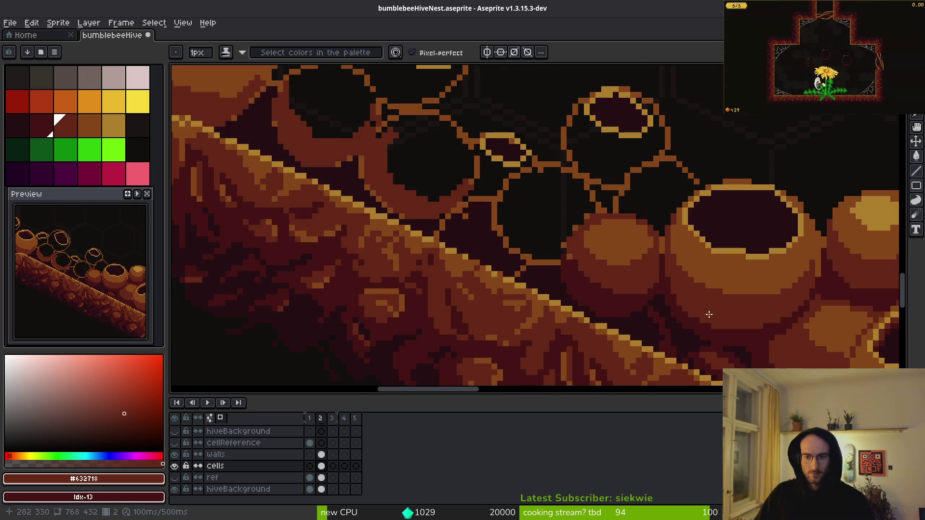
{"action": "left_click", "coordinate": [636, 227], "text": "alt"}
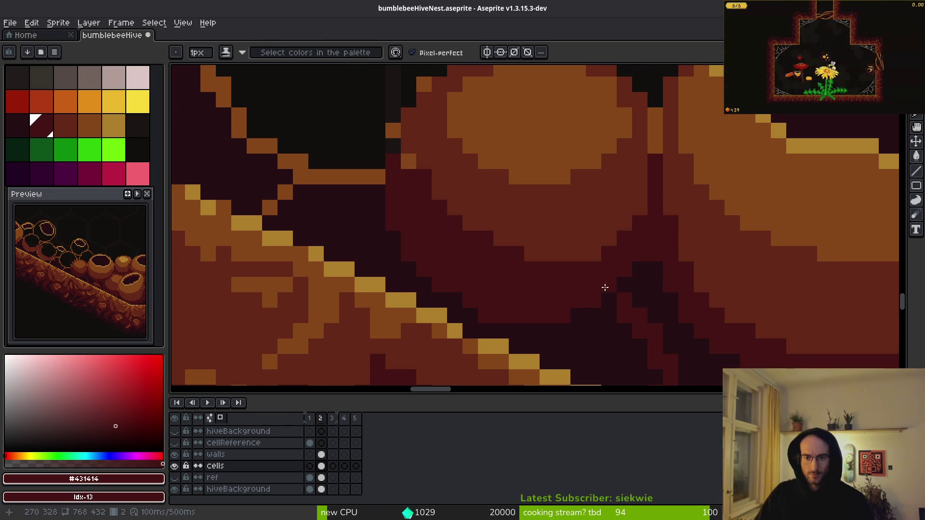
{"action": "scroll", "coordinate": [598, 258], "scroll_direction": "down", "scroll_amount": 3}
{"action": "scroll", "coordinate": [621, 275], "scroll_direction": "up", "scroll_amount": 3}
{"action": "left_click", "coordinate": [578, 264], "text": "alt"}
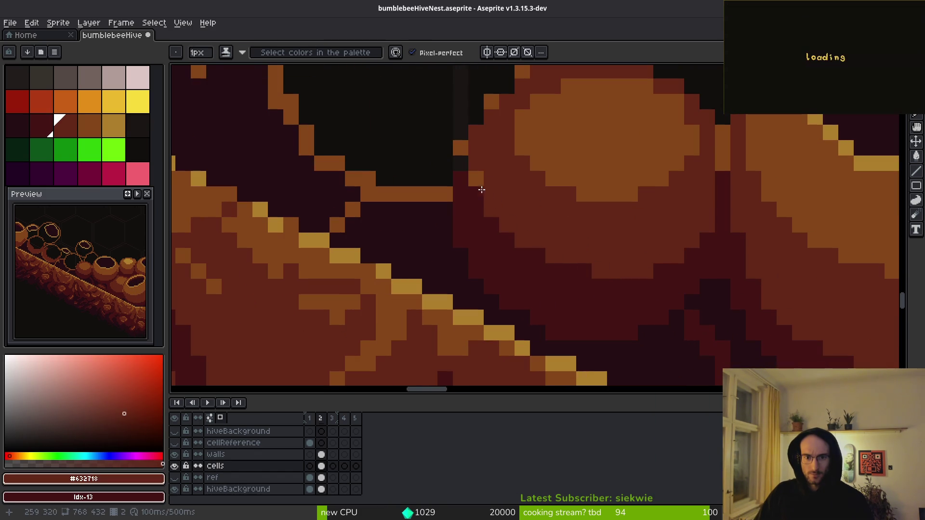
Fill the gap beside the next pot with #431414 and repaint the dark column in #632718
{"action": "key", "text": "alt"}
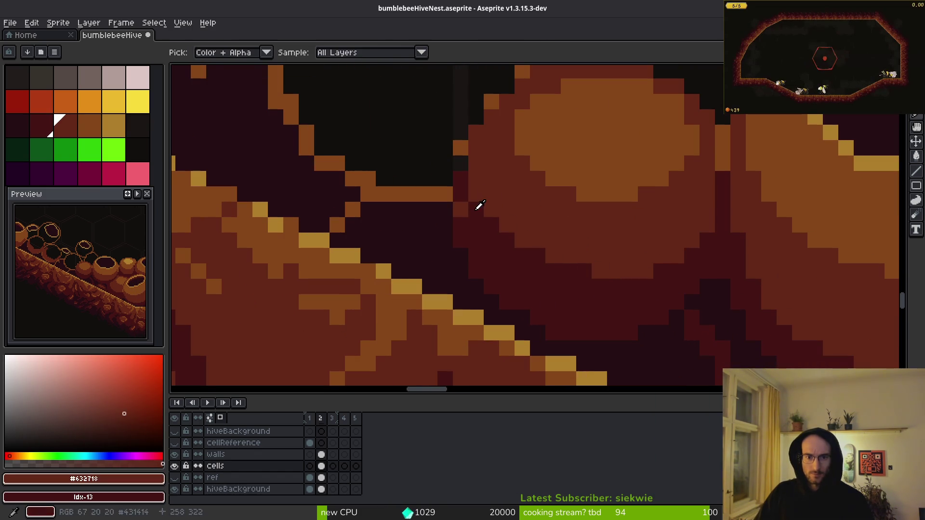
{"action": "left_click", "coordinate": [480, 206], "text": "alt"}
{"action": "mouse_move", "coordinate": [458, 206]}
{"action": "left_mouse_down"}
{"action": "mouse_move", "coordinate": [588, 326]}
{"action": "mouse_move", "coordinate": [527, 268]}
{"action": "mouse_move", "coordinate": [548, 284]}
{"action": "left_mouse_up"}
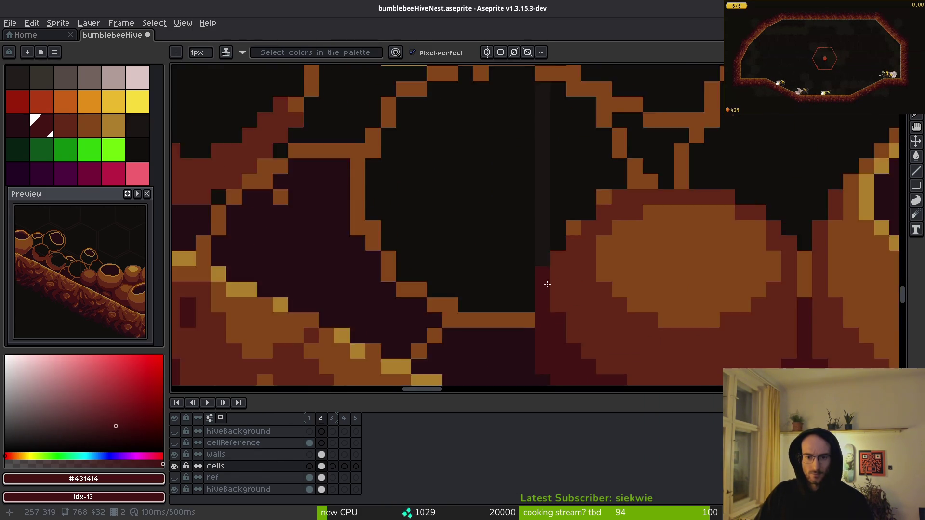
{"action": "scroll", "coordinate": [547, 285], "scroll_direction": "down", "scroll_amount": 3}
{"action": "scroll", "coordinate": [672, 304], "scroll_direction": "up", "scroll_amount": 3}
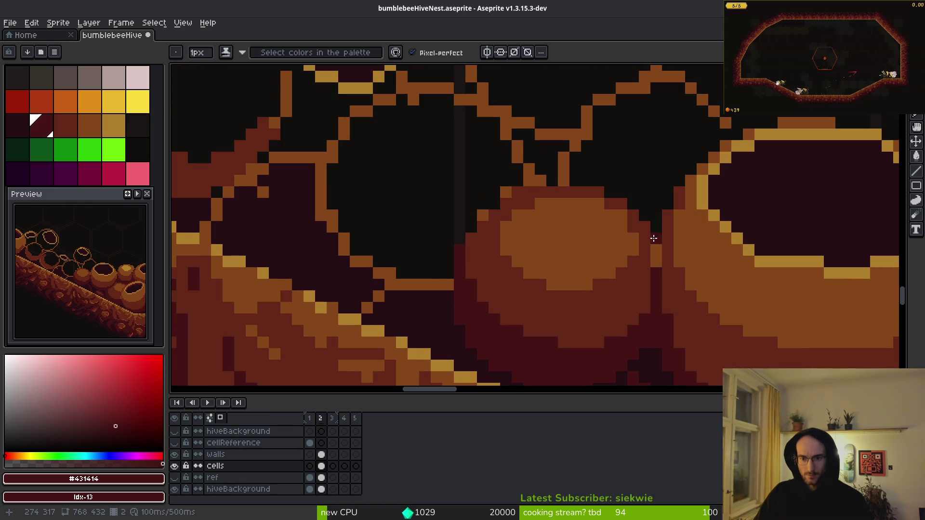
{"action": "left_click_drag", "start_coordinate": [653, 238], "coordinate": [649, 256]}
{"action": "left_click", "coordinate": [643, 265], "text": "alt"}
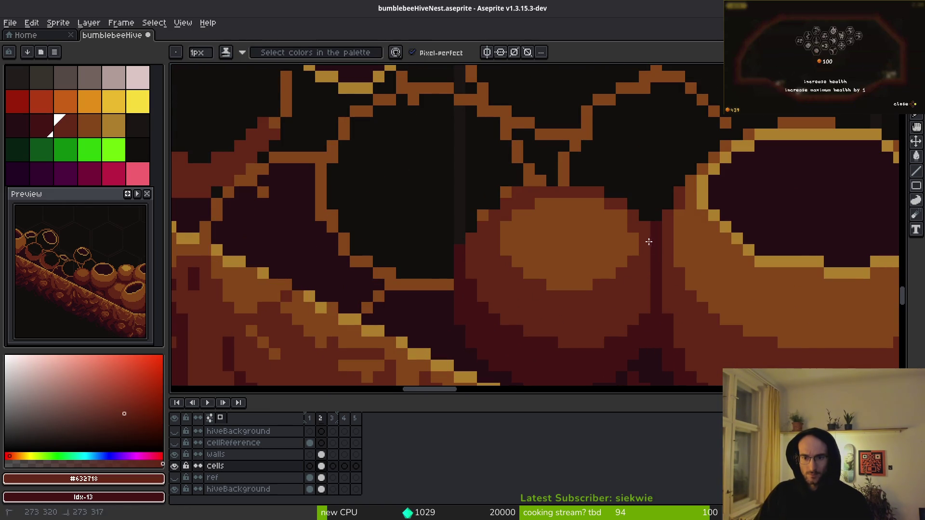
{"action": "scroll", "coordinate": [648, 242], "scroll_direction": "down", "scroll_amount": 3}
{"action": "scroll", "coordinate": [615, 297], "scroll_direction": "up", "scroll_amount": 3}
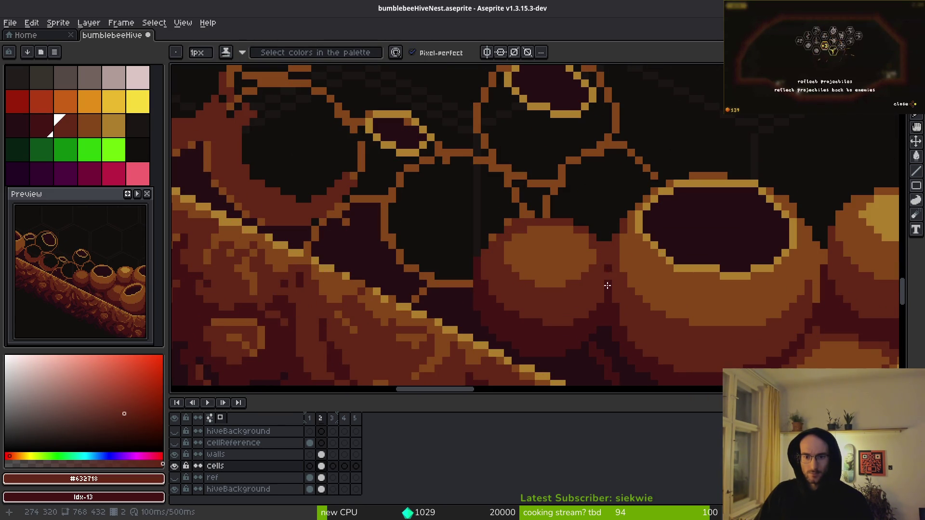
{"action": "left_click_drag", "start_coordinate": [608, 274], "coordinate": [605, 239]}
{"action": "scroll", "coordinate": [606, 239], "scroll_direction": "down", "scroll_amount": 3}
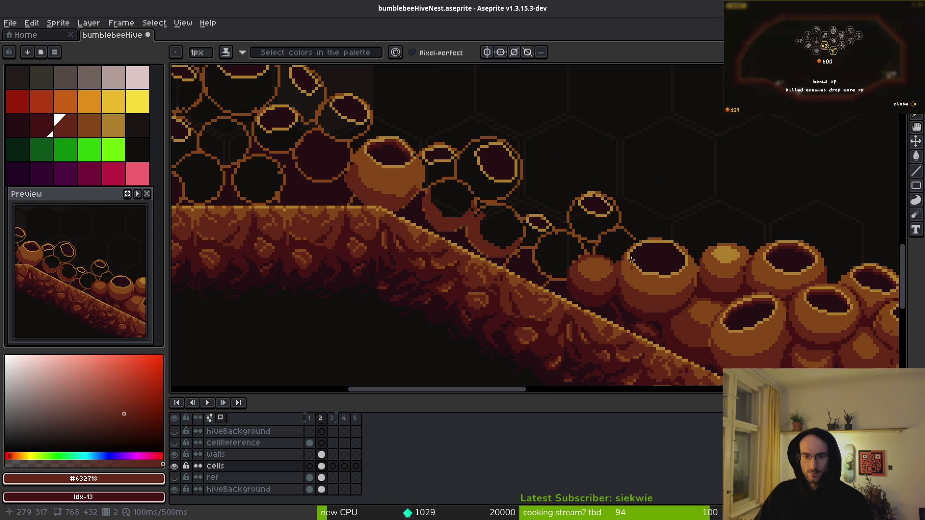
{"action": "scroll", "coordinate": [631, 261], "scroll_direction": "up", "scroll_amount": 4}
Add darkest #431414 shading pixels diagonally along the pot's edge
{"action": "left_click", "coordinate": [575, 298], "text": "alt"}
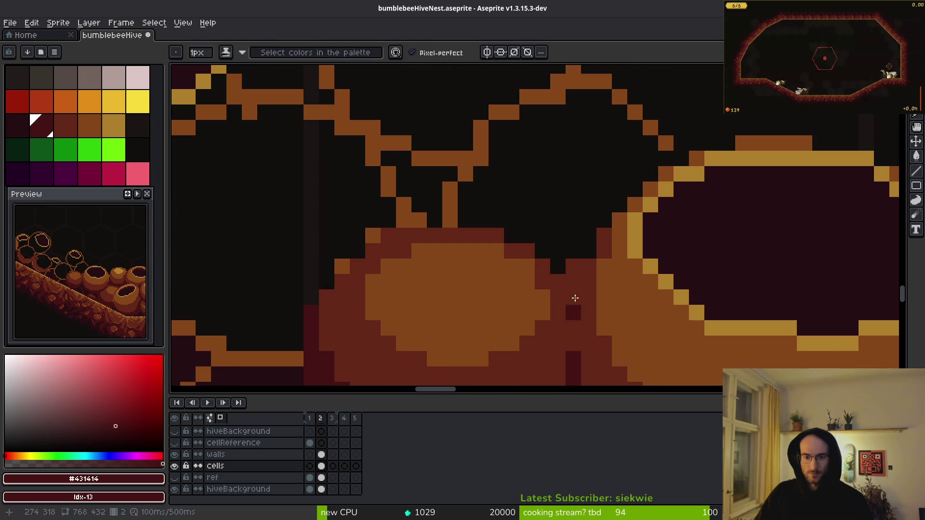
{"action": "mouse_move", "coordinate": [573, 283]}
{"action": "left_mouse_down"}
{"action": "mouse_move", "coordinate": [542, 238]}
{"action": "mouse_move", "coordinate": [511, 231]}
{"action": "left_mouse_up"}
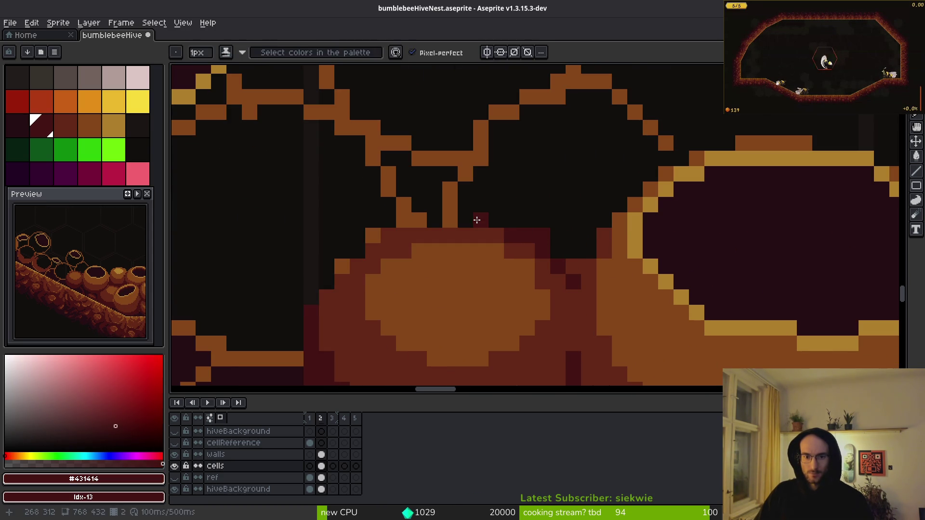
{"action": "mouse_move", "coordinate": [573, 250]}
{"action": "left_mouse_down"}
{"action": "mouse_move", "coordinate": [589, 220]}
{"action": "mouse_move", "coordinate": [591, 244]}
{"action": "left_mouse_up"}
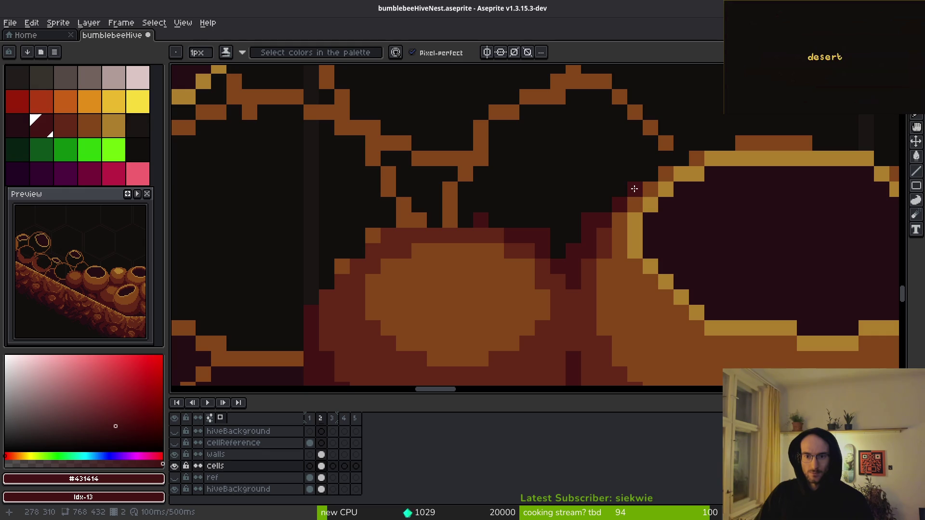
{"action": "left_click_drag", "start_coordinate": [633, 188], "coordinate": [604, 205]}
{"action": "left_click", "coordinate": [558, 251]}
Paint a reddish-brown #632718 row above the pot with a #431414 row beneath it
{"action": "key", "text": "alt"}
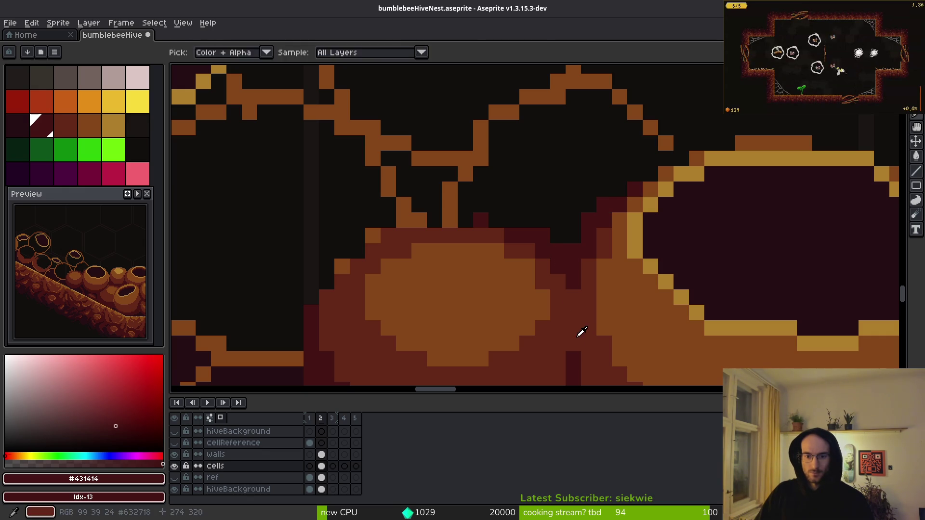
{"action": "left_click", "coordinate": [582, 331]}
{"action": "left_click_drag", "start_coordinate": [563, 233], "coordinate": [467, 207]}
{"action": "left_click", "coordinate": [481, 220]}
{"action": "left_click", "coordinate": [541, 234]}
{"action": "key", "text": "alt"}
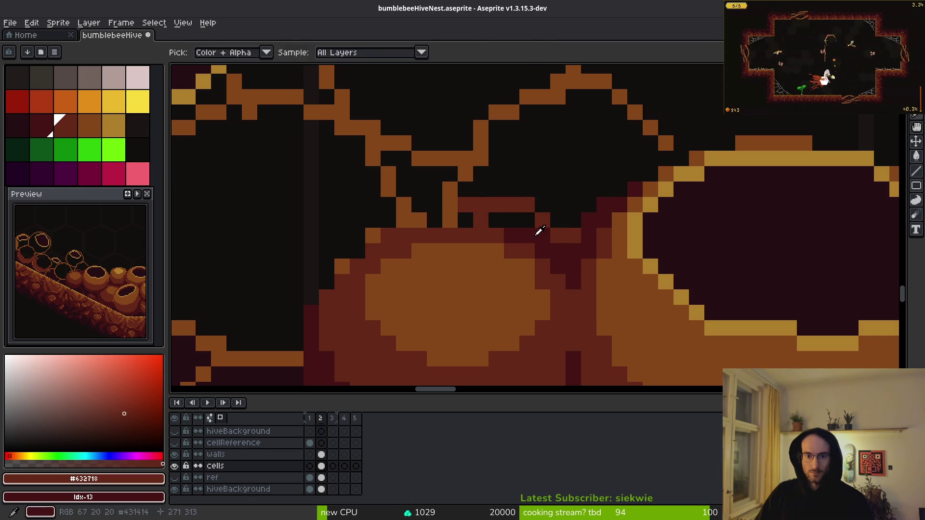
{"action": "left_click", "coordinate": [539, 232]}
{"action": "left_click_drag", "start_coordinate": [526, 220], "coordinate": [464, 215]}
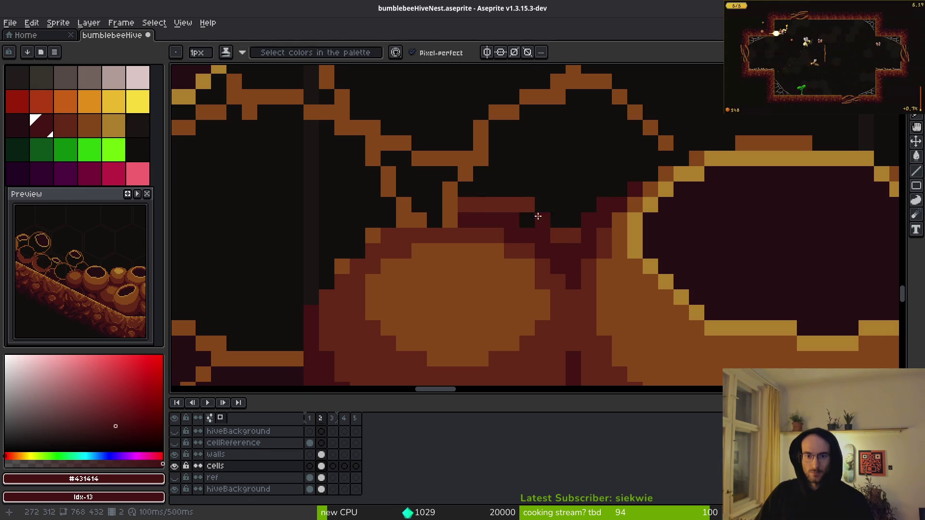
Add reddish-brown #632718 pixels along the pot's edge and rim
{"action": "left_click", "coordinate": [530, 206], "text": "alt"}
{"action": "mouse_move", "coordinate": [527, 220]}
{"action": "left_mouse_down"}
{"action": "mouse_move", "coordinate": [542, 220]}
{"action": "mouse_move", "coordinate": [532, 293]}
{"action": "left_mouse_up"}
{"action": "left_click", "coordinate": [579, 309]}
{"action": "left_click", "coordinate": [595, 293]}
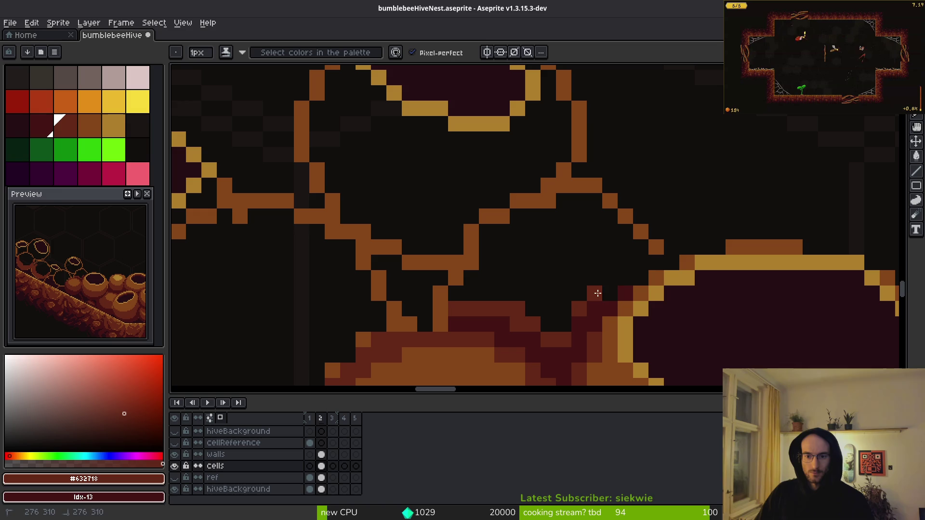
{"action": "left_click_drag", "start_coordinate": [597, 293], "coordinate": [629, 275]}
{"action": "left_click", "coordinate": [657, 262]}
Extend the orange #854619 diagonal cell edge and fill the enclosed cell orange
{"action": "left_click", "coordinate": [612, 209], "text": "alt"}
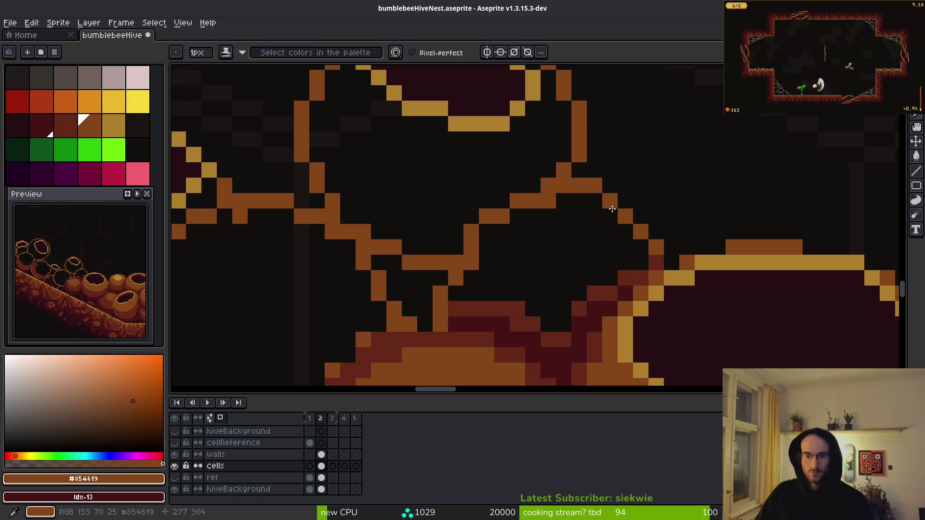
{"action": "left_click_drag", "start_coordinate": [624, 201], "coordinate": [635, 214]}
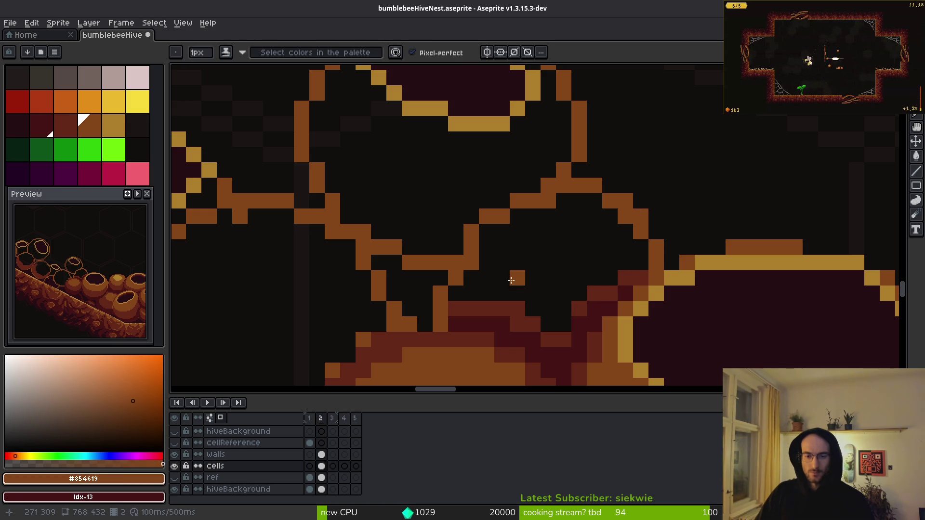
{"action": "key", "text": "g"}
{"action": "left_click", "coordinate": [559, 263]}
Draw a #632718 line across the cell and fill the enclosed areas and orange patch dark red
{"action": "scroll", "coordinate": [554, 273], "scroll_direction": "down", "scroll_amount": 2}
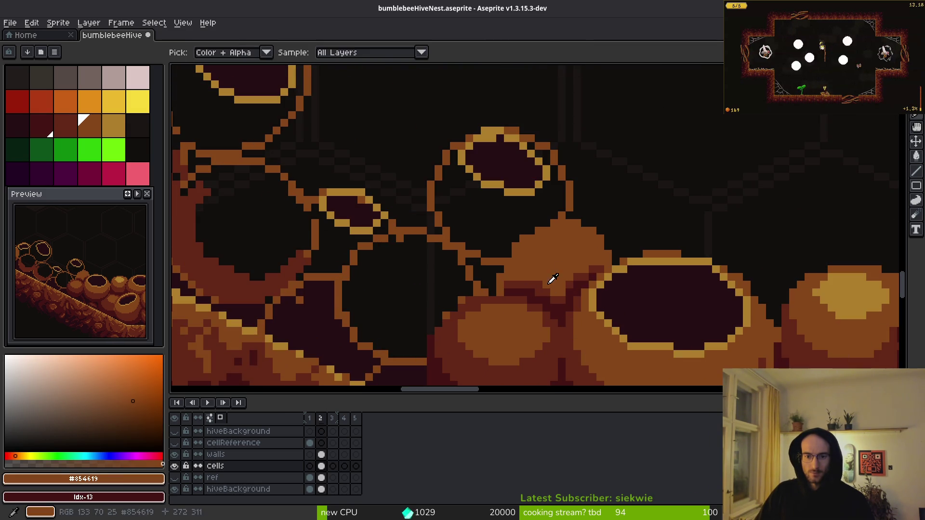
{"action": "left_click", "coordinate": [553, 282], "text": "alt"}
{"action": "scroll", "coordinate": [553, 280], "scroll_direction": "up", "scroll_amount": 3}
{"action": "mouse_move", "coordinate": [472, 202]}
{"action": "left_mouse_down"}
{"action": "mouse_move", "coordinate": [583, 262]}
{"action": "mouse_move", "coordinate": [714, 211]}
{"action": "mouse_move", "coordinate": [727, 179]}
{"action": "mouse_move", "coordinate": [713, 194]}
{"action": "mouse_move", "coordinate": [745, 248]}
{"action": "left_mouse_up"}
{"action": "key", "text": "g"}
{"action": "left_click", "coordinate": [737, 231]}
{"action": "left_click", "coordinate": [683, 241]}
{"action": "left_click", "coordinate": [591, 313]}
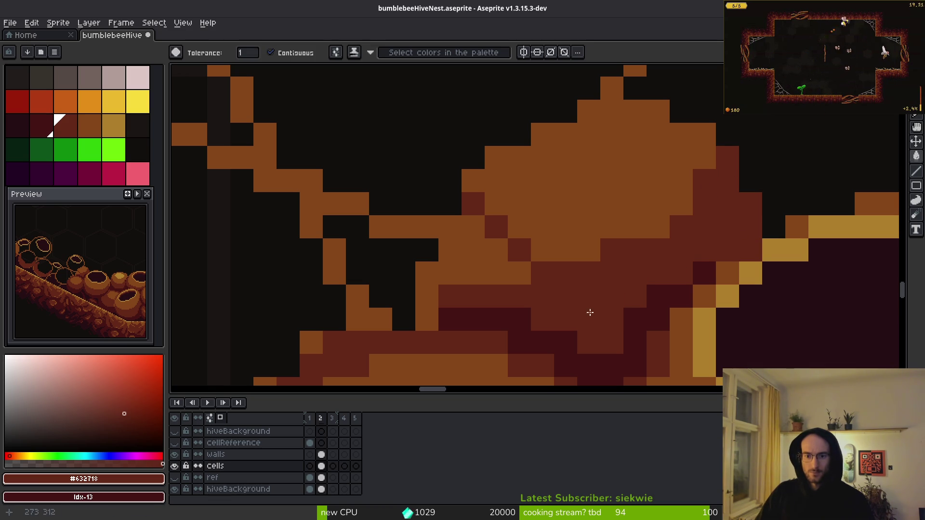
{"action": "left_click", "coordinate": [485, 260]}
Recolour three pixels on the cell's diagonal edge orange #854619
{"action": "scroll", "coordinate": [485, 260], "scroll_direction": "down", "scroll_amount": 3}
{"action": "scroll", "coordinate": [529, 287], "scroll_direction": "up", "scroll_amount": 2}
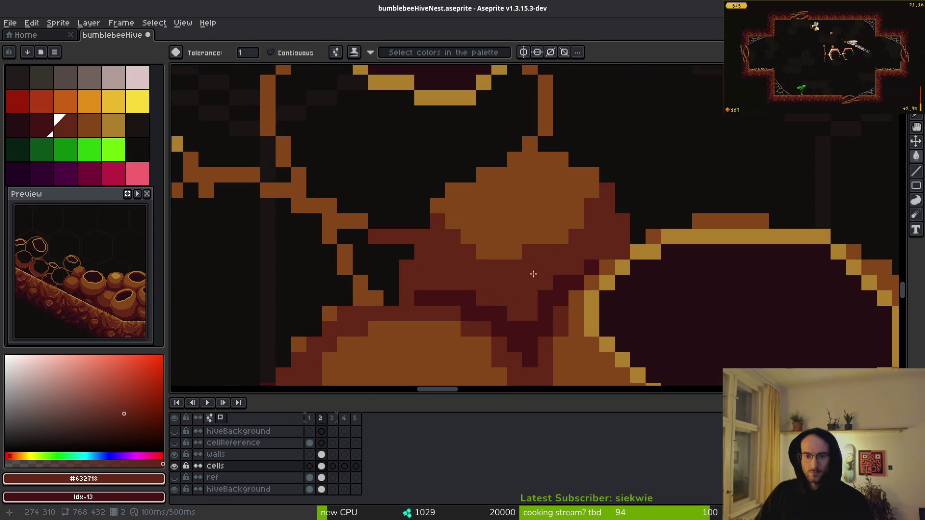
{"action": "left_click", "coordinate": [554, 268], "text": "alt"}
{"action": "key", "text": "b"}
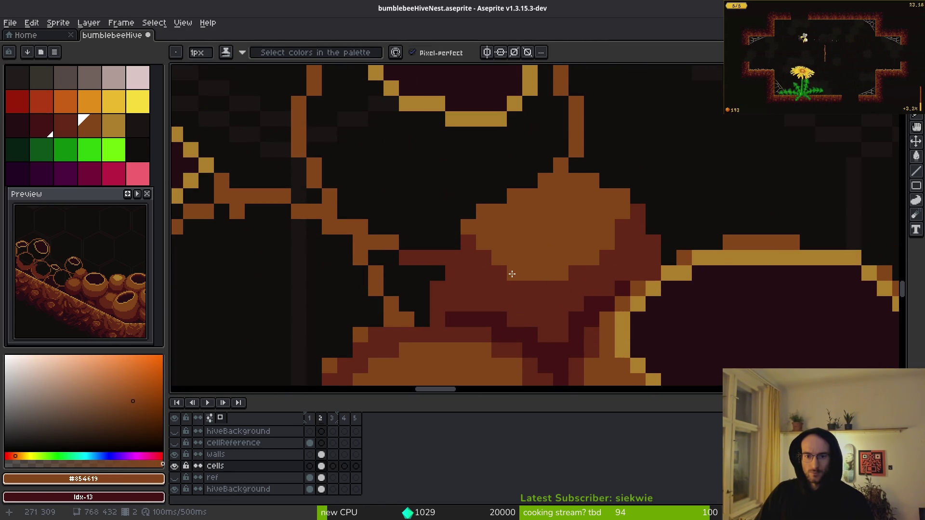
{"action": "left_click", "coordinate": [484, 258]}
{"action": "left_click", "coordinate": [500, 273]}
{"action": "left_click", "coordinate": [468, 242]}
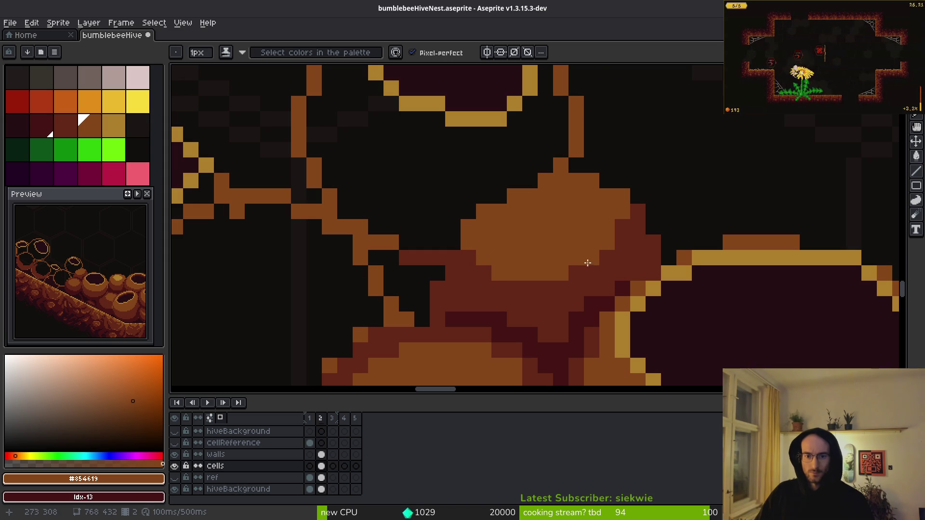
Outline the orange cell's upper-left and top edges in dark red #632718
{"action": "scroll", "coordinate": [587, 263], "scroll_direction": "down", "scroll_amount": 3}
{"action": "scroll", "coordinate": [573, 241], "scroll_direction": "up", "scroll_amount": 3}
{"action": "left_click", "coordinate": [554, 262], "text": "alt"}
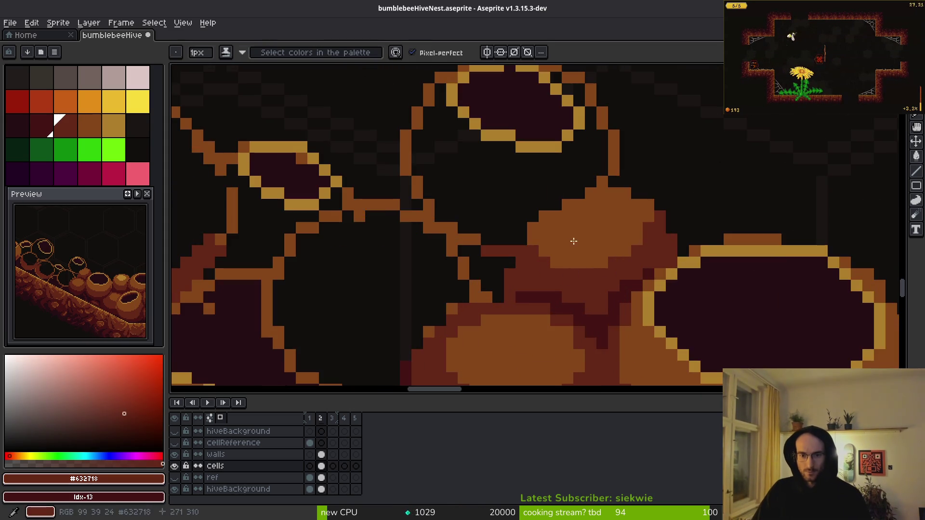
{"action": "scroll", "coordinate": [573, 241], "scroll_direction": "up", "scroll_amount": 2}
{"action": "mouse_move", "coordinate": [636, 154]}
{"action": "left_mouse_down"}
{"action": "mouse_move", "coordinate": [601, 209]}
{"action": "mouse_move", "coordinate": [487, 289]}
{"action": "left_mouse_up"}
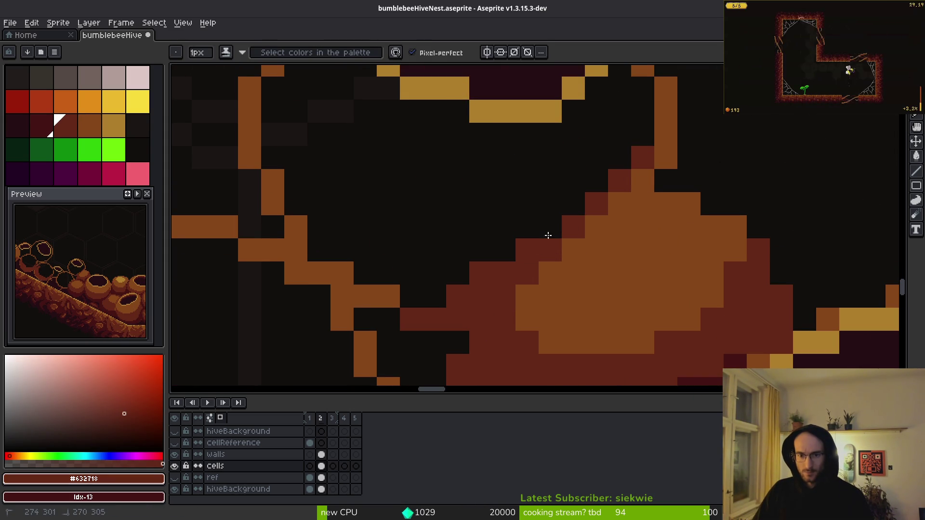
{"action": "mouse_move", "coordinate": [549, 235]}
{"action": "left_mouse_down"}
{"action": "mouse_move", "coordinate": [568, 250]}
{"action": "mouse_move", "coordinate": [631, 177]}
{"action": "left_mouse_up"}
{"action": "scroll", "coordinate": [641, 174], "scroll_direction": "down", "scroll_amount": 2}
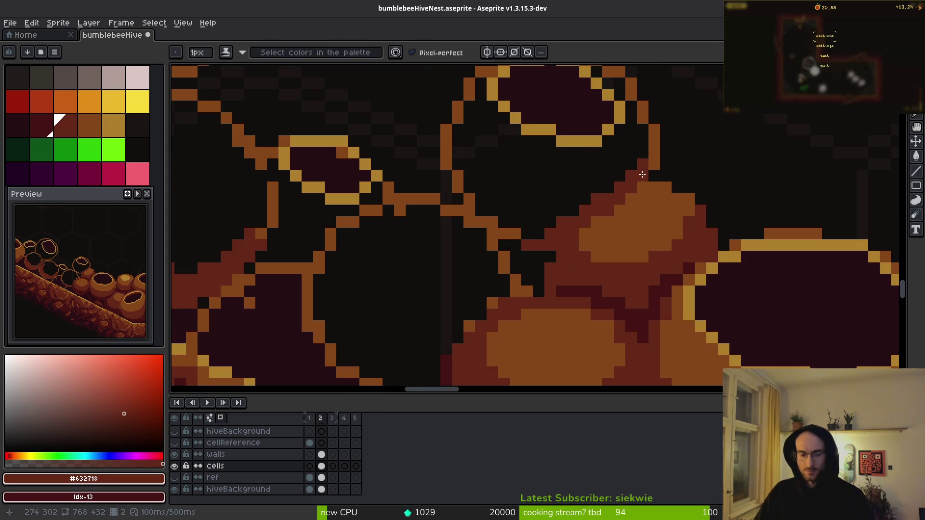
{"action": "left_click", "coordinate": [642, 174]}
{"action": "left_click", "coordinate": [656, 200]}
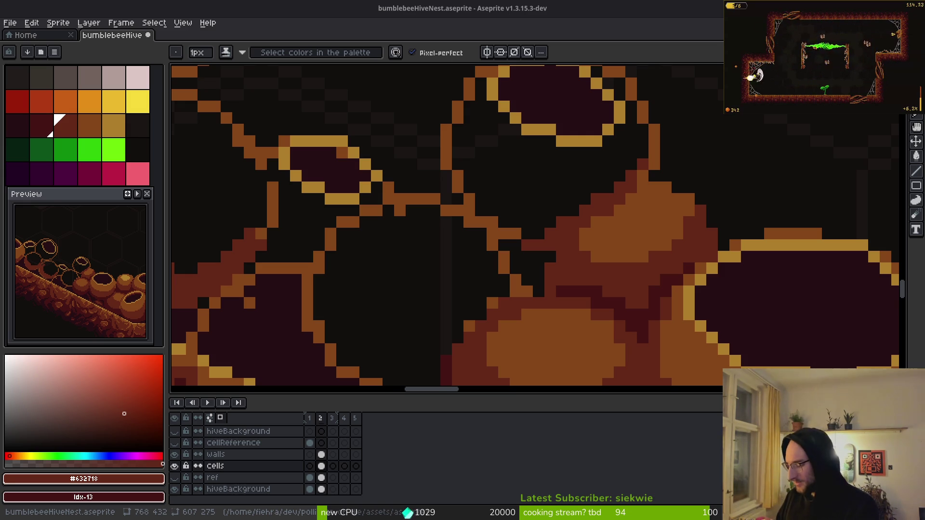
Shade the gap between the larger cells with darker red #431414 pixels
{"action": "left_click", "coordinate": [769, 211]}
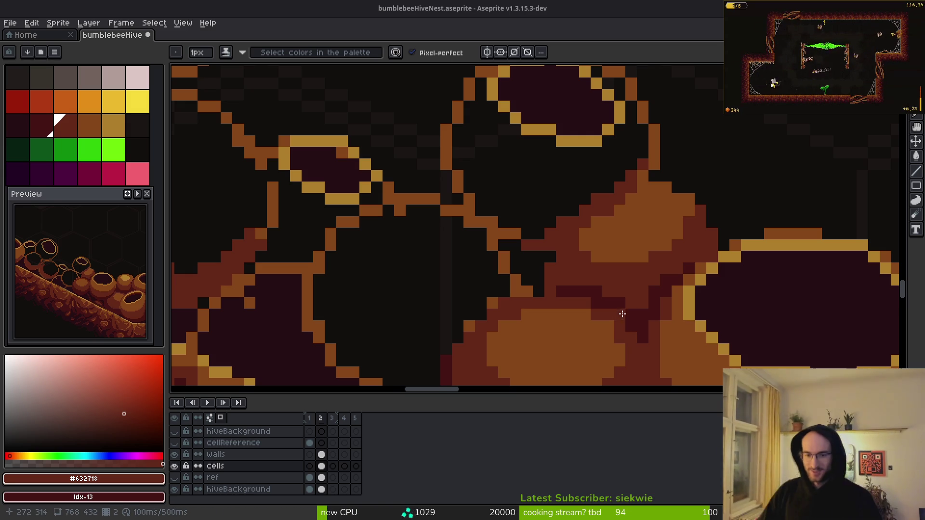
{"action": "scroll", "coordinate": [588, 274], "scroll_direction": "up", "scroll_amount": 3}
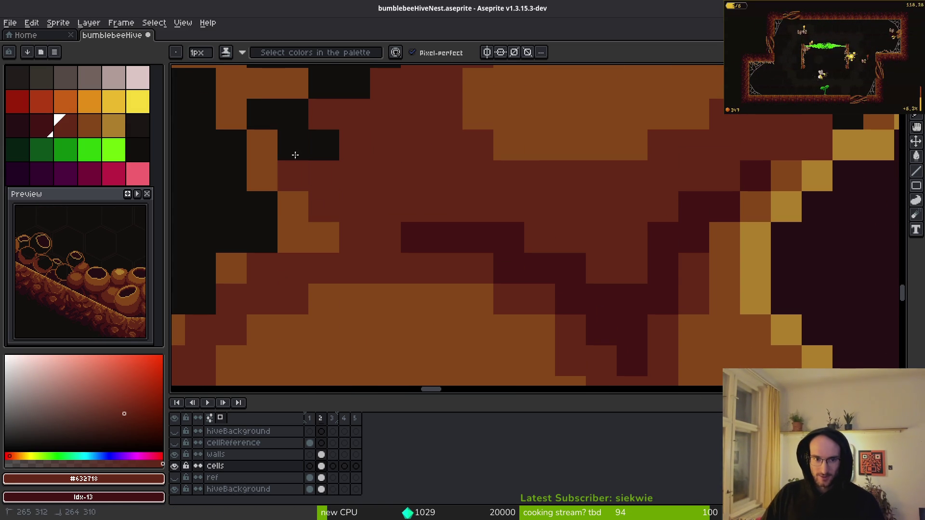
{"action": "left_click_drag", "start_coordinate": [293, 152], "coordinate": [350, 172]}
{"action": "left_click", "coordinate": [525, 246], "text": "alt"}
{"action": "mouse_move", "coordinate": [394, 137]}
{"action": "left_mouse_down"}
{"action": "mouse_move", "coordinate": [446, 233]}
{"action": "mouse_move", "coordinate": [407, 215]}
{"action": "mouse_move", "coordinate": [427, 250]}
{"action": "mouse_move", "coordinate": [373, 218]}
{"action": "mouse_move", "coordinate": [380, 166]}
{"action": "left_mouse_up"}
{"action": "scroll", "coordinate": [392, 232], "scroll_direction": "down", "scroll_amount": 1}
{"action": "left_click", "coordinate": [343, 246]}
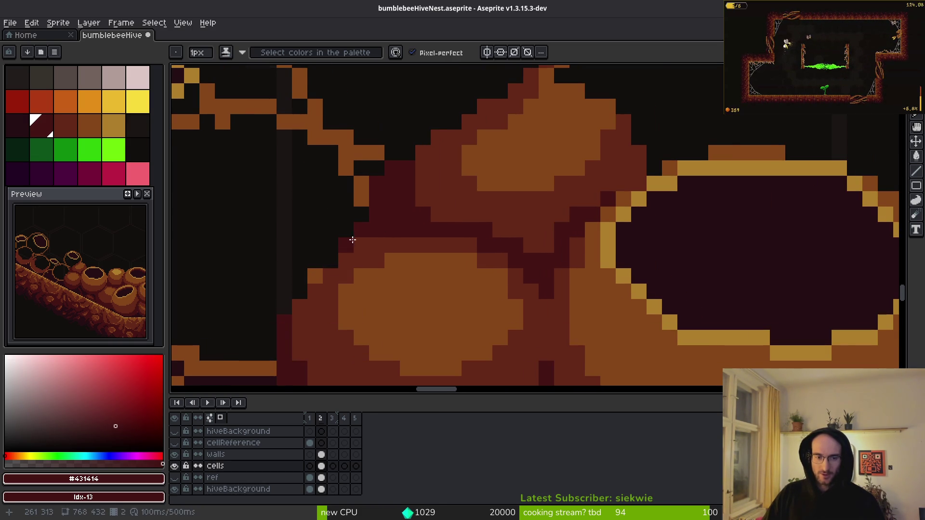
{"action": "left_click_drag", "start_coordinate": [340, 250], "coordinate": [476, 208]}
{"action": "left_click", "coordinate": [437, 279]}
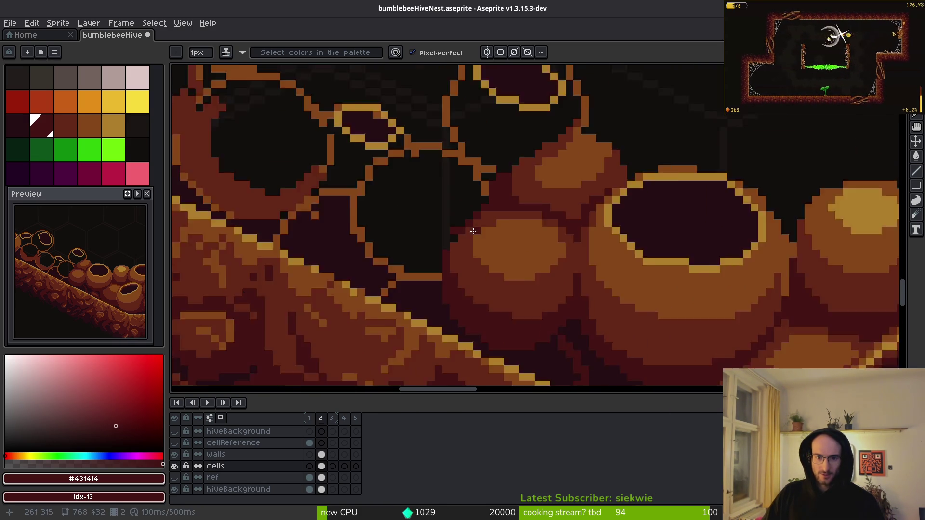
Sketch a #632718 dark-red outline for the new small cell, then undo those strokes
{"action": "left_click", "coordinate": [468, 214], "text": "alt"}
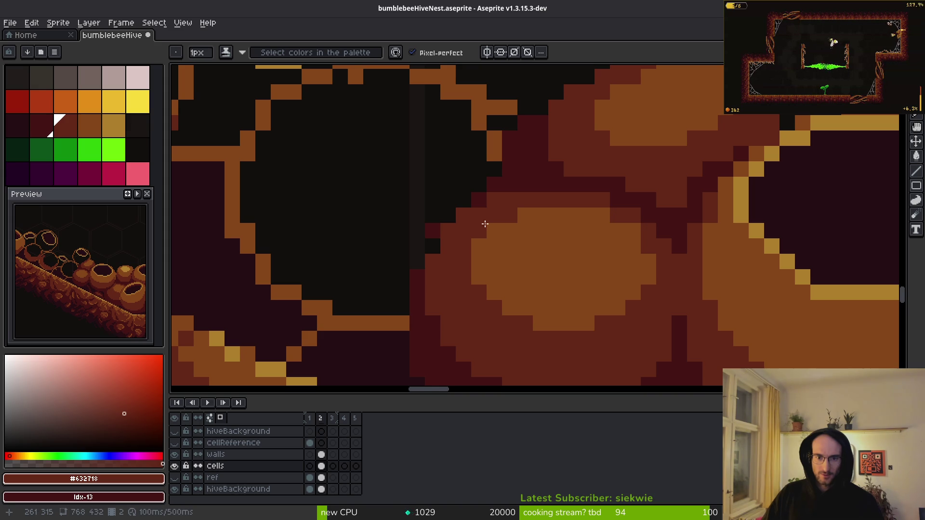
{"action": "scroll", "coordinate": [549, 244], "scroll_direction": "down", "scroll_amount": 2}
{"action": "scroll", "coordinate": [540, 222], "scroll_direction": "up", "scroll_amount": 2}
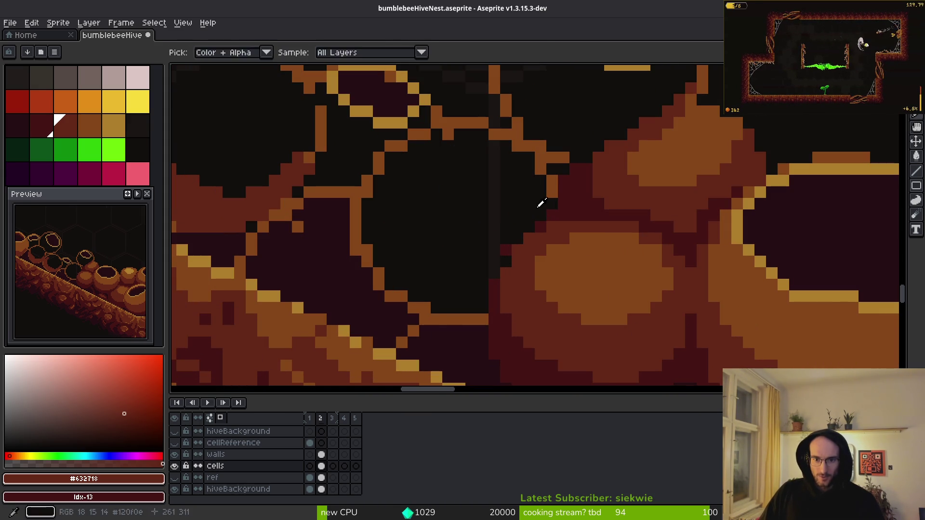
{"action": "mouse_move", "coordinate": [533, 211]}
{"action": "left_mouse_down"}
{"action": "mouse_move", "coordinate": [478, 268]}
{"action": "mouse_move", "coordinate": [397, 266]}
{"action": "left_mouse_up"}
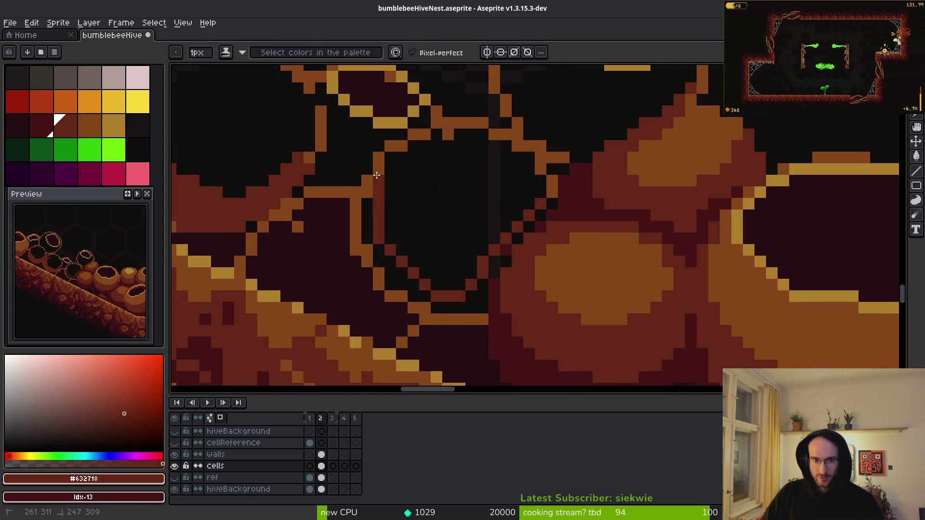
{"action": "mouse_move", "coordinate": [378, 207]}
{"action": "left_mouse_down"}
{"action": "mouse_move", "coordinate": [413, 244]}
{"action": "mouse_move", "coordinate": [497, 229]}
{"action": "left_mouse_up"}
{"action": "key", "text": "ctrl+z"}
{"action": "key", "text": "ctrl+z"}
{"action": "key", "text": "ctrl+z"}
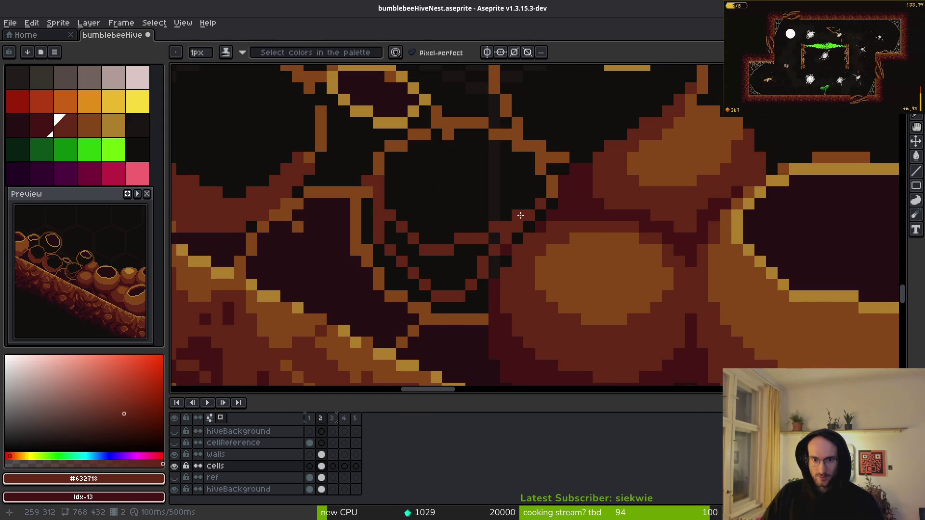
Redraw the new cell's outline in #431414 and shade its inside with #632718
{"action": "left_click", "coordinate": [525, 341], "text": "alt"}
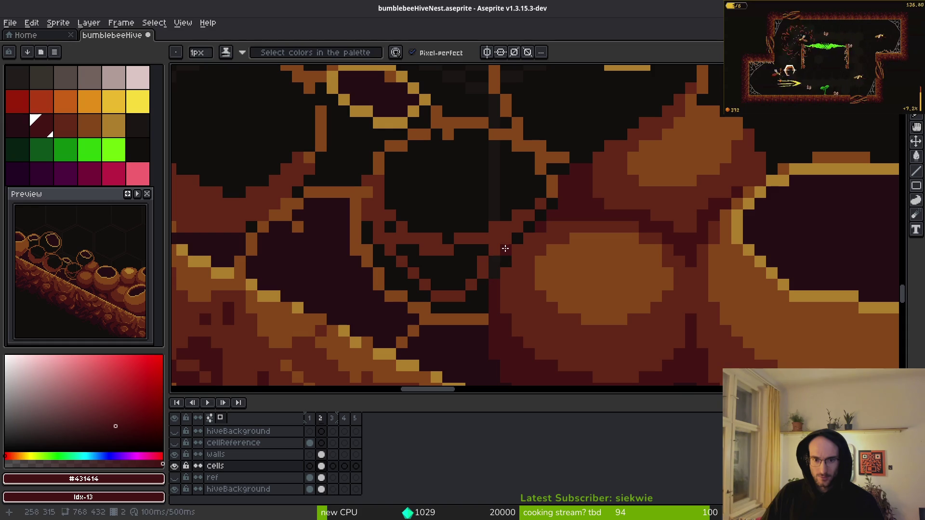
{"action": "mouse_move", "coordinate": [504, 248]}
{"action": "left_mouse_down"}
{"action": "mouse_move", "coordinate": [436, 268]}
{"action": "mouse_move", "coordinate": [361, 213]}
{"action": "mouse_move", "coordinate": [453, 258]}
{"action": "left_mouse_up"}
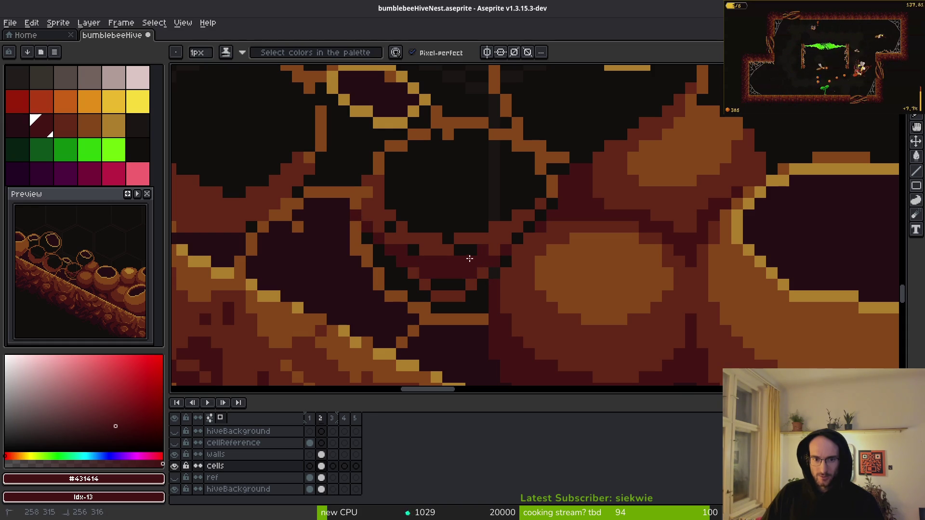
{"action": "left_click_drag", "start_coordinate": [510, 237], "coordinate": [525, 226]}
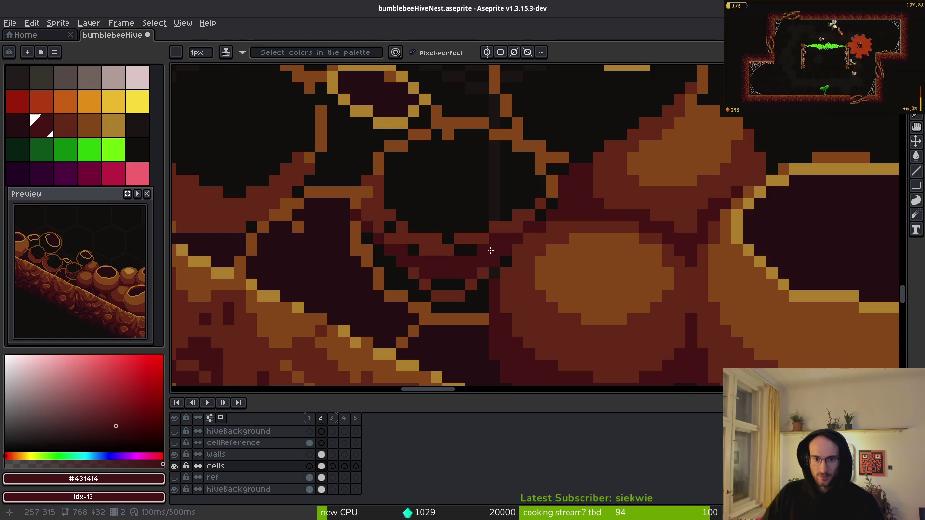
{"action": "left_click_drag", "start_coordinate": [457, 250], "coordinate": [369, 228]}
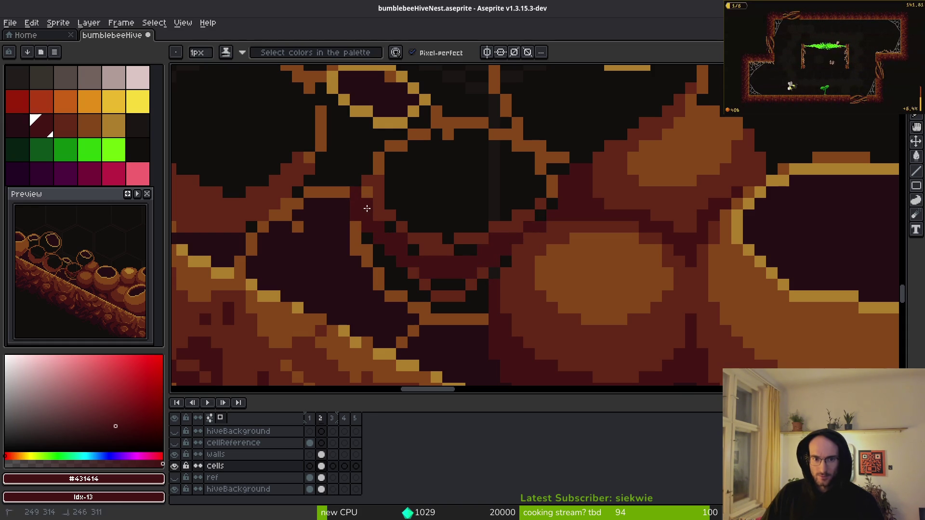
{"action": "left_click", "coordinate": [383, 223], "text": "alt"}
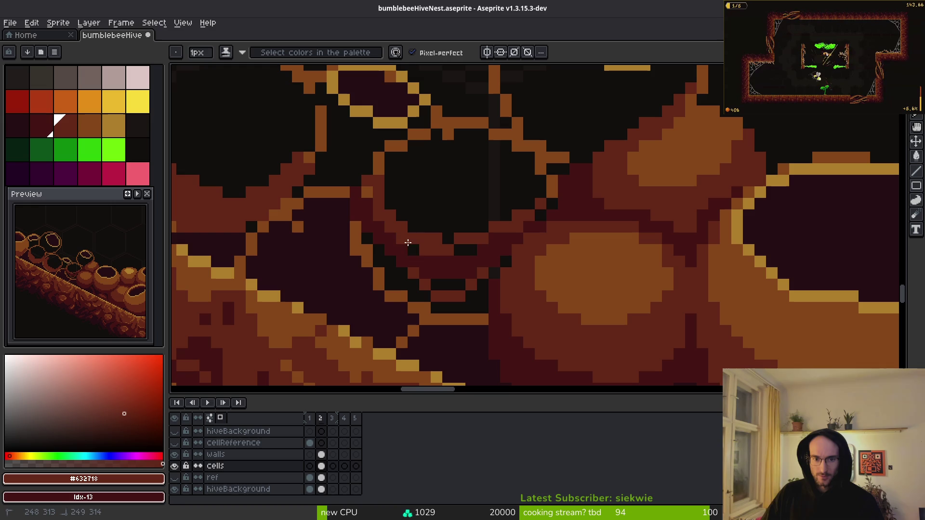
{"action": "mouse_move", "coordinate": [499, 234]}
{"action": "left_mouse_down"}
{"action": "mouse_move", "coordinate": [549, 202]}
{"action": "mouse_move", "coordinate": [549, 186]}
{"action": "mouse_move", "coordinate": [491, 158]}
{"action": "mouse_move", "coordinate": [533, 196]}
{"action": "mouse_move", "coordinate": [446, 216]}
{"action": "mouse_move", "coordinate": [390, 179]}
{"action": "mouse_move", "coordinate": [390, 154]}
{"action": "left_mouse_up"}
Add an orange rim to the new cell and bucket-fill its body and rim with #854619
{"action": "left_click", "coordinate": [520, 144], "text": "alt"}
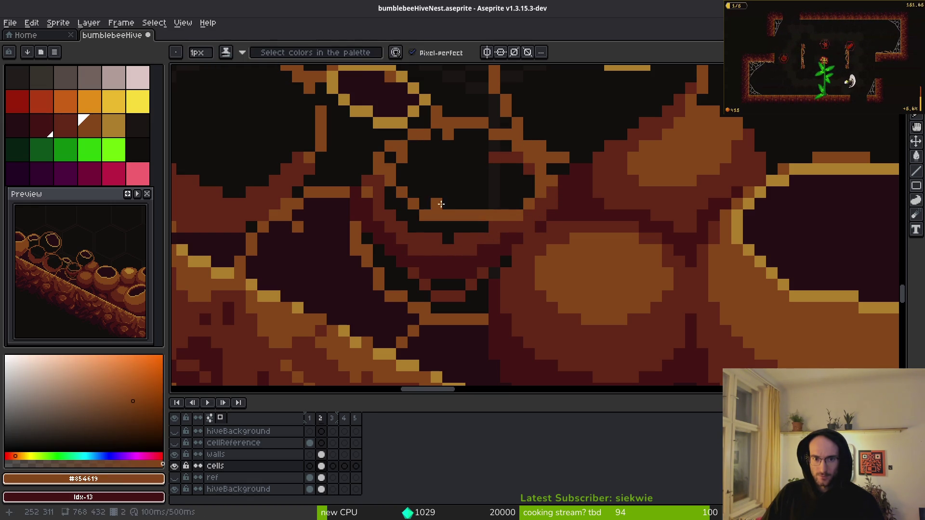
{"action": "left_click", "coordinate": [464, 241], "text": "alt"}
{"action": "key", "text": "g"}
{"action": "left_click", "coordinate": [449, 229]}
{"action": "left_click", "coordinate": [475, 206], "text": "alt"}
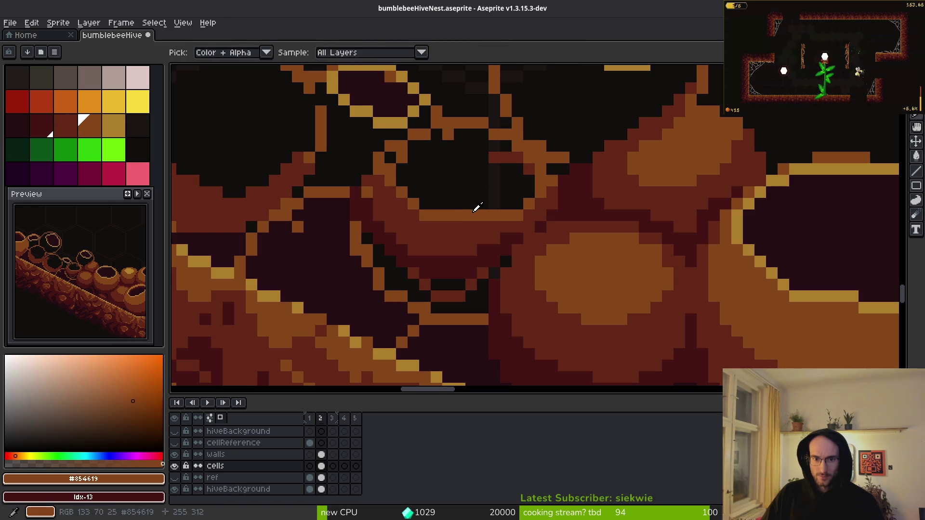
{"action": "left_click", "coordinate": [469, 193]}
{"action": "scroll", "coordinate": [476, 200], "scroll_direction": "down", "scroll_amount": 2}
{"action": "scroll", "coordinate": [482, 202], "scroll_direction": "up", "scroll_amount": 3}
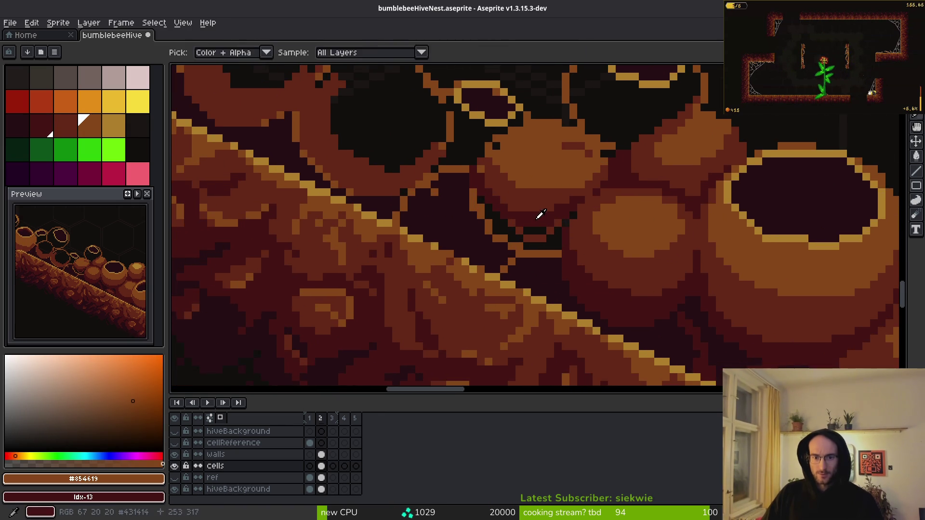
Bucket-fill the stray brown and black pixels beside the diagonal wall with #431414
{"action": "left_click", "coordinate": [538, 213], "text": "alt"}
{"action": "scroll", "coordinate": [535, 225], "scroll_direction": "up", "scroll_amount": 2}
{"action": "left_click", "coordinate": [534, 224]}
{"action": "left_click", "coordinate": [539, 239]}
{"action": "left_click", "coordinate": [582, 246]}
{"action": "left_click", "coordinate": [465, 217]}
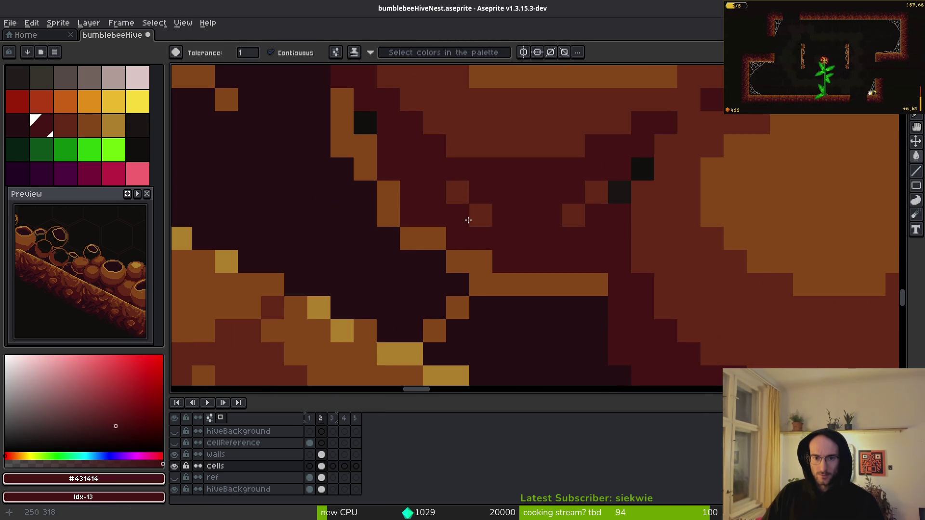
{"action": "left_click", "coordinate": [597, 201]}
{"action": "left_click", "coordinate": [573, 216]}
{"action": "left_click", "coordinate": [475, 211]}
{"action": "left_click", "coordinate": [645, 169]}
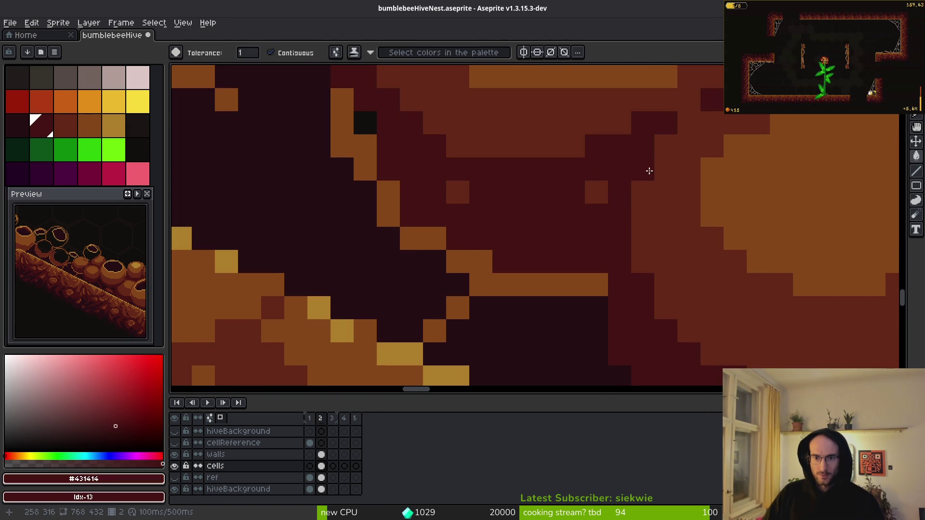
{"action": "left_click", "coordinate": [597, 192]}
{"action": "left_click", "coordinate": [449, 191]}
Zoom out to review the whole hive slope, then fill a dark cell pixel yellow
{"action": "scroll", "coordinate": [448, 191], "scroll_direction": "down", "scroll_amount": 5}
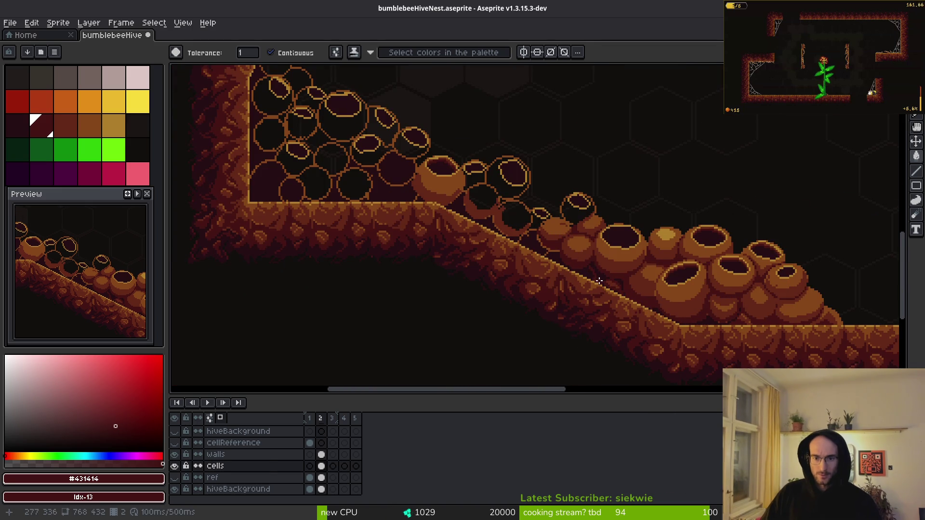
{"action": "scroll", "coordinate": [608, 273], "scroll_direction": "down", "scroll_amount": 2}
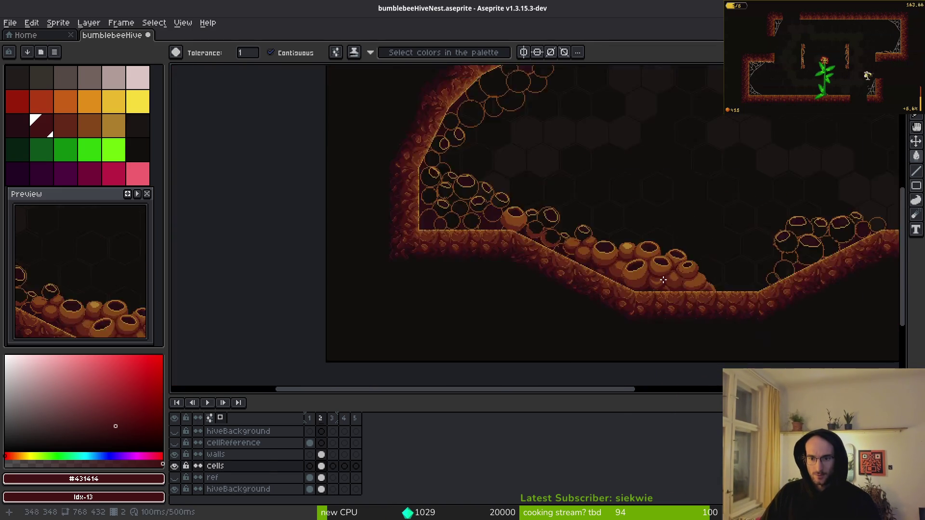
{"action": "scroll", "coordinate": [663, 276], "scroll_direction": "up", "scroll_amount": 2}
{"action": "scroll", "coordinate": [658, 288], "scroll_direction": "down", "scroll_amount": 1}
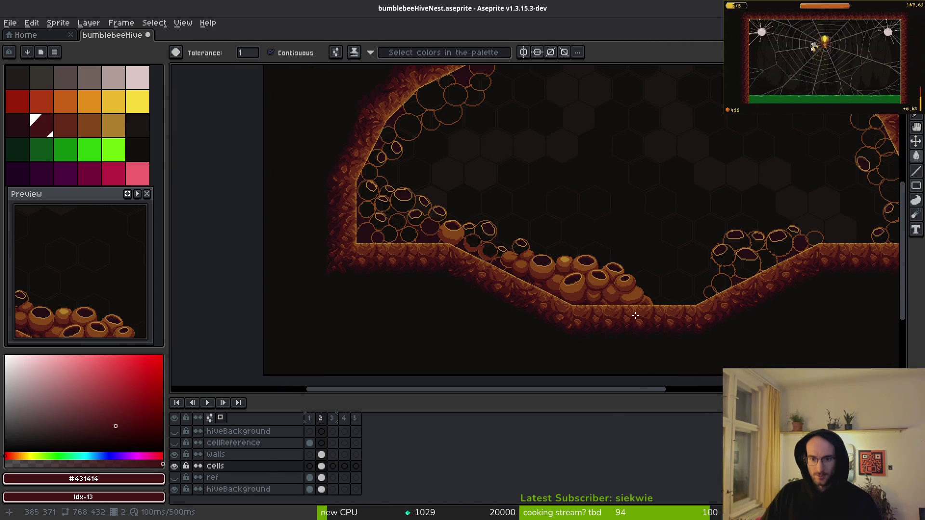
{"action": "scroll", "coordinate": [586, 275], "scroll_direction": "up", "scroll_amount": 3}
{"action": "scroll", "coordinate": [569, 265], "scroll_direction": "up", "scroll_amount": 4}
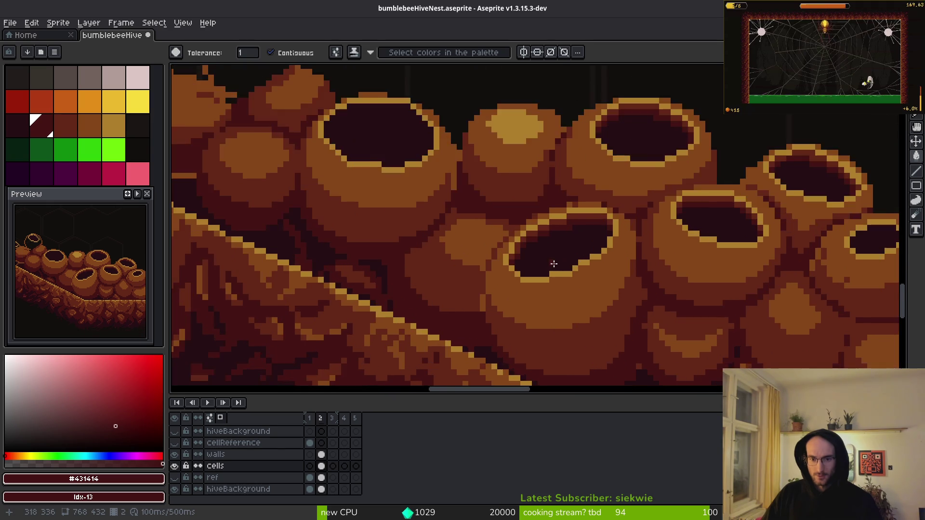
{"action": "scroll", "coordinate": [559, 260], "scroll_direction": "down", "scroll_amount": 3}
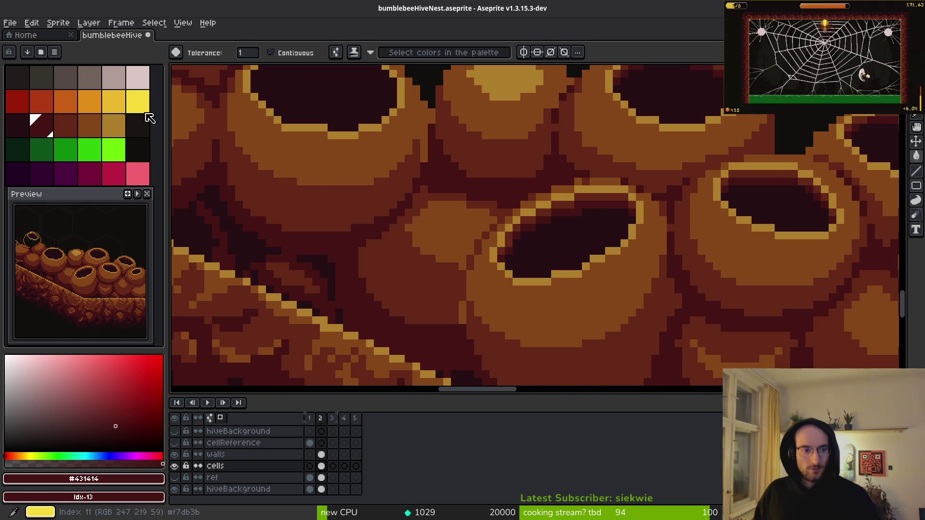
{"action": "left_click", "coordinate": [114, 101]}
Draw a diagonal stair of yellow honey pixels inside the hive cell
{"action": "scroll", "coordinate": [510, 272], "scroll_direction": "up", "scroll_amount": 3}
{"action": "left_click", "coordinate": [509, 273]}
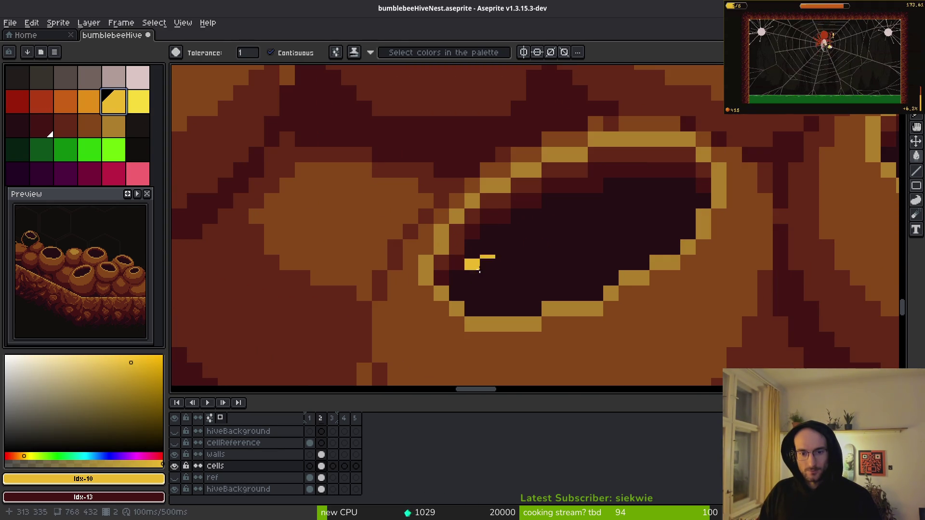
{"action": "key", "text": "b"}
{"action": "mouse_move", "coordinate": [476, 275]}
{"action": "left_mouse_down"}
{"action": "mouse_move", "coordinate": [539, 278]}
{"action": "mouse_move", "coordinate": [626, 262]}
{"action": "left_mouse_up"}
{"action": "key", "text": "ctrl+z"}
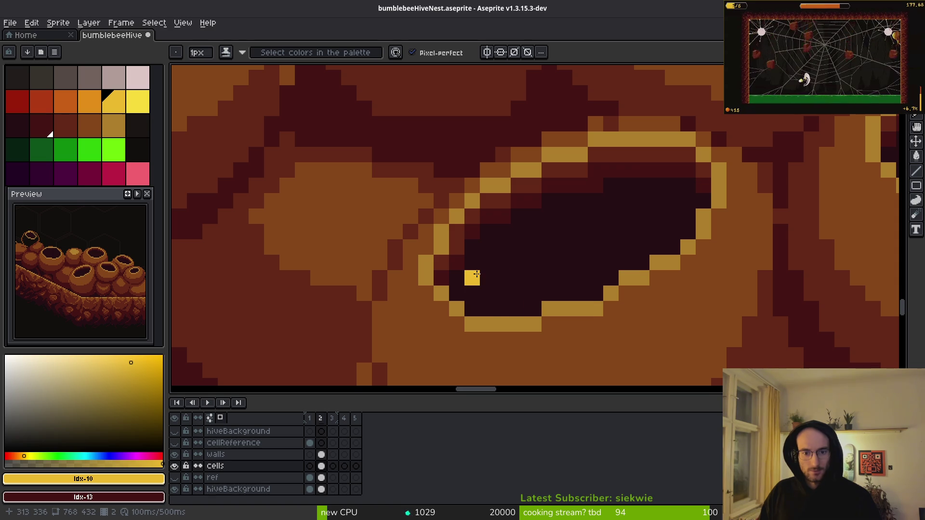
{"action": "mouse_move", "coordinate": [487, 278]}
{"action": "left_mouse_down"}
{"action": "mouse_move", "coordinate": [571, 253]}
{"action": "mouse_move", "coordinate": [626, 262]}
{"action": "left_mouse_up"}
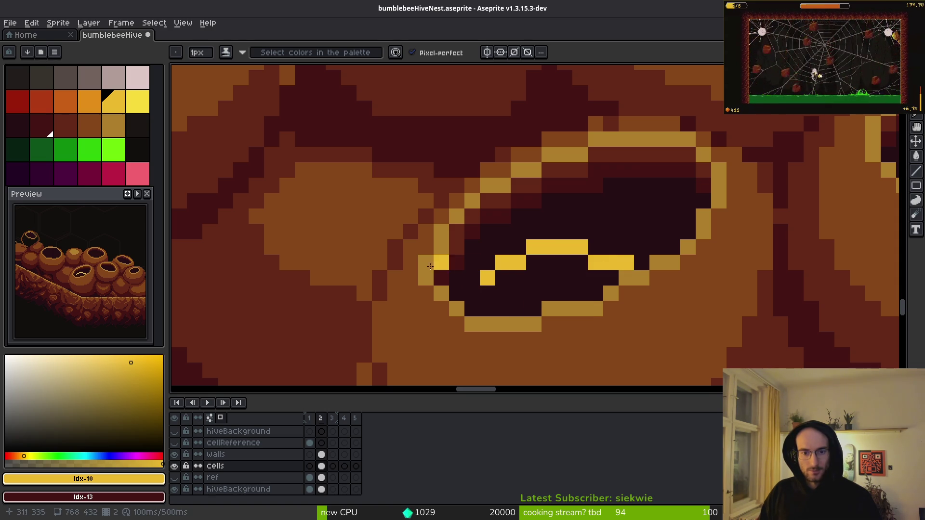
{"action": "left_click_drag", "start_coordinate": [457, 278], "coordinate": [598, 278]}
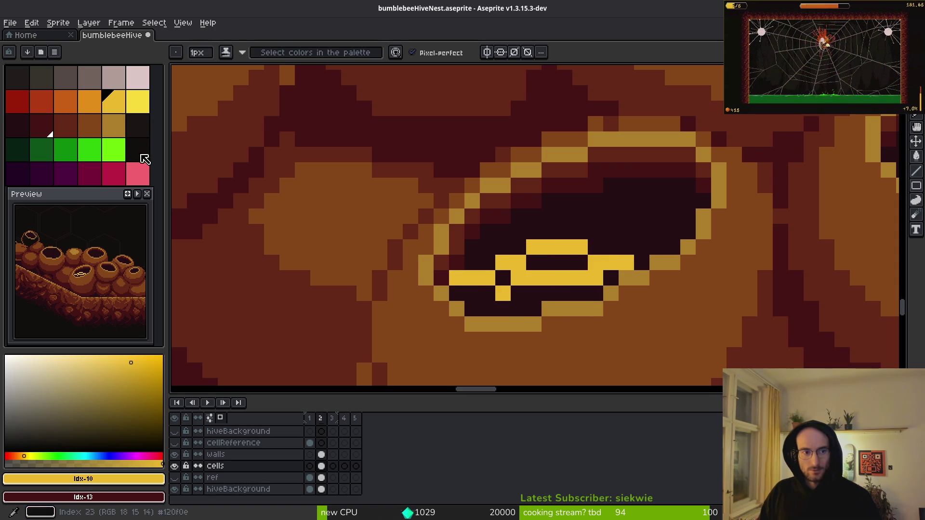
Paint orange along the cell's bottom edge and a yellow band across its lower half
{"action": "left_click", "coordinate": [92, 104]}
{"action": "right_click", "coordinate": [73, 110]}
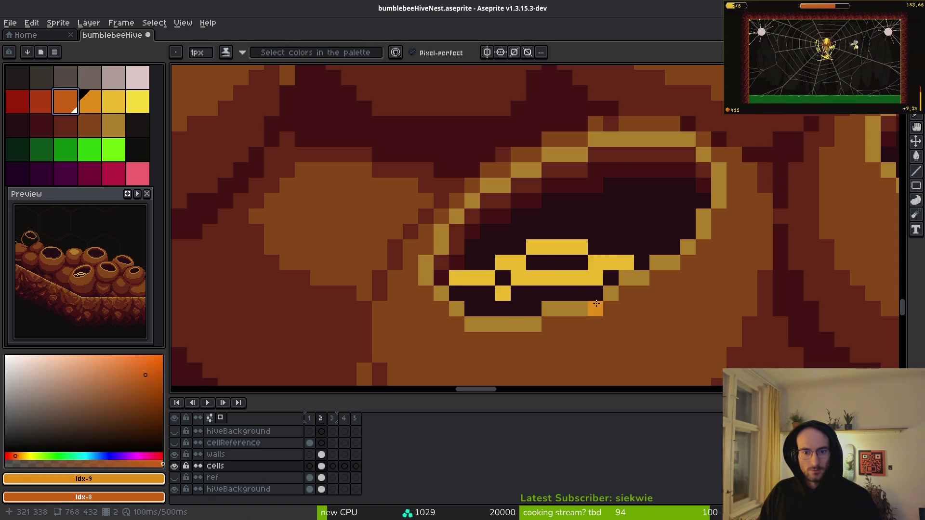
{"action": "mouse_move", "coordinate": [472, 263]}
{"action": "left_mouse_down"}
{"action": "mouse_move", "coordinate": [569, 248]}
{"action": "mouse_move", "coordinate": [622, 248]}
{"action": "mouse_move", "coordinate": [641, 261]}
{"action": "mouse_move", "coordinate": [518, 262]}
{"action": "mouse_move", "coordinate": [588, 262]}
{"action": "mouse_move", "coordinate": [609, 278]}
{"action": "mouse_move", "coordinate": [549, 278]}
{"action": "mouse_move", "coordinate": [585, 278]}
{"action": "left_mouse_up"}
{"action": "left_click", "coordinate": [505, 291], "text": "alt"}
{"action": "mouse_move", "coordinate": [480, 293]}
{"action": "left_mouse_down"}
{"action": "mouse_move", "coordinate": [595, 293]}
{"action": "mouse_move", "coordinate": [482, 308]}
{"action": "left_mouse_up"}
{"action": "left_click", "coordinate": [456, 294]}
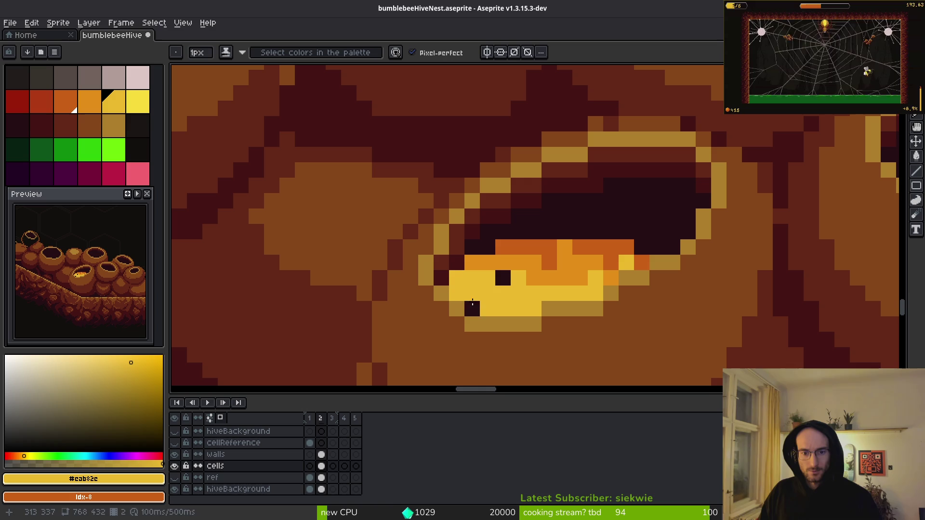
{"action": "left_click", "coordinate": [473, 309]}
Recolour scattered honey pixels and a row through the honey with canvas-picked oranges
{"action": "left_click", "coordinate": [481, 263], "text": "alt"}
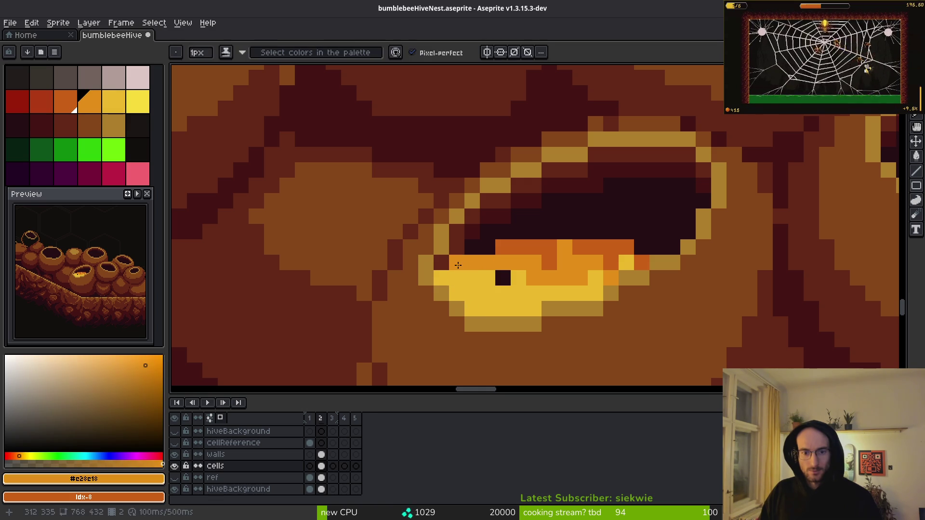
{"action": "left_click", "coordinate": [456, 262]}
{"action": "left_click", "coordinate": [531, 245], "text": "alt"}
{"action": "left_click", "coordinate": [472, 278]}
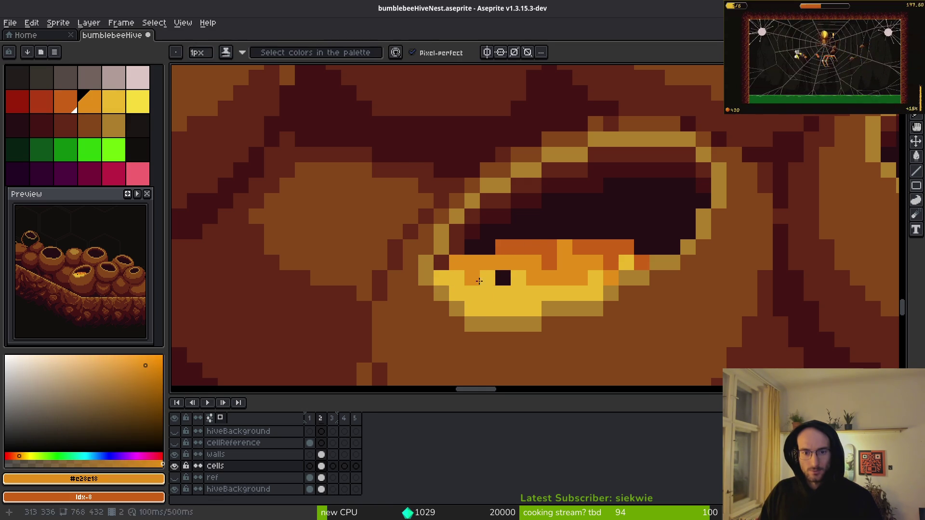
{"action": "left_click_drag", "start_coordinate": [502, 293], "coordinate": [532, 293]}
{"action": "left_click", "coordinate": [595, 293]}
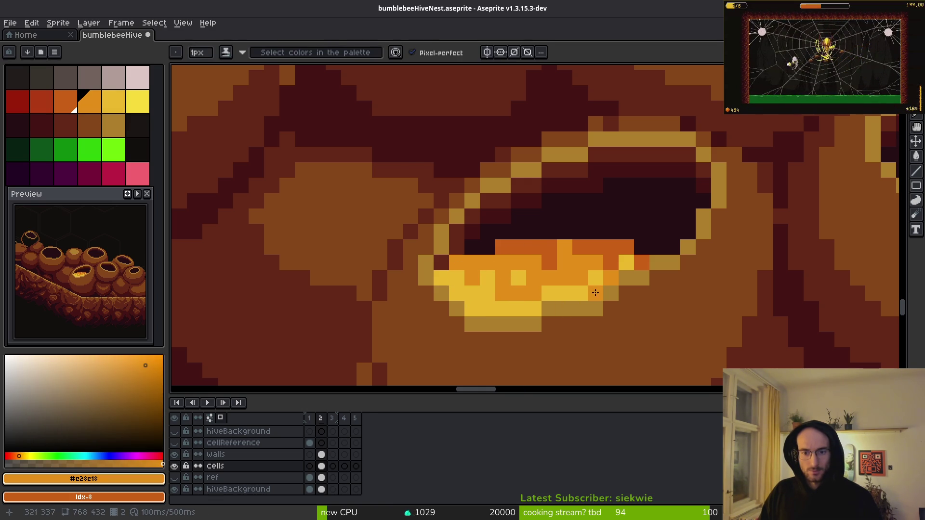
{"action": "left_click", "coordinate": [609, 248], "text": "alt"}
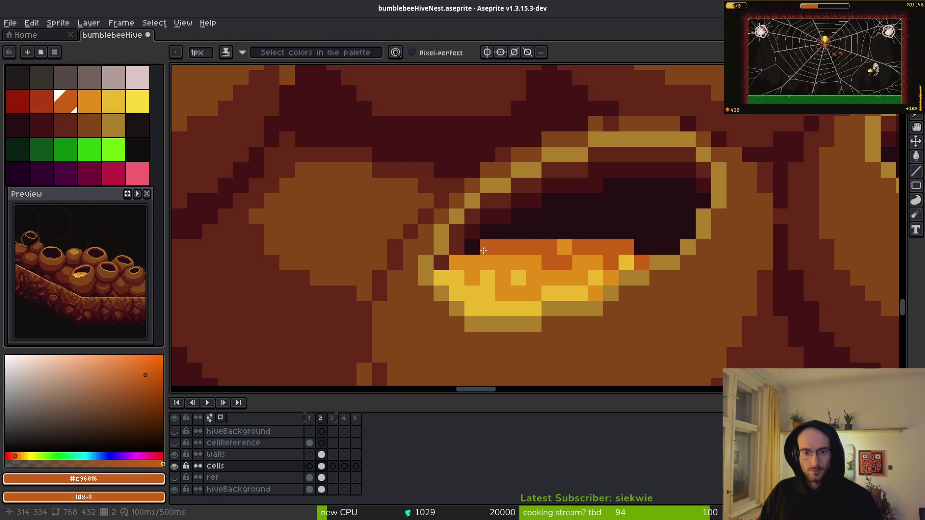
{"action": "left_click", "coordinate": [456, 254]}
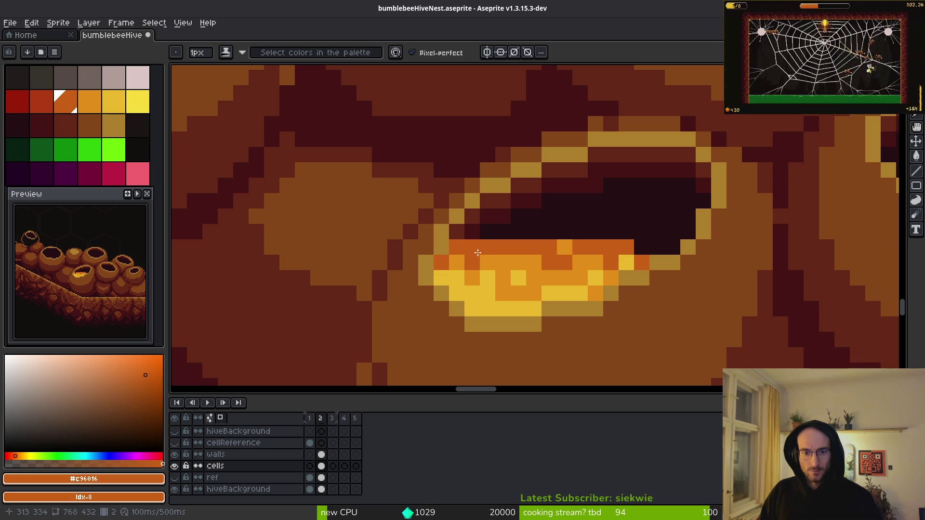
Paint orange along the honey's upper edge and a dark red pixel in the notch
{"action": "scroll", "coordinate": [661, 297], "scroll_direction": "down", "scroll_amount": 5}
{"action": "scroll", "coordinate": [678, 332], "scroll_direction": "down", "scroll_amount": 2}
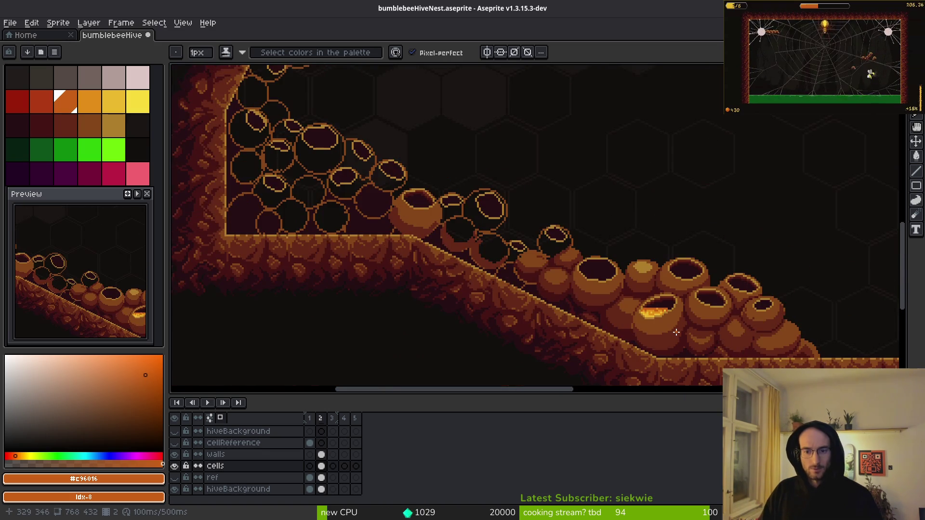
{"action": "scroll", "coordinate": [555, 236], "scroll_direction": "up", "scroll_amount": 5}
{"action": "left_click_drag", "start_coordinate": [555, 236], "coordinate": [683, 256]}
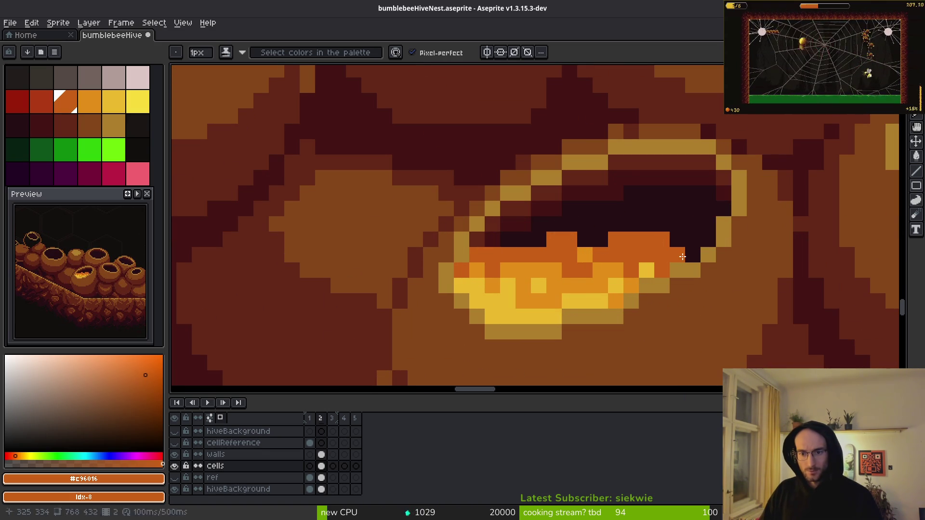
{"action": "left_click", "coordinate": [36, 104]}
{"action": "left_click", "coordinate": [580, 243]}
Undo the last three honey edits in the pot, then redo two of them
{"action": "scroll", "coordinate": [554, 250], "scroll_direction": "down", "scroll_amount": 6}
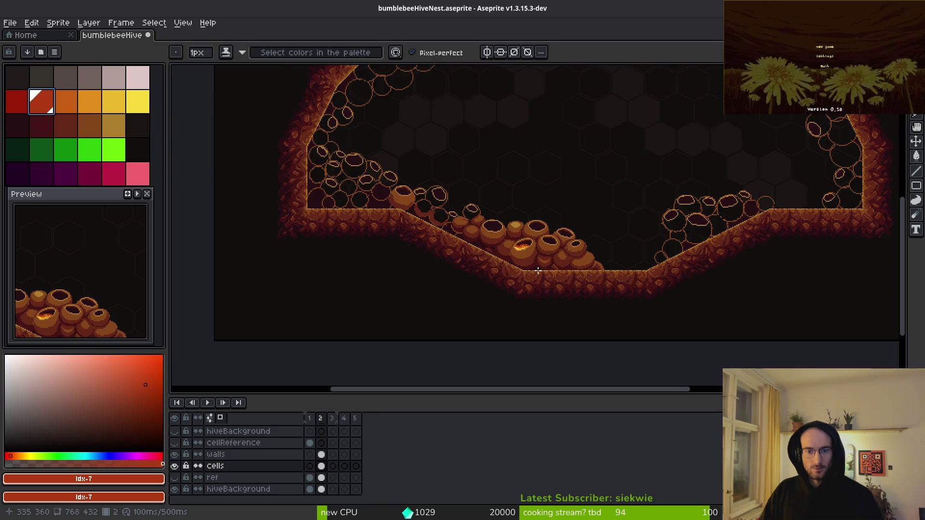
{"action": "scroll", "coordinate": [533, 266], "scroll_direction": "up", "scroll_amount": 3}
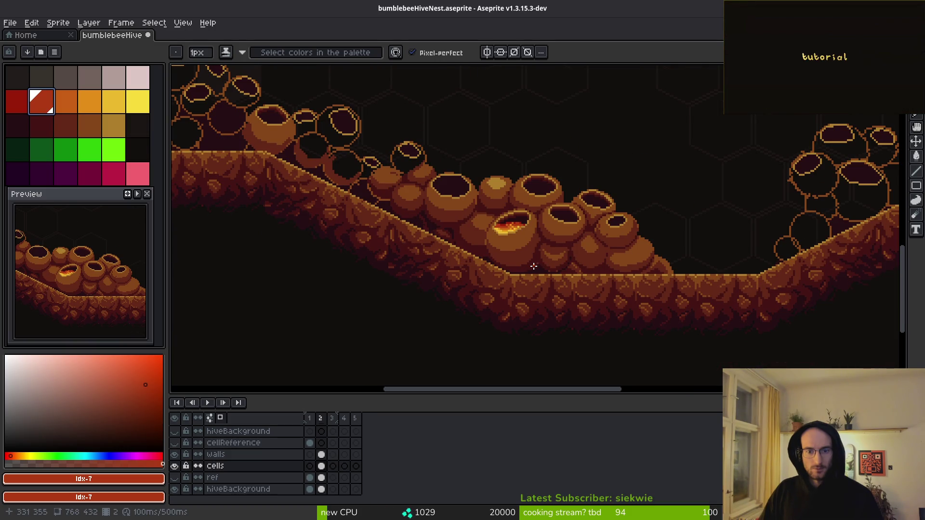
{"action": "key", "text": "ctrl+z"}
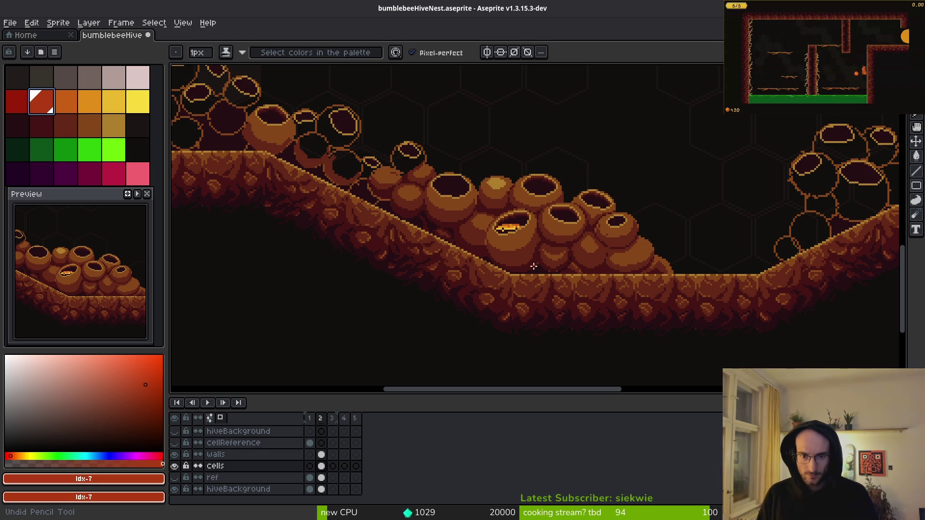
{"action": "key", "text": "ctrl+z"}
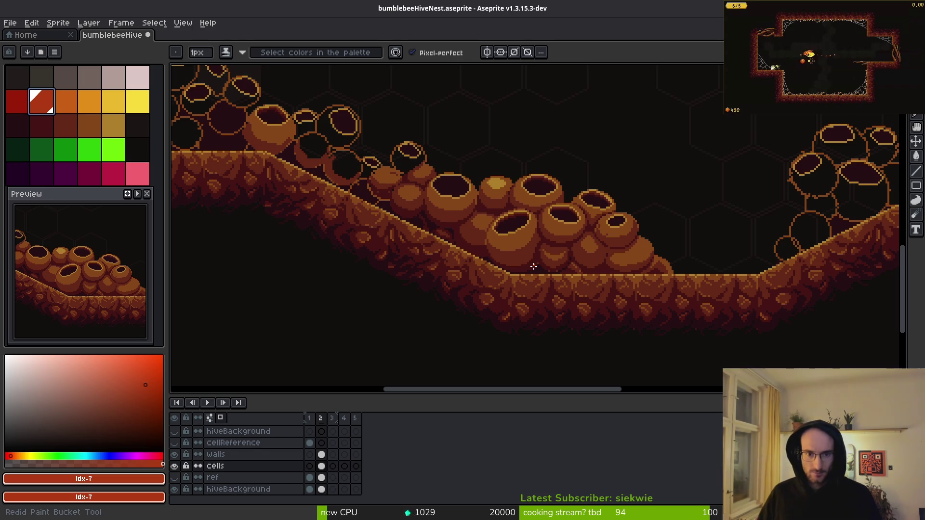
{"action": "key", "text": "ctrl+z"}
{"action": "key", "text": "ctrl+y"}
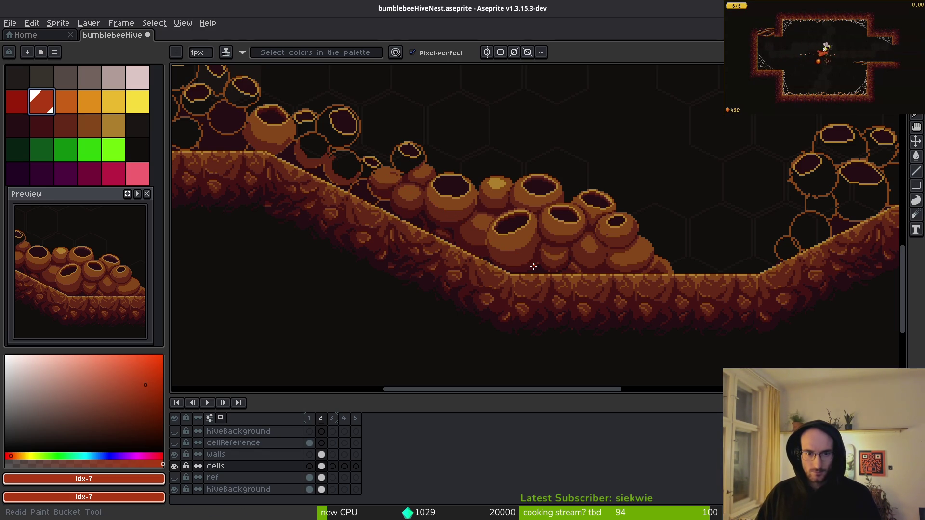
{"action": "key", "text": "ctrl+y"}
Save bumblebeeHiveNest.aseprite
{"action": "scroll", "coordinate": [496, 233], "scroll_direction": "down", "scroll_amount": 2}
{"action": "scroll", "coordinate": [568, 250], "scroll_direction": "up", "scroll_amount": 1}
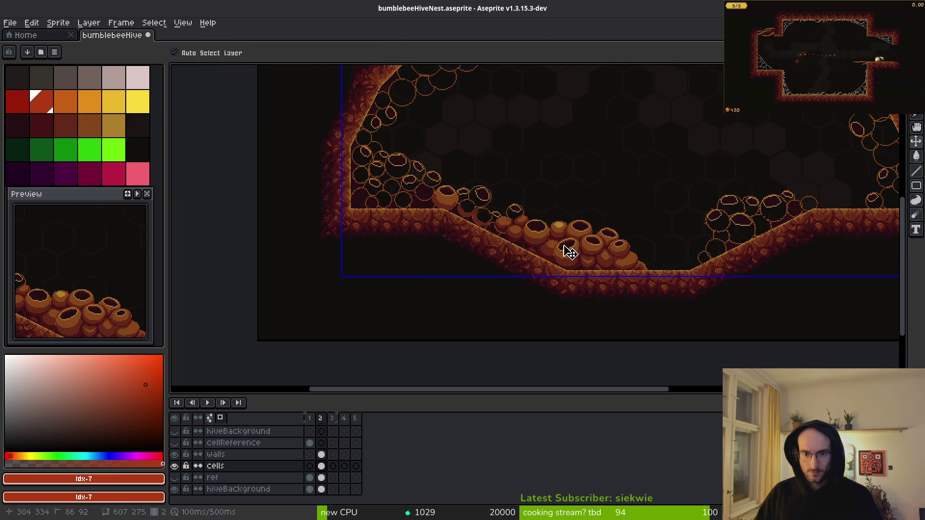
{"action": "key", "text": "ctrl+s"}
{"action": "scroll", "coordinate": [588, 248], "scroll_direction": "up", "scroll_amount": 2}
{"action": "scroll", "coordinate": [588, 248], "scroll_direction": "down", "scroll_amount": 3}
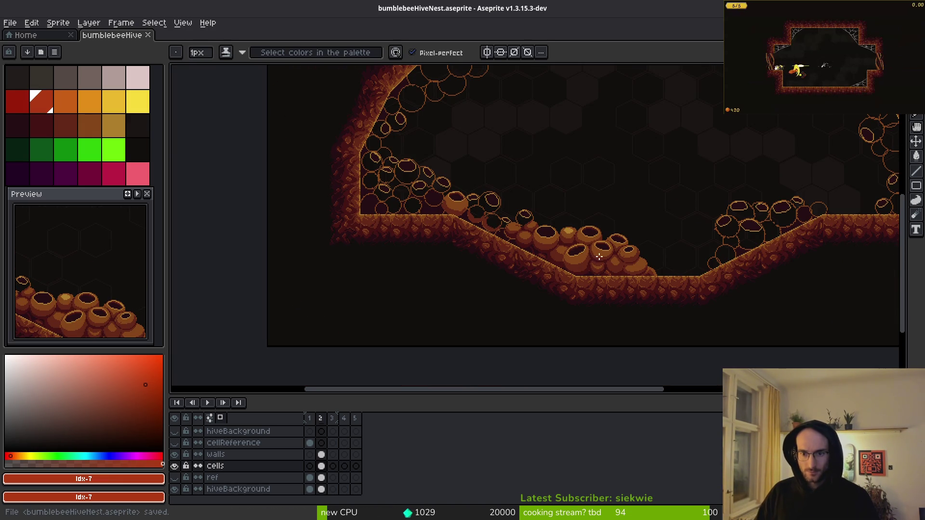
{"action": "scroll", "coordinate": [602, 255], "scroll_direction": "down", "scroll_amount": 1}
{"action": "scroll", "coordinate": [604, 257], "scroll_direction": "up", "scroll_amount": 5}
{"action": "scroll", "coordinate": [604, 257], "scroll_direction": "left", "scroll_amount": 5}
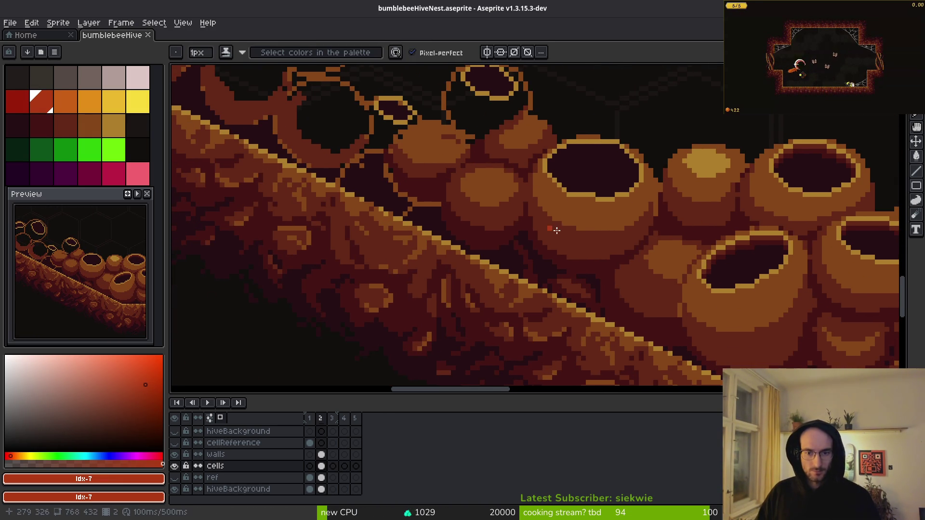
Pick #431414 and try flood-filling the dark area above the slope, then undo it
{"action": "scroll", "coordinate": [551, 229], "scroll_direction": "up", "scroll_amount": 2}
{"action": "scroll", "coordinate": [602, 286], "scroll_direction": "up", "scroll_amount": 1}
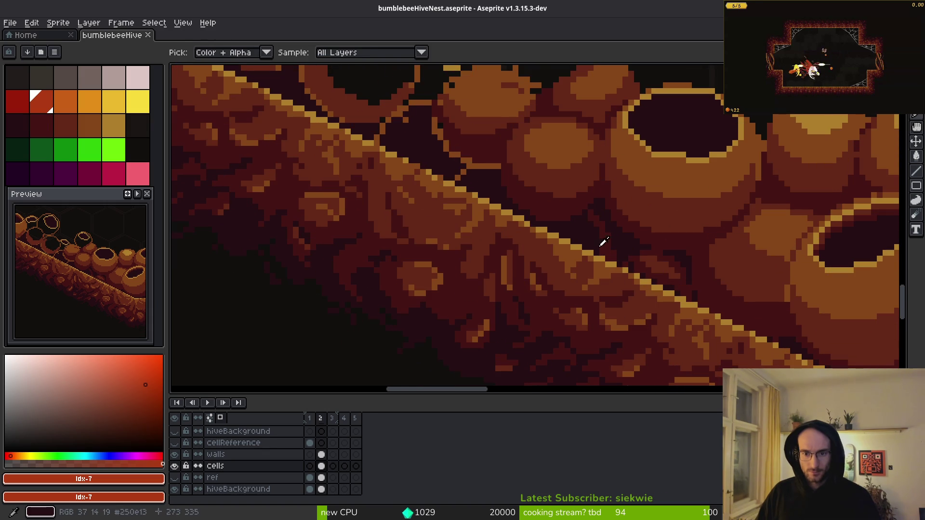
{"action": "scroll", "coordinate": [584, 233], "scroll_direction": "up", "scroll_amount": 1}
{"action": "left_click", "coordinate": [524, 222], "text": "alt"}
{"action": "key", "text": "g"}
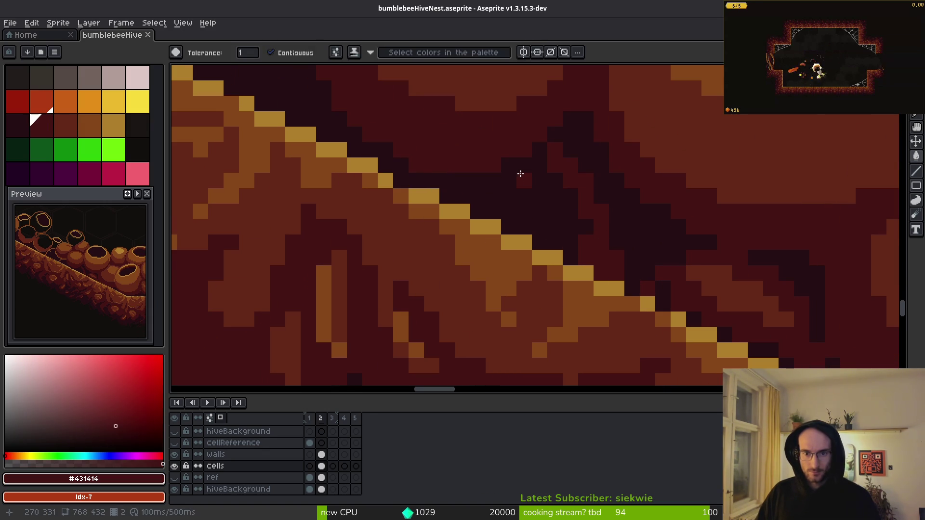
{"action": "left_click", "coordinate": [535, 170]}
{"action": "key", "text": "ctrl+z"}
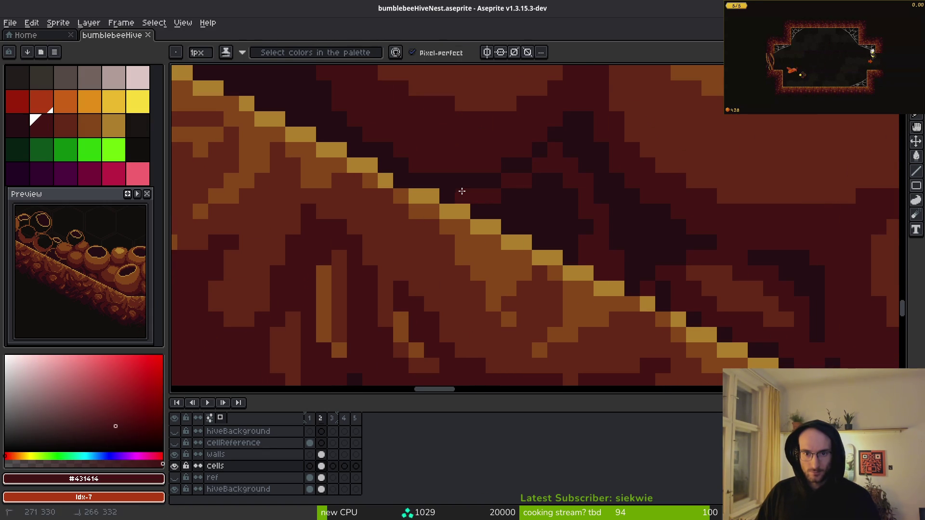
Fill the dark region above the gold diagonal and add single deep red pixels along the edge
{"action": "scroll", "coordinate": [547, 215], "scroll_direction": "down", "scroll_amount": 4}
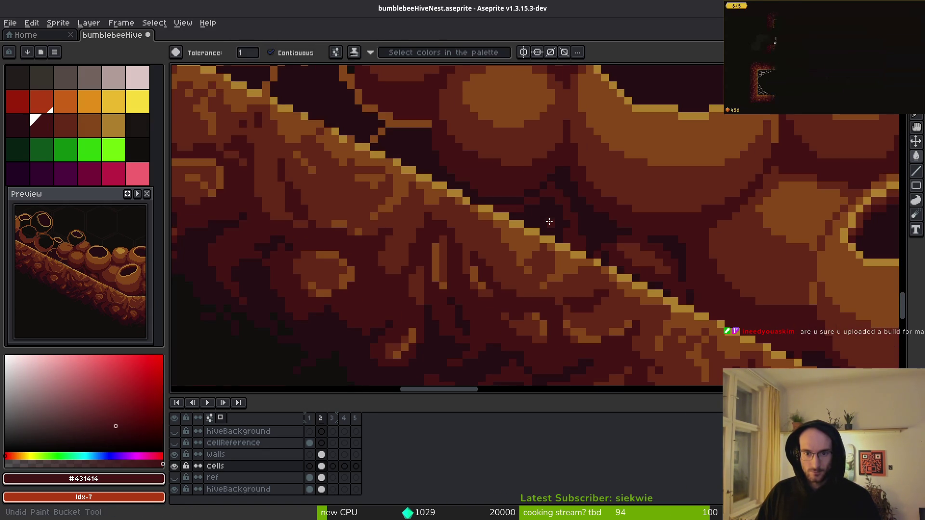
{"action": "scroll", "coordinate": [547, 218], "scroll_direction": "up", "scroll_amount": 6}
{"action": "key", "text": "b"}
{"action": "left_click", "coordinate": [575, 250]}
{"action": "key", "text": "g"}
{"action": "left_click", "coordinate": [551, 188]}
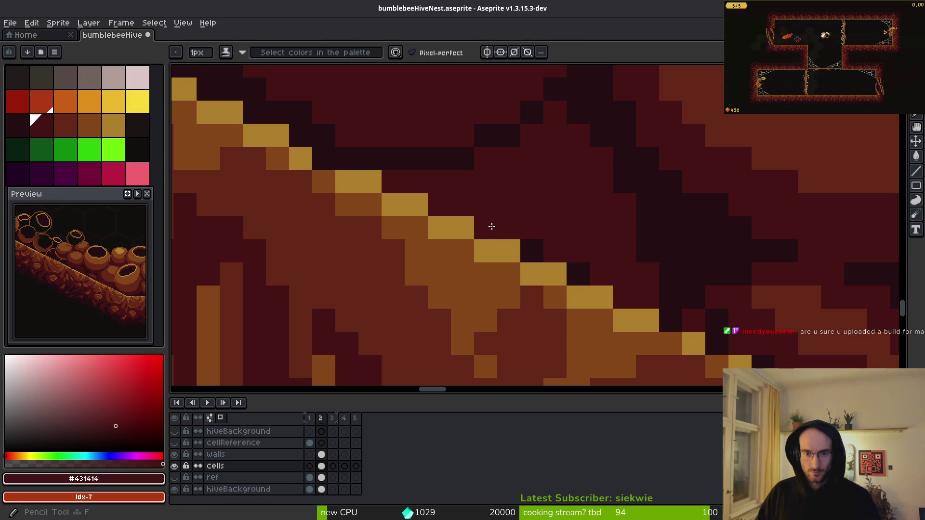
{"action": "left_click", "coordinate": [538, 250]}
{"action": "left_click", "coordinate": [580, 271]}
{"action": "key", "text": "b"}
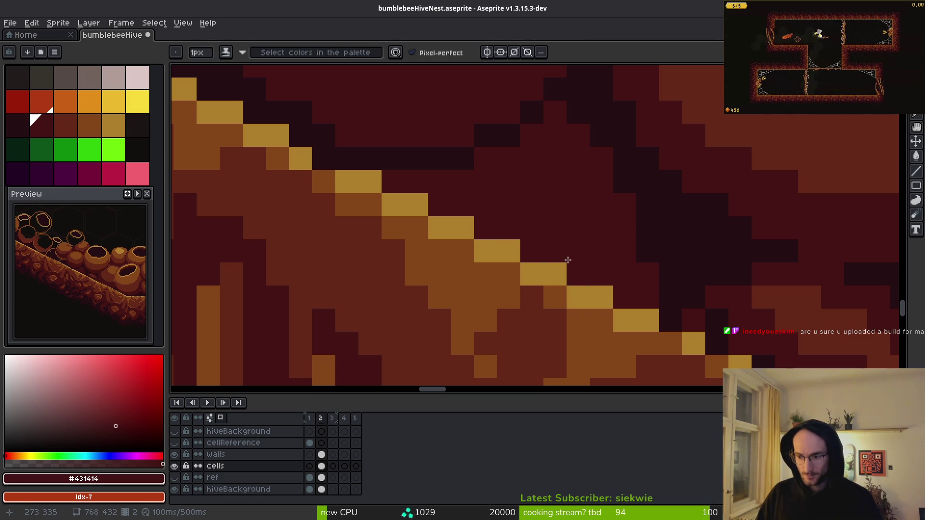
Save the sprite, then add one near-black #250c13 pixel in the shading
{"action": "key", "text": "ctrl+s"}
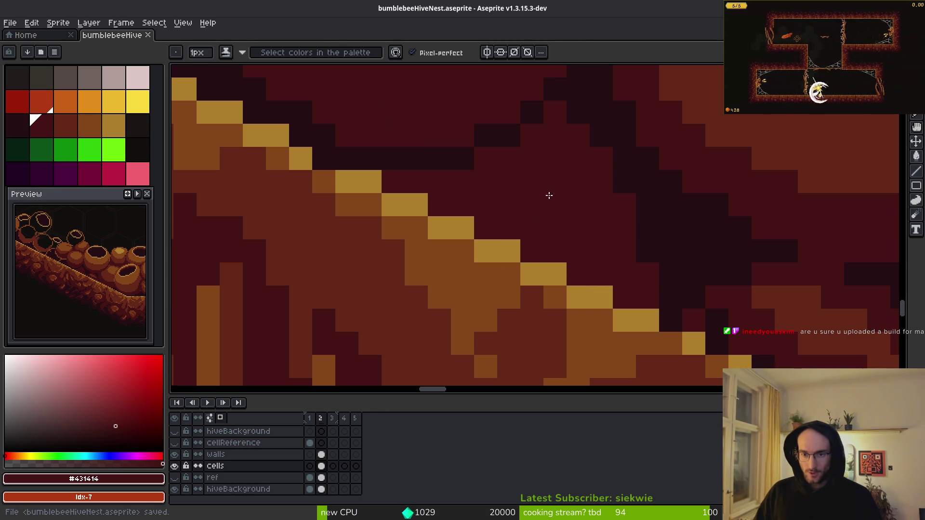
{"action": "scroll", "coordinate": [545, 198], "scroll_direction": "down", "scroll_amount": 3}
{"action": "scroll", "coordinate": [567, 158], "scroll_direction": "up", "scroll_amount": 2}
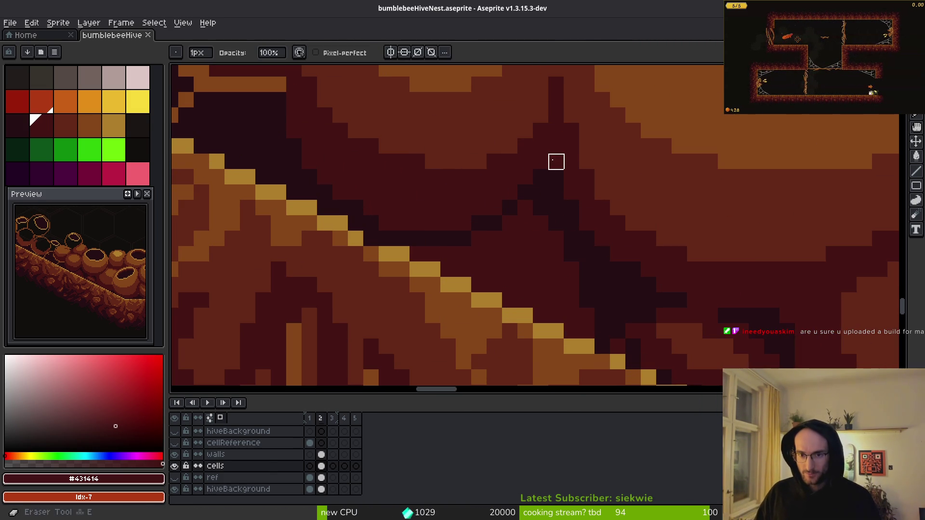
{"action": "left_click", "coordinate": [555, 162]}
{"action": "left_click", "coordinate": [553, 180], "text": "alt"}
{"action": "scroll", "coordinate": [555, 154], "scroll_direction": "down", "scroll_amount": 4}
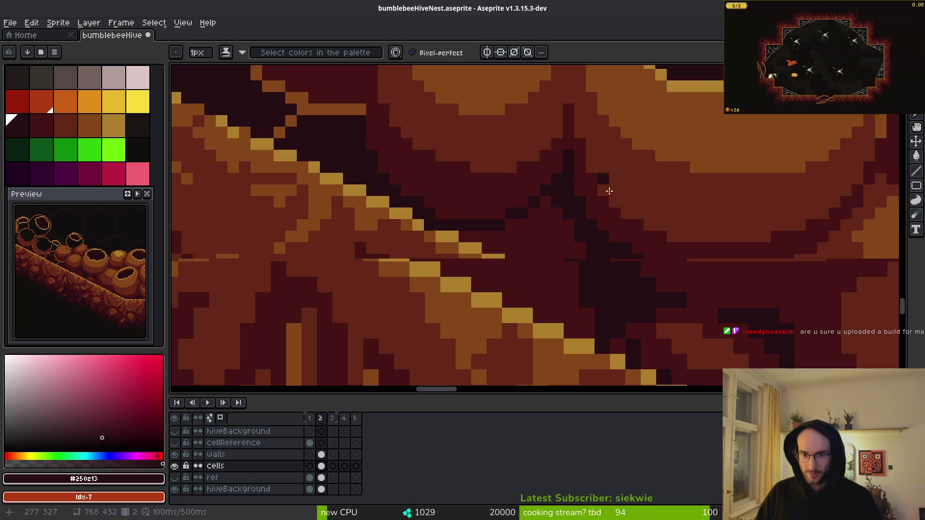
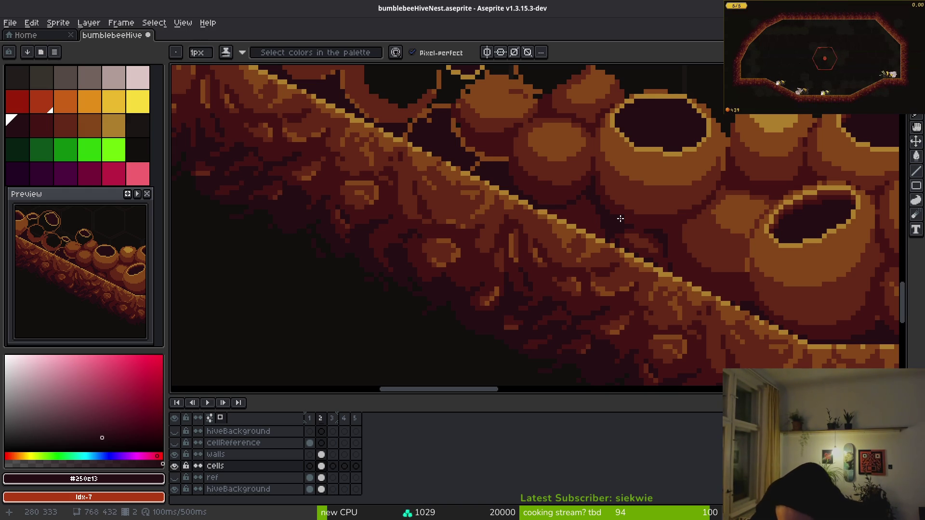
Bring up the Steam store front page in a maximized window and reload it
{"action": "key", "text": "super"}
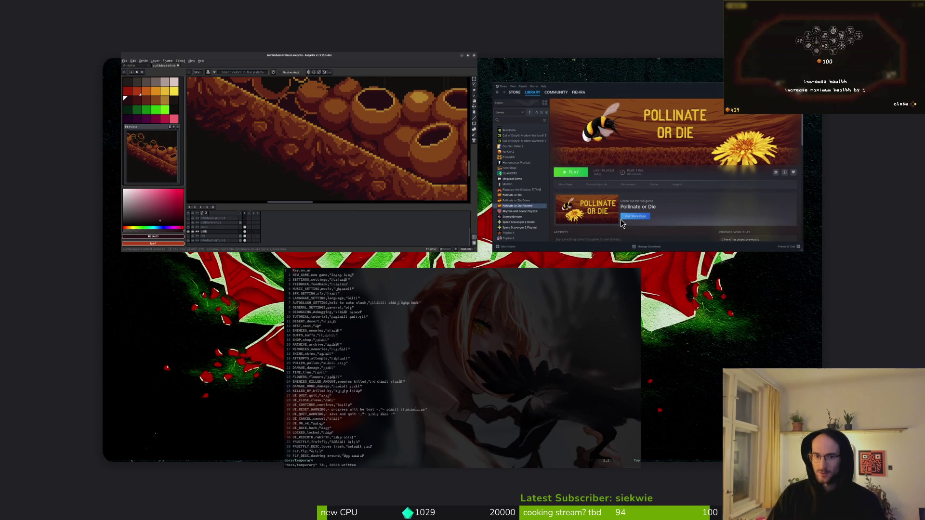
{"action": "left_click", "coordinate": [693, 132]}
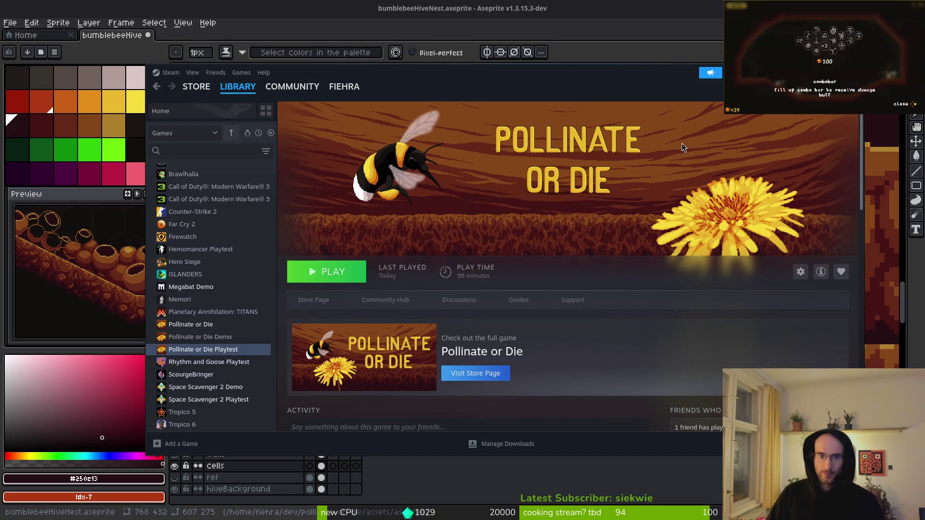
{"action": "left_click", "coordinate": [196, 86]}
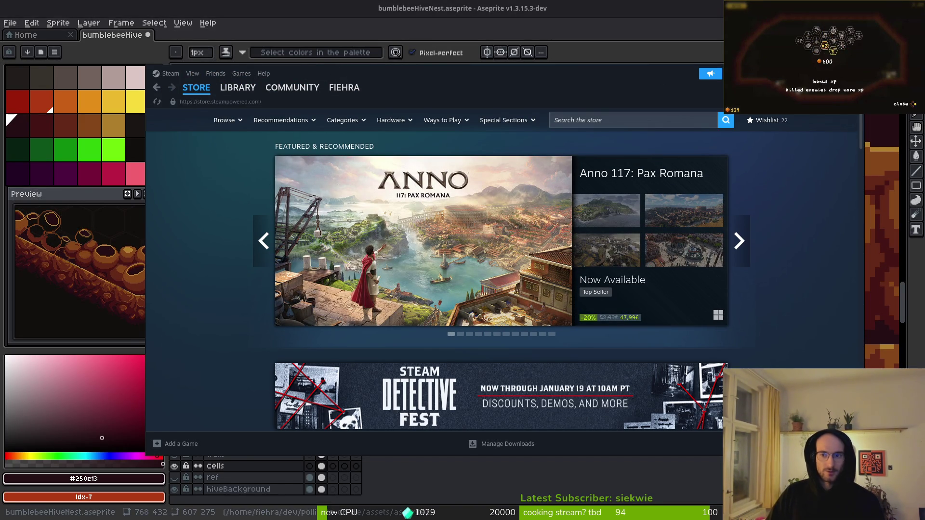
{"action": "key", "text": "super+Up"}
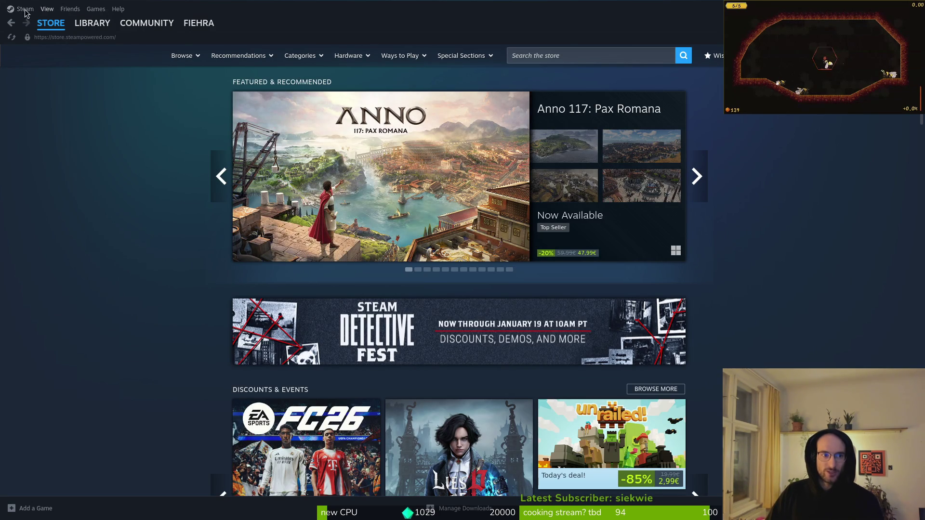
{"action": "left_click", "coordinate": [92, 23]}
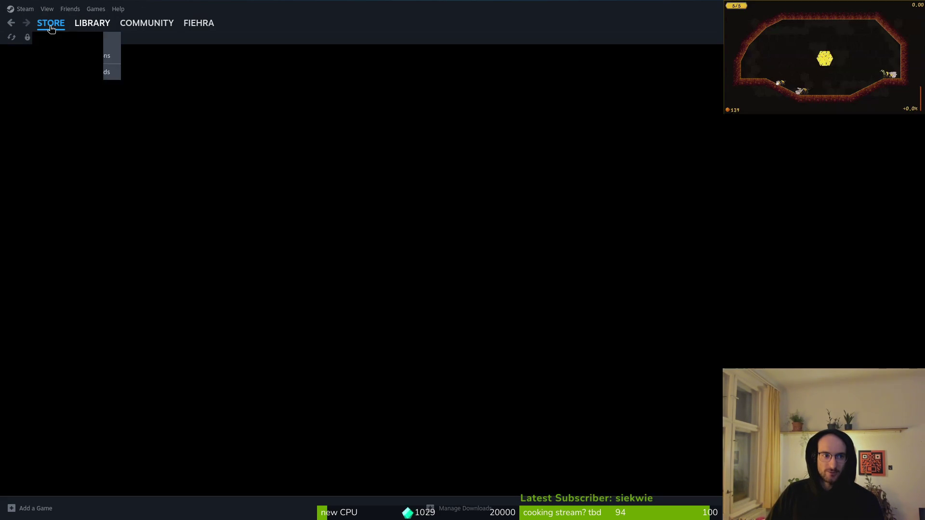
{"action": "left_click", "coordinate": [68, 25]}
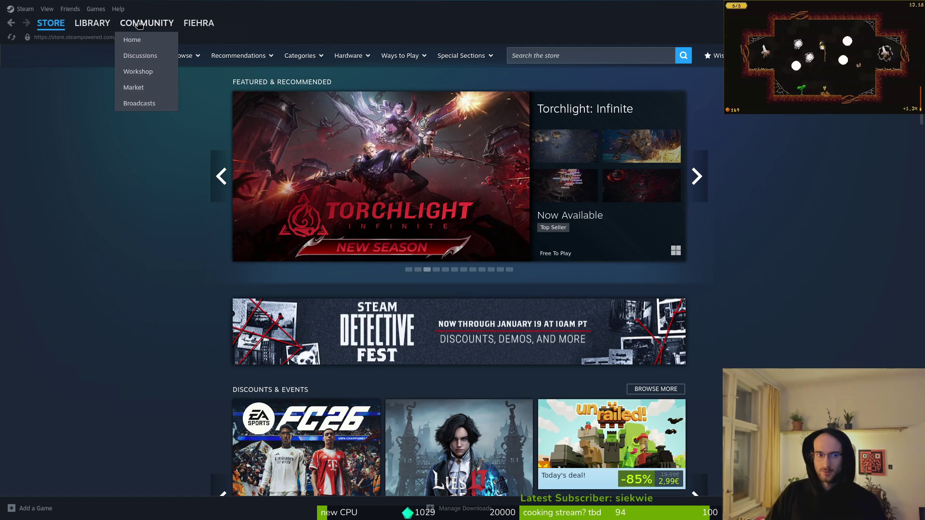
{"action": "left_click", "coordinate": [93, 9]}
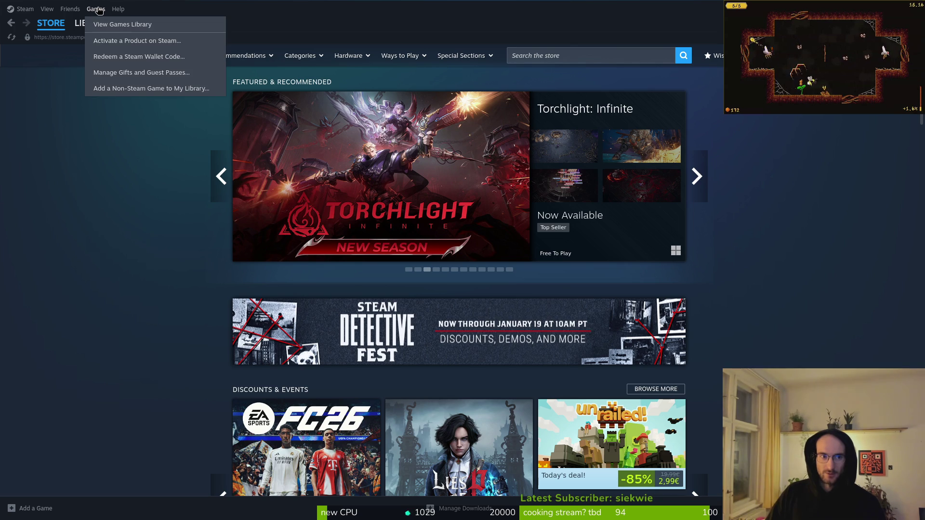
{"action": "left_click", "coordinate": [150, 7]}
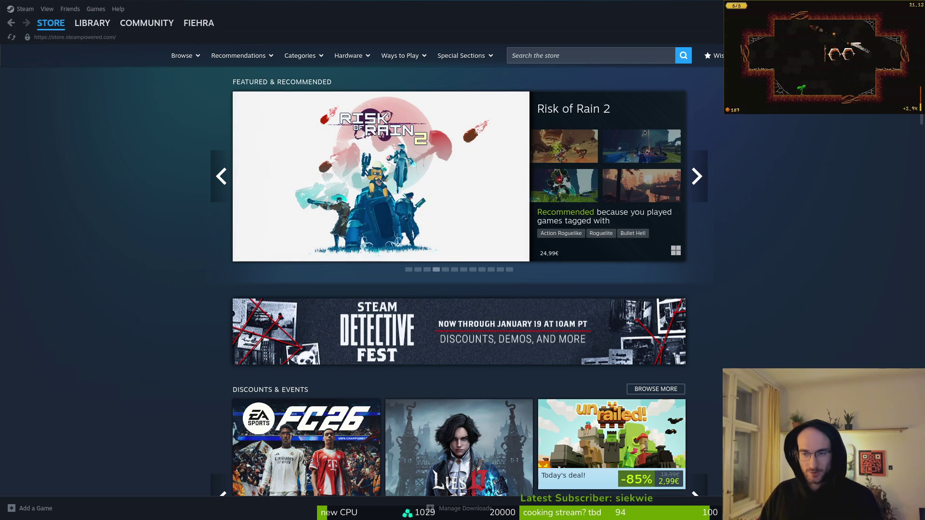
Back in Aseprite, outline the new cell's body below the rim in brown #854619
{"action": "key", "text": "alt+Tab"}
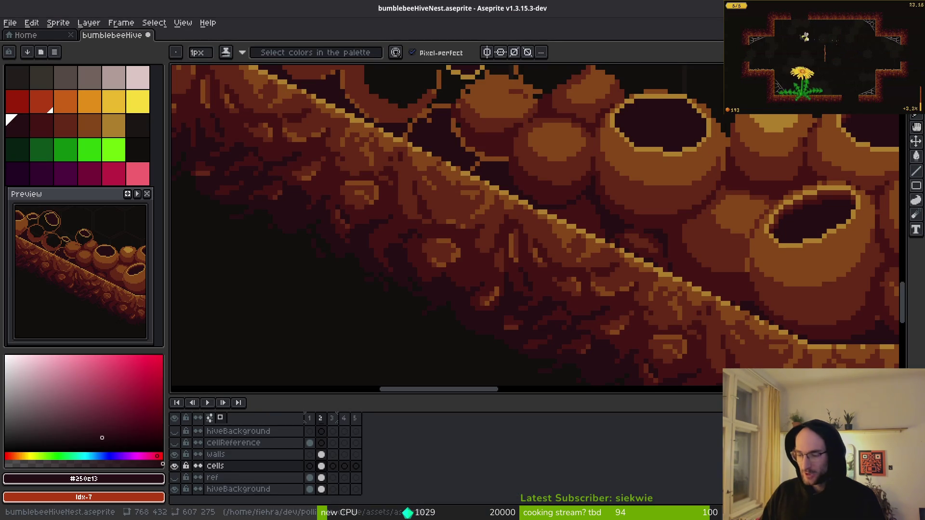
{"action": "key", "text": "i"}
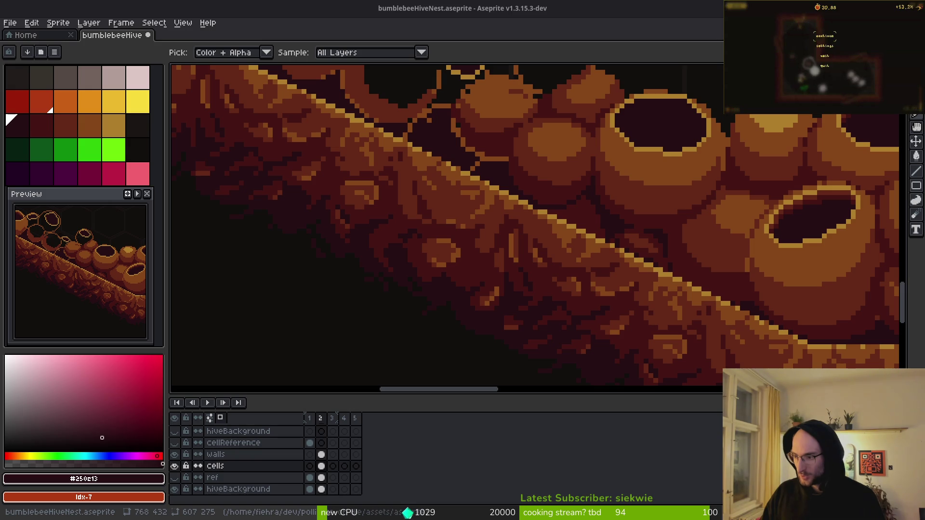
{"action": "key", "text": "alt+Tab"}
{"action": "key", "text": "super+Down"}
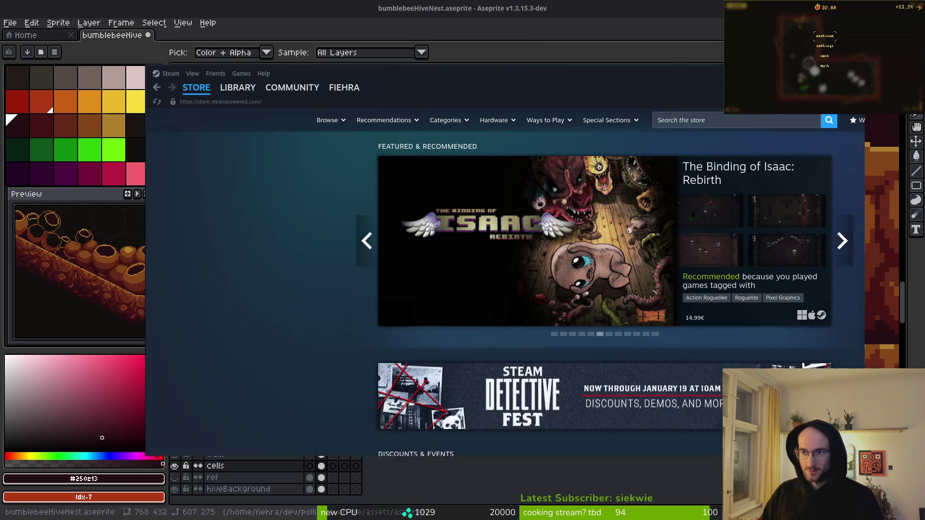
{"action": "key", "text": "super+h"}
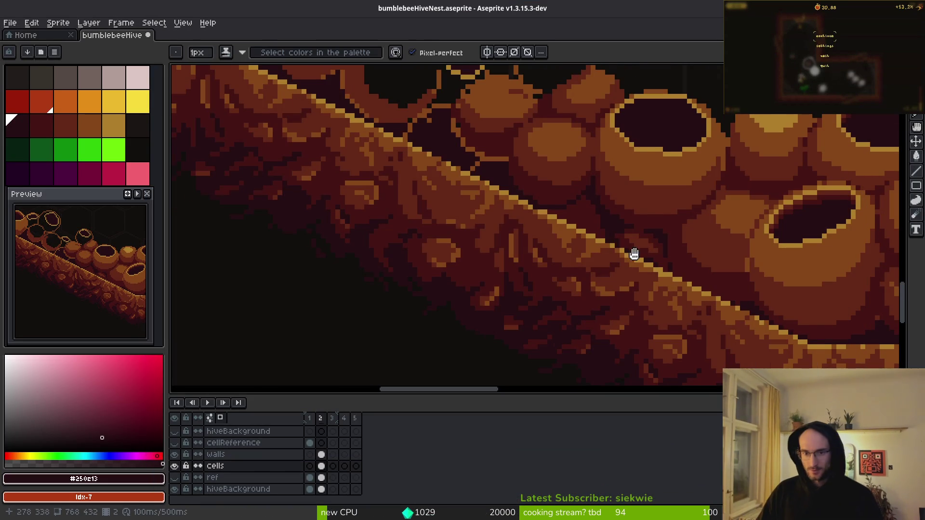
{"action": "scroll", "coordinate": [656, 207], "scroll_direction": "up", "scroll_amount": 2}
{"action": "scroll", "coordinate": [629, 252], "scroll_direction": "up", "scroll_amount": 3}
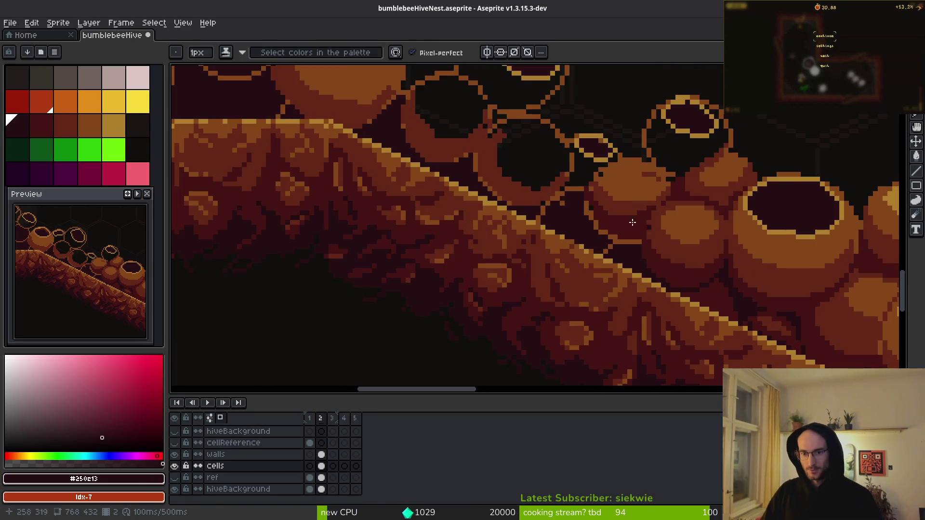
{"action": "left_click", "coordinate": [629, 252], "text": "alt"}
{"action": "scroll", "coordinate": [629, 252], "scroll_direction": "up", "scroll_amount": 2}
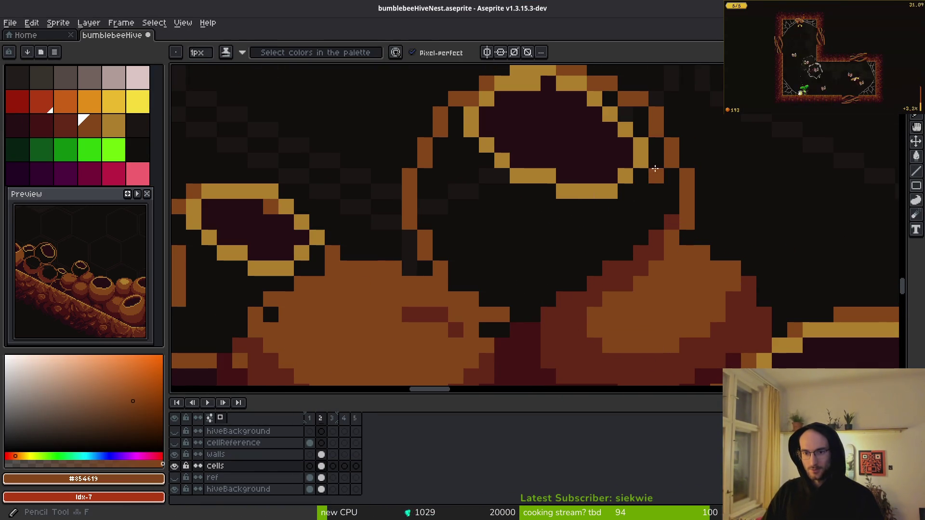
{"action": "mouse_move", "coordinate": [656, 141]}
{"action": "left_mouse_down"}
{"action": "mouse_move", "coordinate": [633, 185]}
{"action": "mouse_move", "coordinate": [595, 219]}
{"action": "left_mouse_up"}
{"action": "mouse_move", "coordinate": [648, 176]}
{"action": "left_mouse_down"}
{"action": "mouse_move", "coordinate": [609, 216]}
{"action": "mouse_move", "coordinate": [511, 222]}
{"action": "mouse_move", "coordinate": [446, 159]}
{"action": "mouse_move", "coordinate": [551, 239]}
{"action": "mouse_move", "coordinate": [597, 237]}
{"action": "left_mouse_up"}
{"action": "left_click", "coordinate": [635, 266], "text": "alt"}
Shade the orange body's edge with darkest red #431414
{"action": "scroll", "coordinate": [631, 292], "scroll_direction": "down", "scroll_amount": 2}
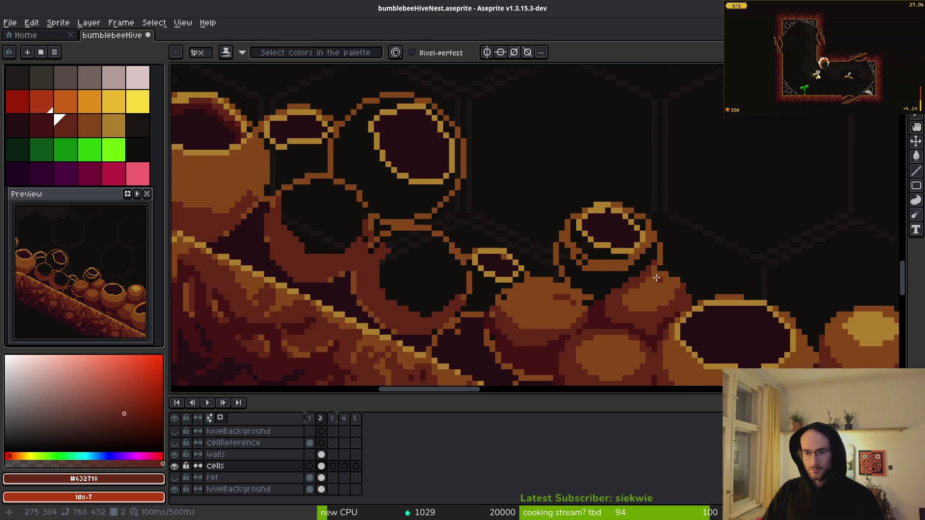
{"action": "scroll", "coordinate": [619, 306], "scroll_direction": "up", "scroll_amount": 1}
{"action": "left_click", "coordinate": [575, 310], "text": "alt"}
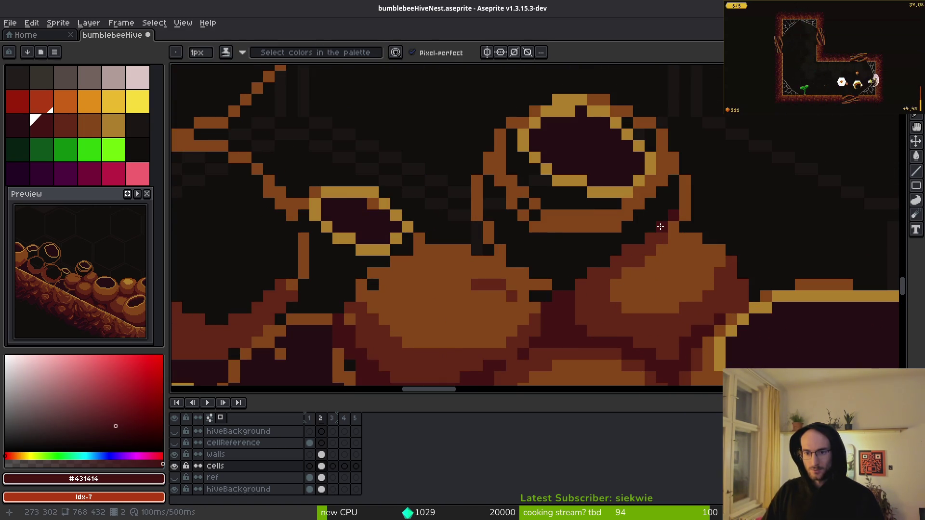
{"action": "left_click_drag", "start_coordinate": [646, 239], "coordinate": [630, 251]}
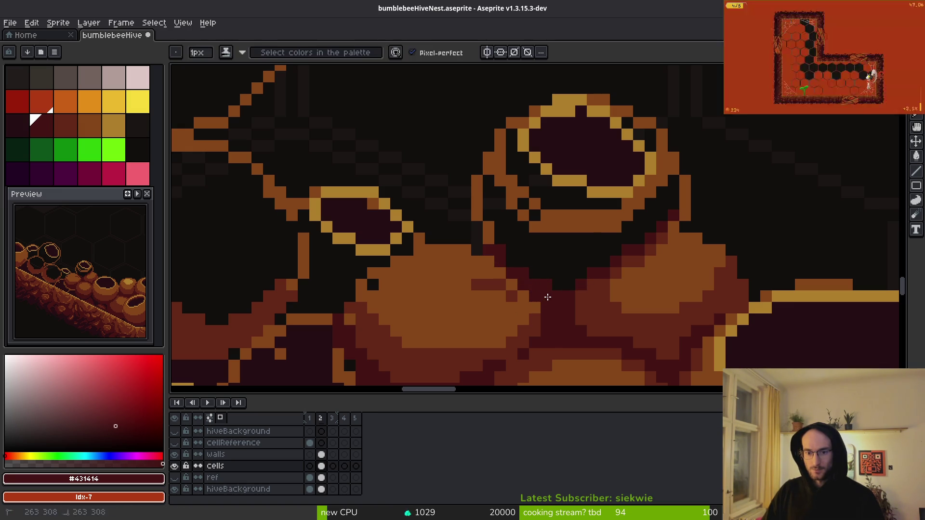
{"action": "key", "text": "alt"}
Fill the dark gaps inside the lower and upper cells with brown #854619
{"action": "left_click", "coordinate": [635, 260]}
{"action": "key", "text": "g"}
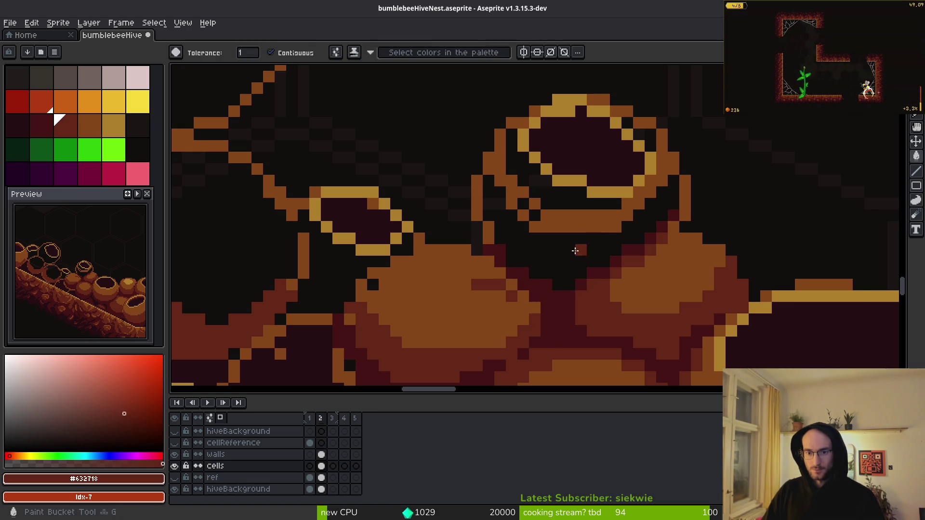
{"action": "left_click", "coordinate": [578, 243]}
{"action": "left_click", "coordinate": [553, 208], "text": "alt"}
{"action": "left_click", "coordinate": [548, 188]}
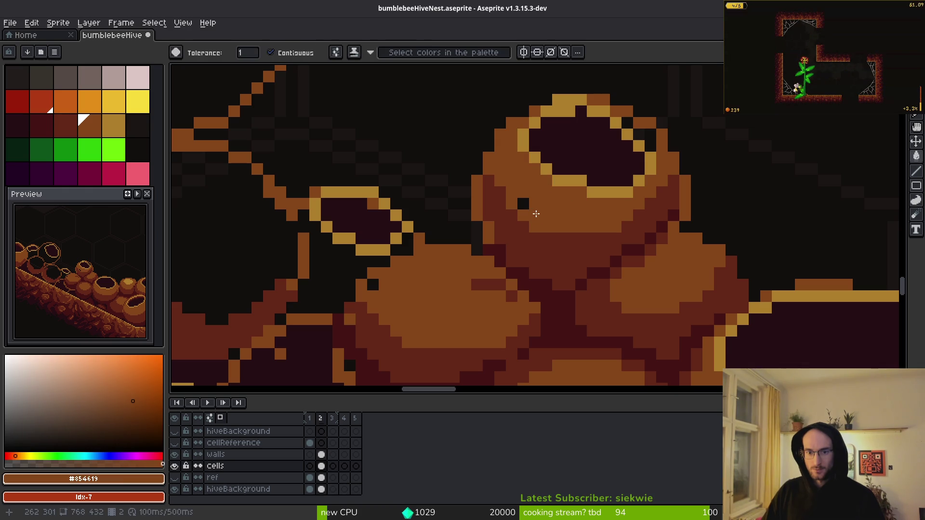
{"action": "key", "text": "b"}
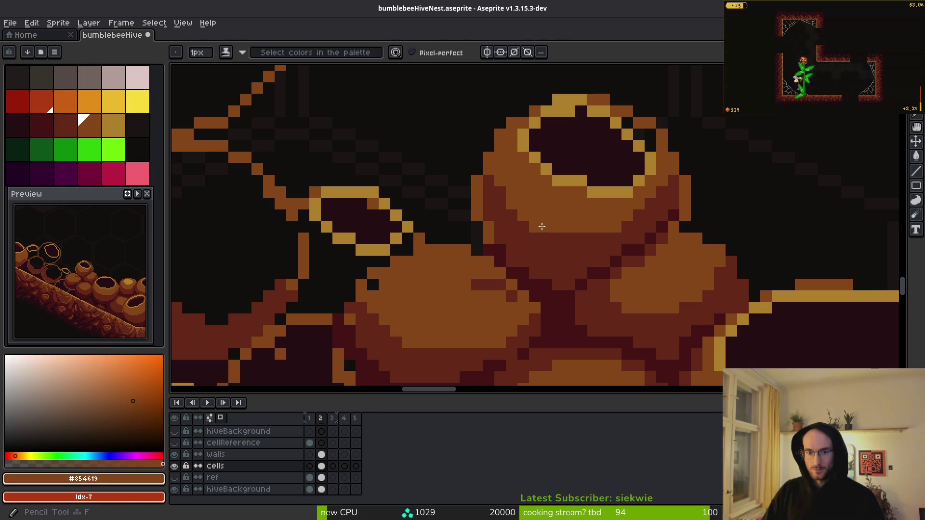
Add dark red #431414 shadow pixels on the lower cell
{"action": "left_click", "coordinate": [531, 237], "text": "alt"}
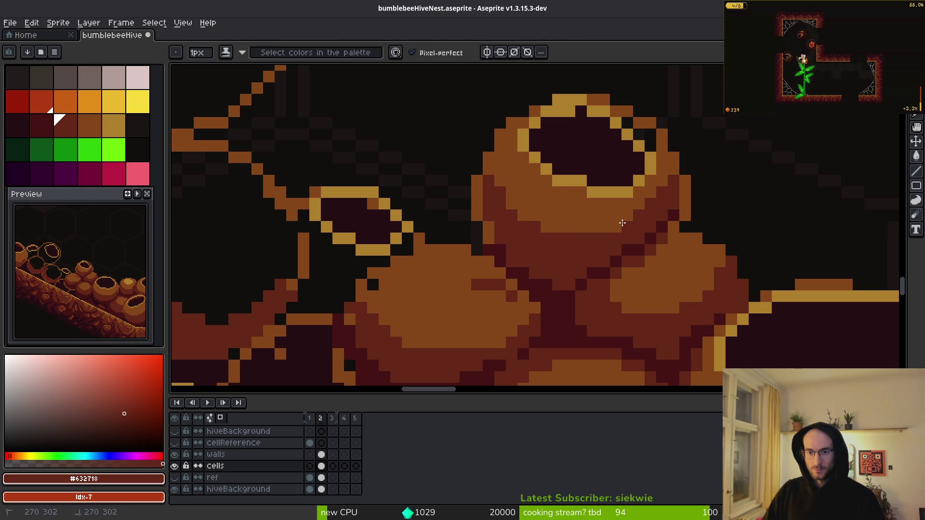
{"action": "left_click", "coordinate": [511, 203], "text": "alt"}
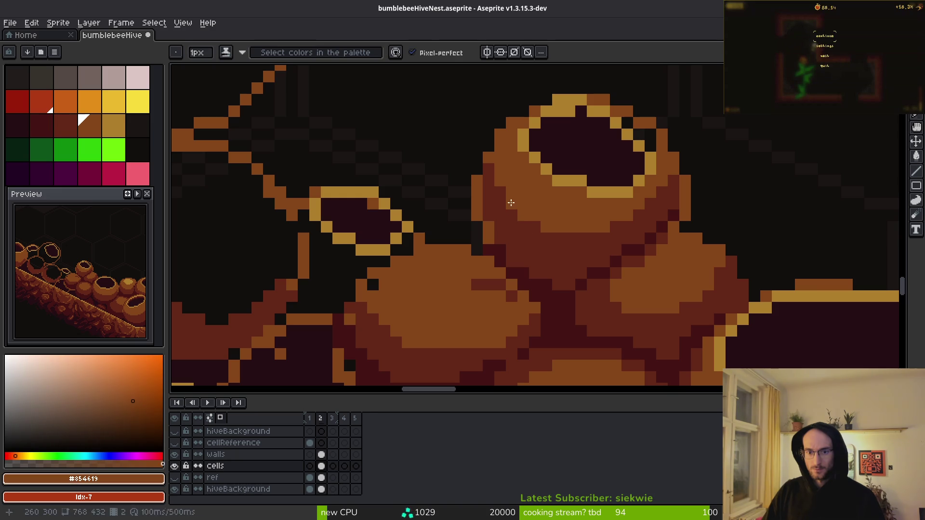
{"action": "scroll", "coordinate": [685, 246], "scroll_direction": "down", "scroll_amount": 3}
{"action": "scroll", "coordinate": [602, 264], "scroll_direction": "up", "scroll_amount": 4}
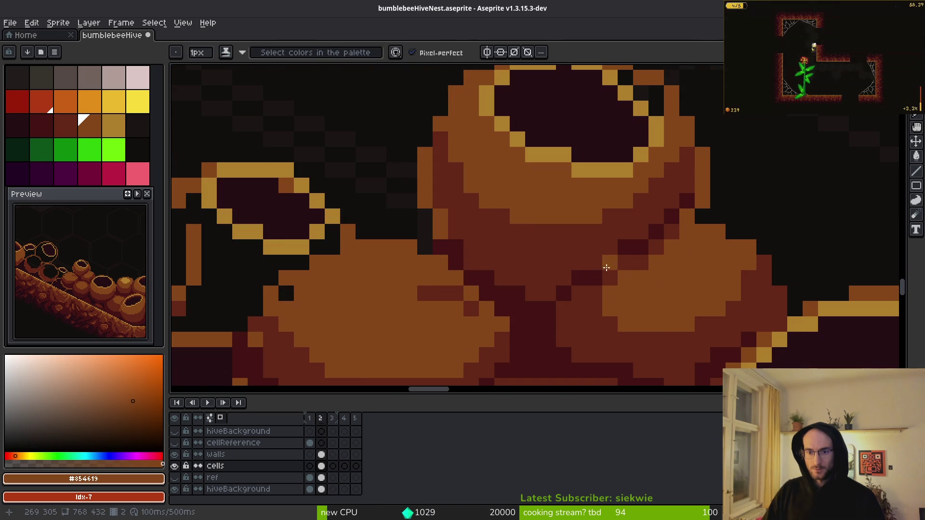
{"action": "left_click", "coordinate": [600, 262], "text": "alt"}
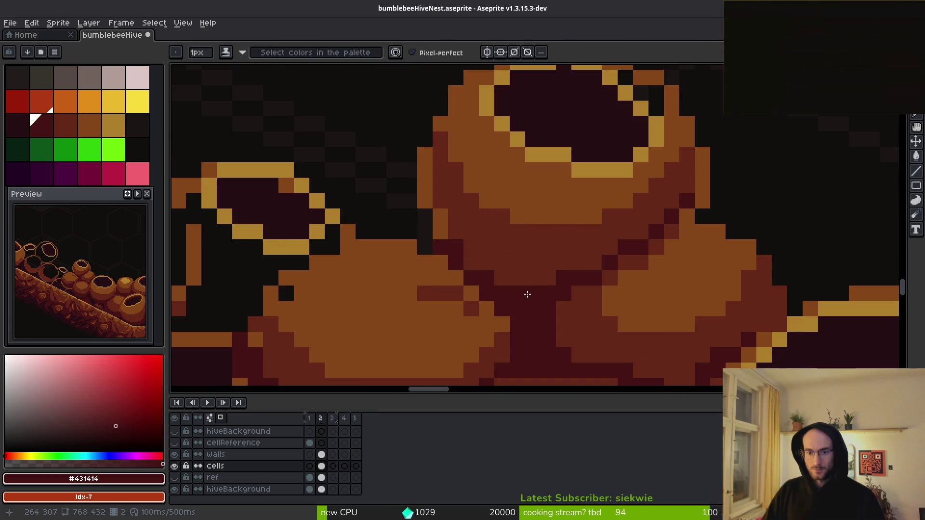
{"action": "left_click", "coordinate": [517, 279]}
{"action": "left_click", "coordinate": [450, 224], "text": "alt"}
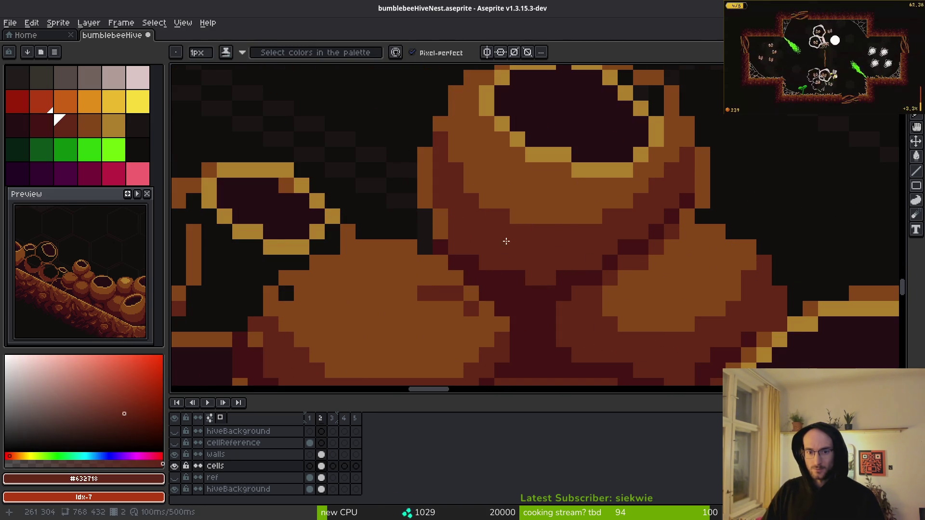
{"action": "scroll", "coordinate": [506, 239], "scroll_direction": "down", "scroll_amount": 3}
{"action": "scroll", "coordinate": [498, 270], "scroll_direction": "up", "scroll_amount": 4}
{"action": "left_click", "coordinate": [498, 270]}
{"action": "scroll", "coordinate": [530, 284], "scroll_direction": "down", "scroll_amount": 4}
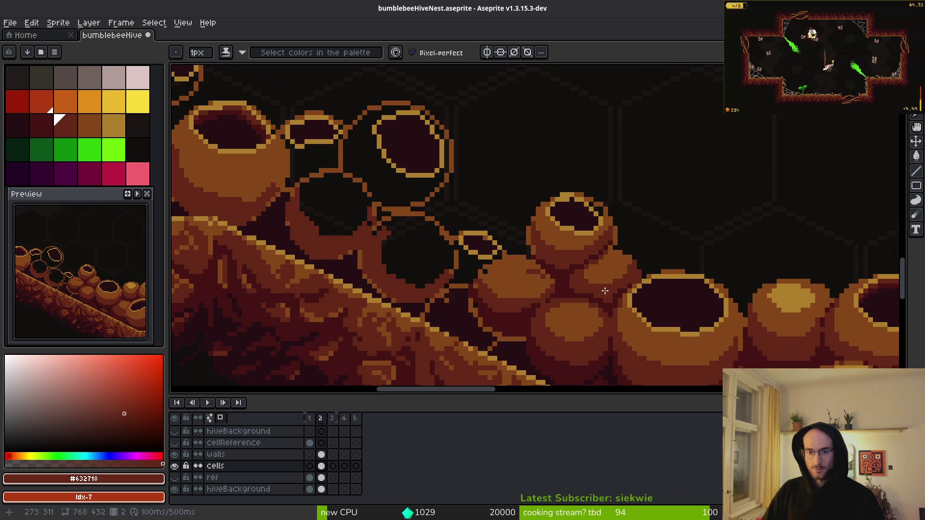
{"action": "scroll", "coordinate": [557, 302], "scroll_direction": "up", "scroll_amount": 4}
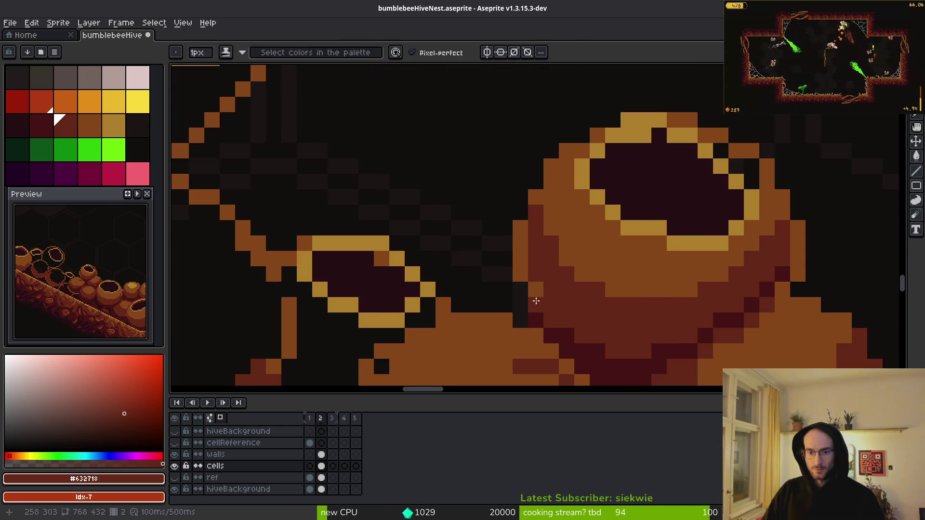
Try Paint Bucket fills on the cell's orange strip and dark red region, undoing the brightening fill
{"action": "key", "text": "g"}
{"action": "left_click", "coordinate": [530, 263]}
{"action": "left_click", "coordinate": [532, 192], "text": "alt"}
{"action": "left_click", "coordinate": [535, 215]}
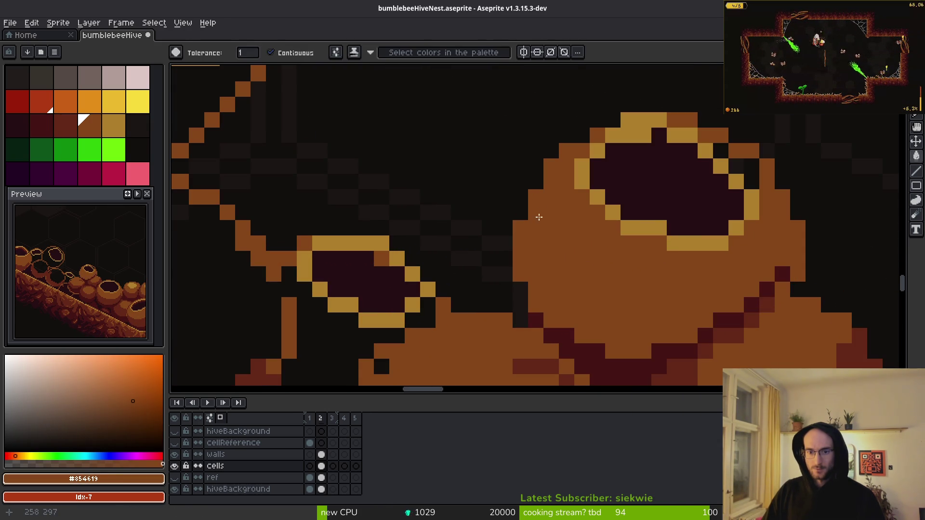
{"action": "key", "text": "ctrl+z"}
{"action": "key", "text": "b"}
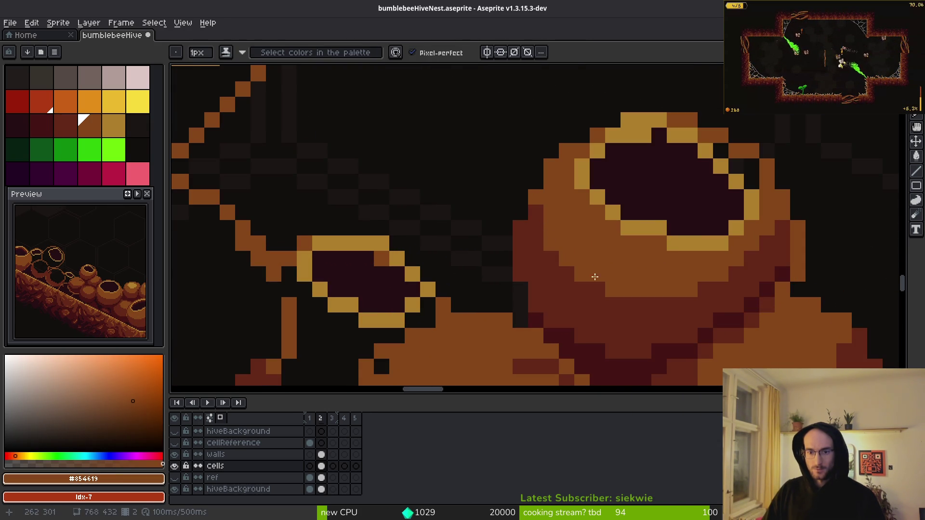
Darken stray gold rim pixels and redraw the cell's lower-right rim in gold
{"action": "scroll", "coordinate": [595, 276], "scroll_direction": "down", "scroll_amount": 4}
{"action": "scroll", "coordinate": [626, 280], "scroll_direction": "up", "scroll_amount": 1}
{"action": "scroll", "coordinate": [690, 283], "scroll_direction": "down", "scroll_amount": 1}
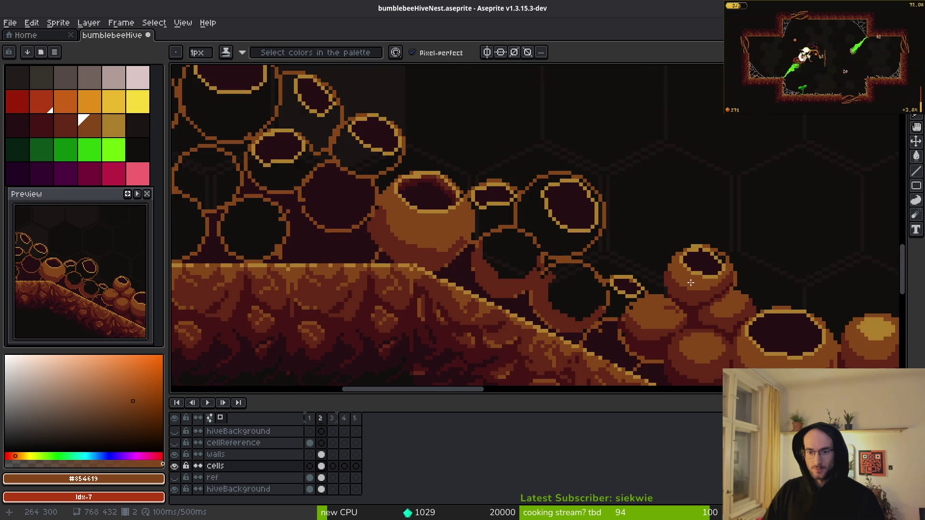
{"action": "scroll", "coordinate": [691, 283], "scroll_direction": "up", "scroll_amount": 2}
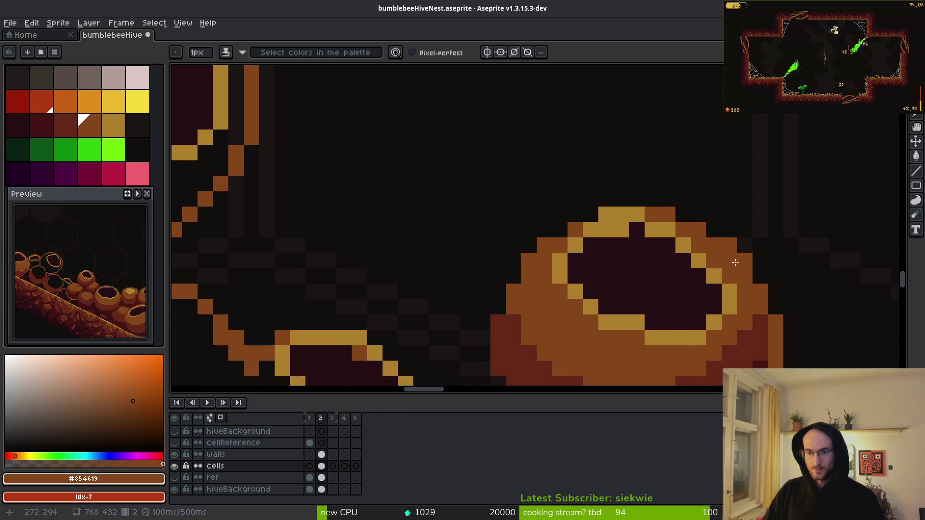
{"action": "scroll", "coordinate": [669, 305], "scroll_direction": "down", "scroll_amount": 2}
{"action": "scroll", "coordinate": [626, 279], "scroll_direction": "up", "scroll_amount": 3}
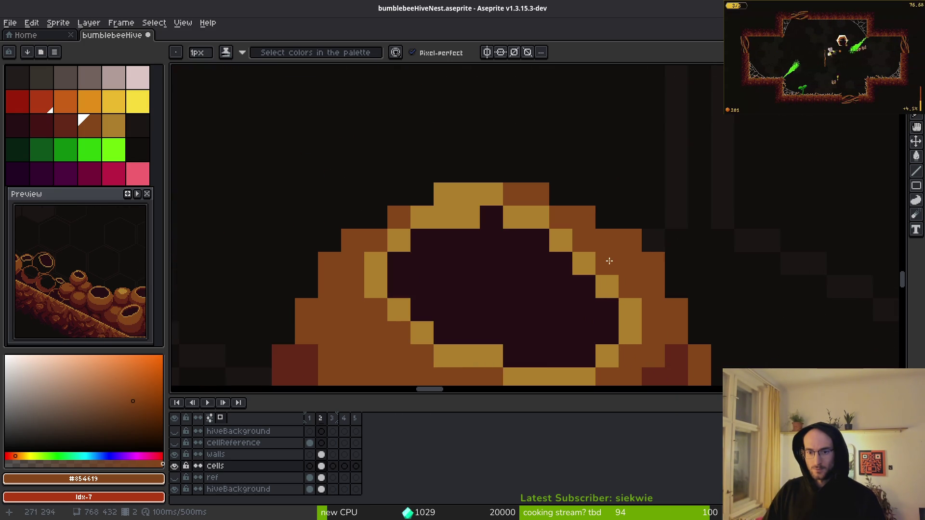
{"action": "left_click", "coordinate": [496, 244], "text": "alt"}
{"action": "left_click", "coordinate": [469, 218]}
{"action": "scroll", "coordinate": [468, 217], "scroll_direction": "down", "scroll_amount": 2}
{"action": "scroll", "coordinate": [514, 256], "scroll_direction": "up", "scroll_amount": 2}
{"action": "left_click", "coordinate": [464, 188]}
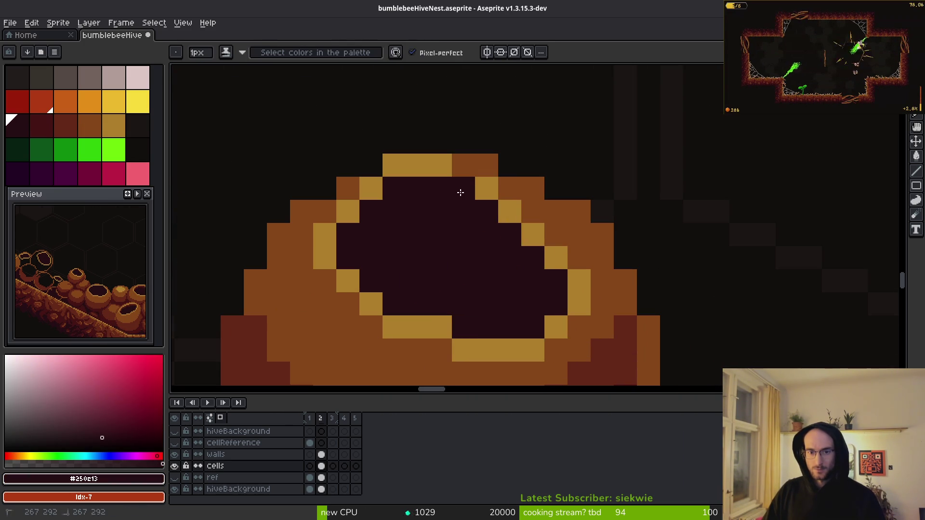
{"action": "left_click", "coordinate": [448, 166], "text": "alt"}
{"action": "left_click", "coordinate": [470, 172]}
{"action": "mouse_move", "coordinate": [516, 198]}
{"action": "left_mouse_down"}
{"action": "mouse_move", "coordinate": [554, 234]}
{"action": "mouse_move", "coordinate": [503, 205]}
{"action": "left_mouse_up"}
Extend the gold rim along the cell opening's upper right
{"action": "left_click", "coordinate": [547, 274], "text": "alt"}
{"action": "left_click", "coordinate": [558, 240], "text": "alt"}
{"action": "left_click", "coordinate": [533, 211]}
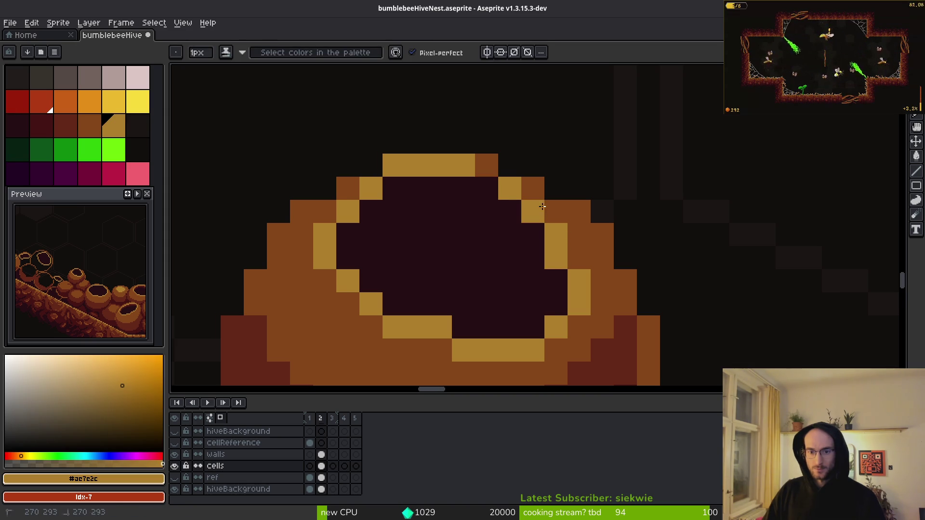
{"action": "left_click", "coordinate": [556, 257]}
{"action": "left_click", "coordinate": [487, 188]}
{"action": "scroll", "coordinate": [487, 188], "scroll_direction": "down", "scroll_amount": 2}
{"action": "scroll", "coordinate": [540, 220], "scroll_direction": "up", "scroll_amount": 2}
{"action": "scroll", "coordinate": [537, 220], "scroll_direction": "down", "scroll_amount": 3}
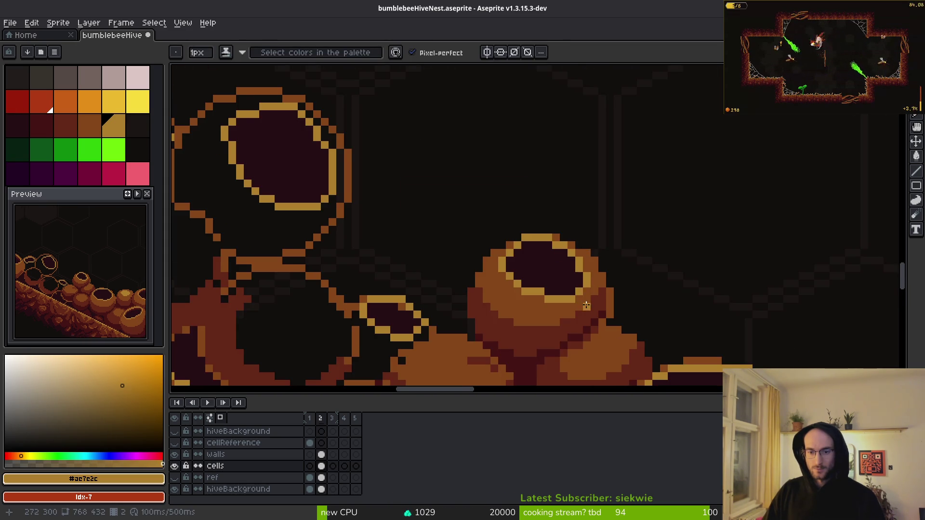
{"action": "scroll", "coordinate": [597, 299], "scroll_direction": "down", "scroll_amount": 1}
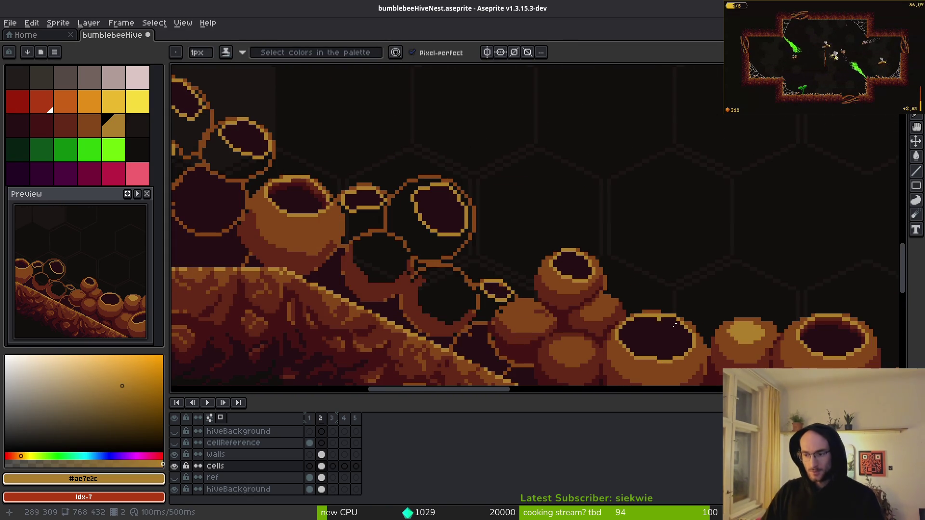
{"action": "scroll", "coordinate": [602, 282], "scroll_direction": "up", "scroll_amount": 4}
{"action": "scroll", "coordinate": [563, 278], "scroll_direction": "left", "scroll_amount": 1}
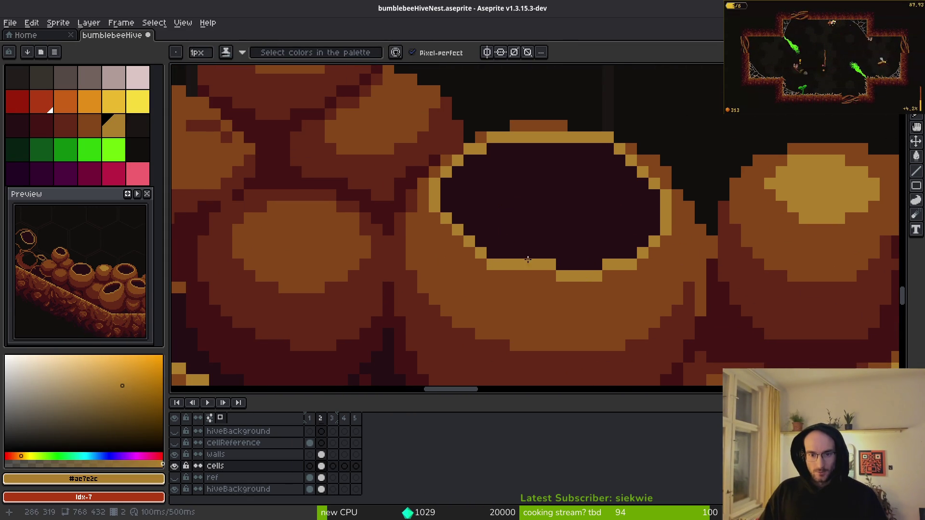
Tidy the lower rim: darken some gold pixels, add gold below, and extend the gold bar rightward
{"action": "left_click", "coordinate": [491, 262], "text": "alt"}
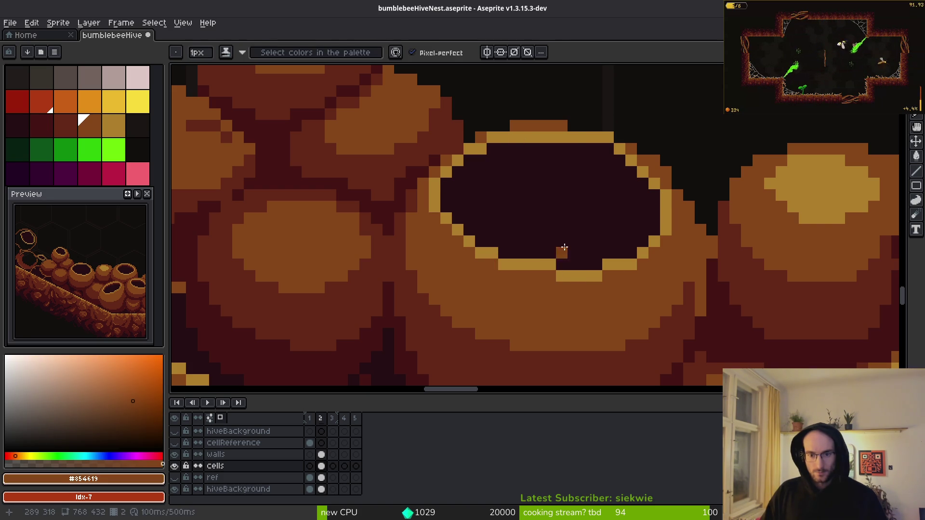
{"action": "left_click", "coordinate": [564, 248], "text": "alt"}
{"action": "left_click", "coordinate": [550, 264]}
{"action": "left_click", "coordinate": [568, 272], "text": "alt"}
{"action": "left_click_drag", "start_coordinate": [550, 276], "coordinate": [538, 275]}
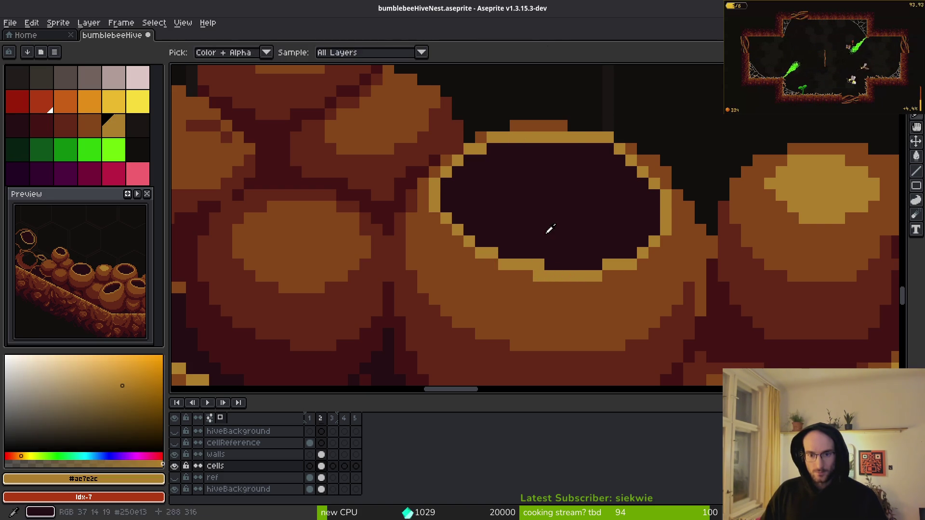
{"action": "left_click", "coordinate": [550, 230], "text": "alt"}
{"action": "left_click", "coordinate": [538, 265]}
{"action": "scroll", "coordinate": [538, 264], "scroll_direction": "down", "scroll_amount": 2}
{"action": "scroll", "coordinate": [574, 240], "scroll_direction": "up", "scroll_amount": 3}
{"action": "left_click", "coordinate": [570, 236]}
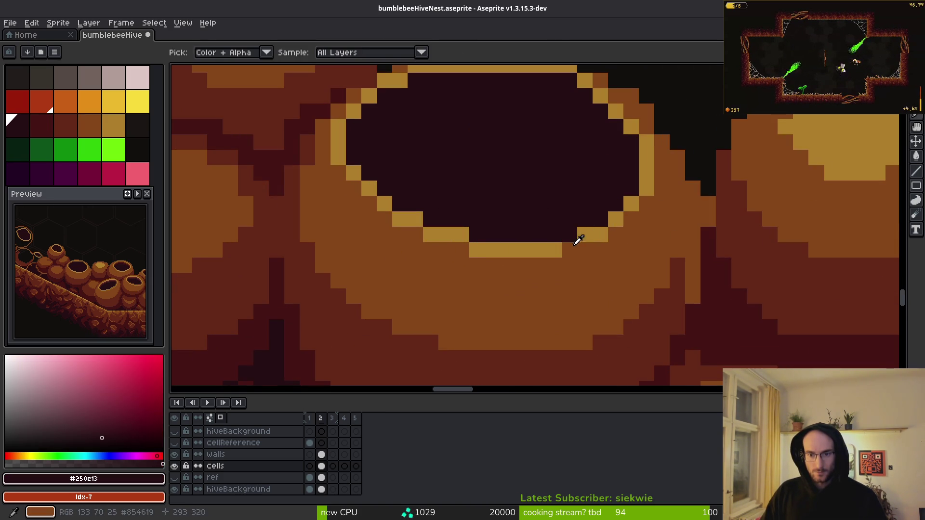
{"action": "left_click", "coordinate": [579, 239], "text": "alt"}
{"action": "left_click", "coordinate": [576, 247]}
Touch up the hole's rim, turning some pixels gold and darkening others
{"action": "scroll", "coordinate": [586, 218], "scroll_direction": "down", "scroll_amount": 2}
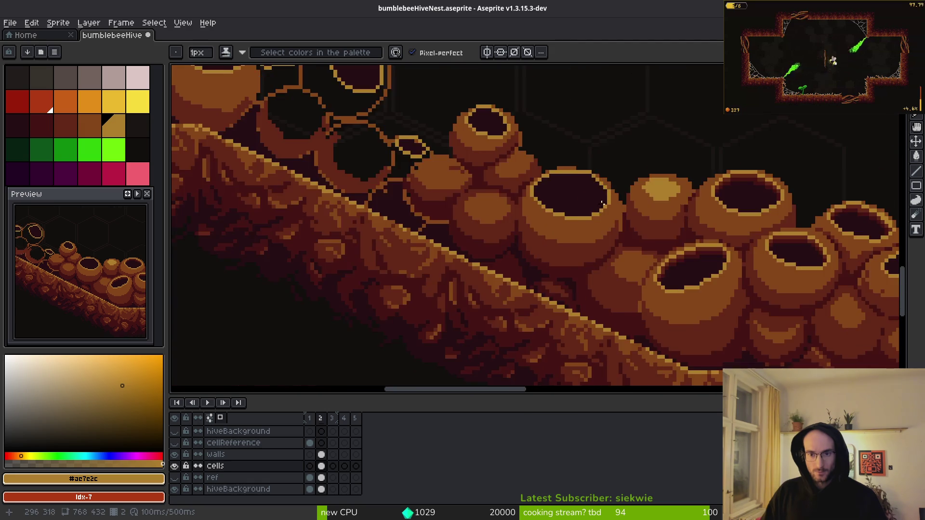
{"action": "scroll", "coordinate": [590, 203], "scroll_direction": "up", "scroll_amount": 4}
{"action": "left_click", "coordinate": [594, 185]}
{"action": "left_click", "coordinate": [556, 147]}
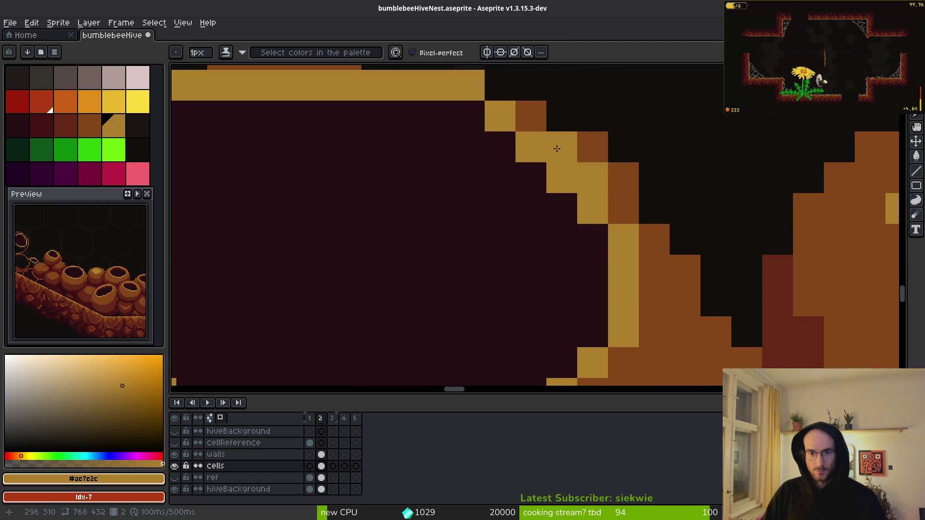
{"action": "left_click", "coordinate": [569, 220], "text": "alt"}
{"action": "left_click", "coordinate": [551, 177]}
{"action": "left_click", "coordinate": [531, 147]}
{"action": "left_click", "coordinate": [501, 116], "text": "alt"}
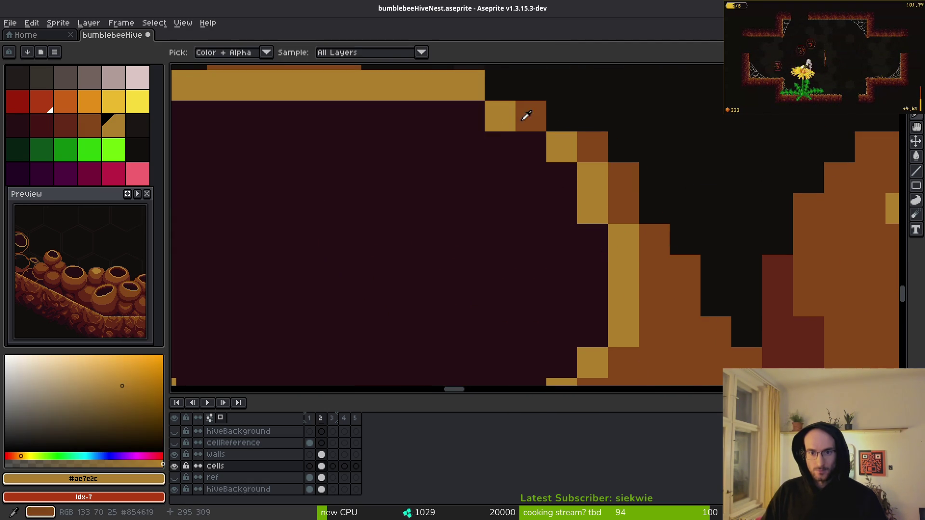
{"action": "left_click", "coordinate": [530, 115]}
{"action": "scroll", "coordinate": [567, 230], "scroll_direction": "down", "scroll_amount": 2}
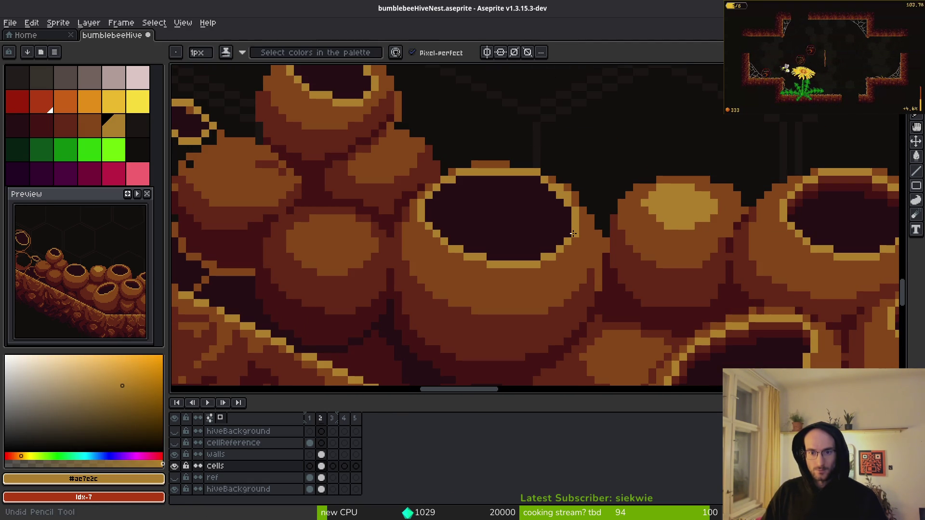
{"action": "scroll", "coordinate": [579, 238], "scroll_direction": "up", "scroll_amount": 2}
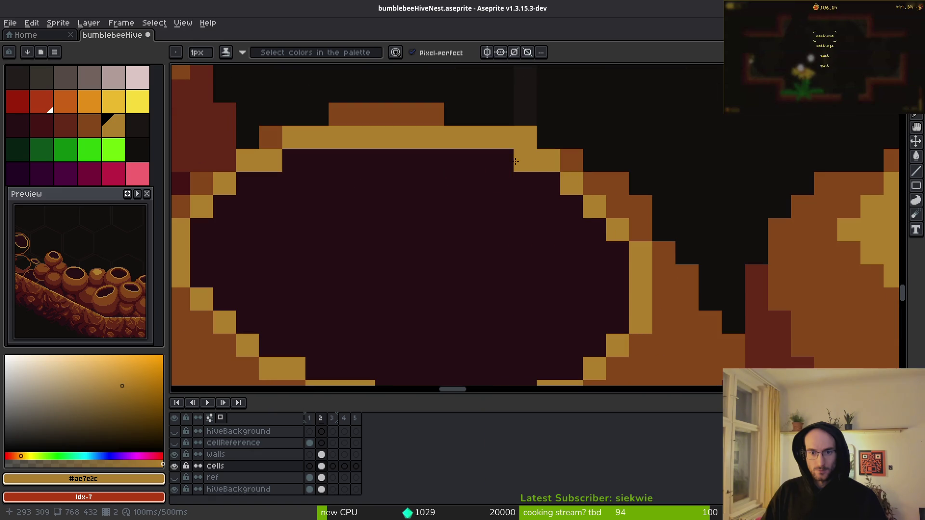
Try brown #854619 pixels on the top rim, undo them, and repaint those pixels gold
{"action": "left_click", "coordinate": [571, 152], "text": "alt"}
{"action": "scroll", "coordinate": [572, 244], "scroll_direction": "down", "scroll_amount": 2}
{"action": "scroll", "coordinate": [572, 247], "scroll_direction": "up", "scroll_amount": 2}
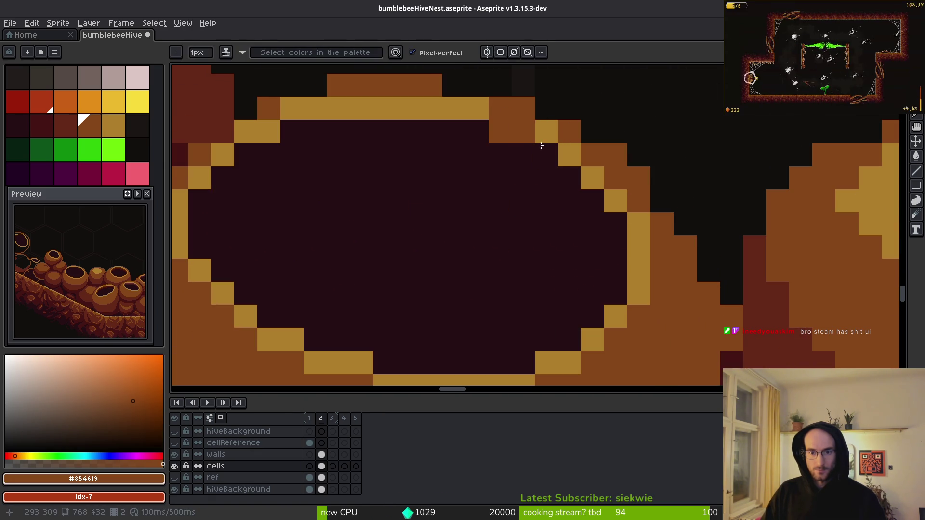
{"action": "left_click", "coordinate": [501, 131]}
{"action": "left_click", "coordinate": [528, 140]}
{"action": "key", "text": "ctrl+z"}
{"action": "left_click", "coordinate": [536, 137]}
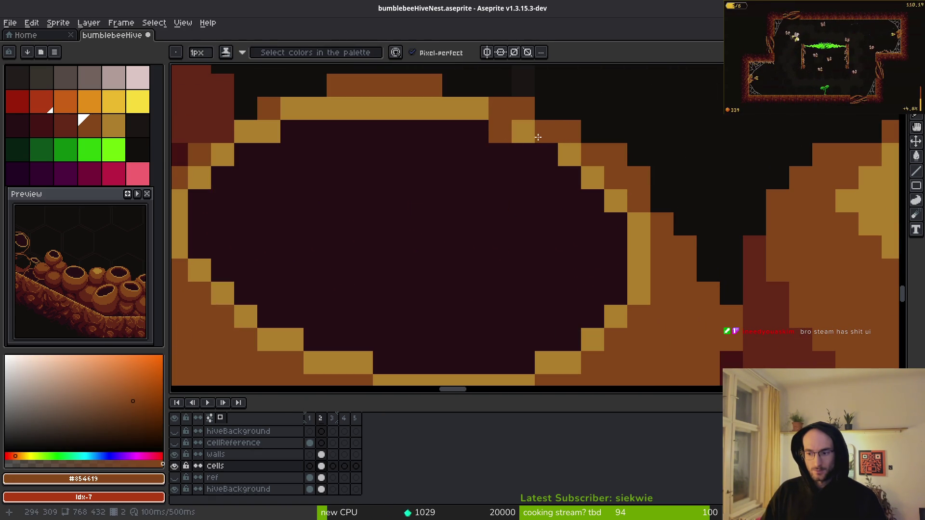
{"action": "key", "text": "ctrl+z"}
{"action": "key", "text": "ctrl+z"}
{"action": "left_click", "coordinate": [508, 131], "text": "alt"}
{"action": "left_click", "coordinate": [549, 156]}
Test more brown pixels at the top rim's corners, undoing the ones that don't fit
{"action": "left_click", "coordinate": [479, 132]}
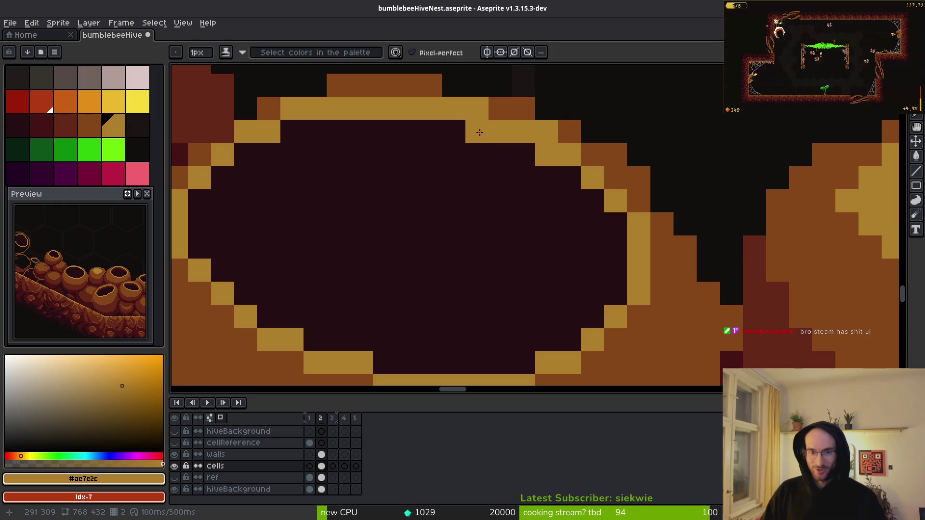
{"action": "left_click", "coordinate": [575, 127], "text": "alt"}
{"action": "left_click", "coordinate": [524, 131]}
{"action": "key", "text": "ctrl+z"}
{"action": "left_click", "coordinate": [486, 104]}
{"action": "left_click", "coordinate": [521, 131]}
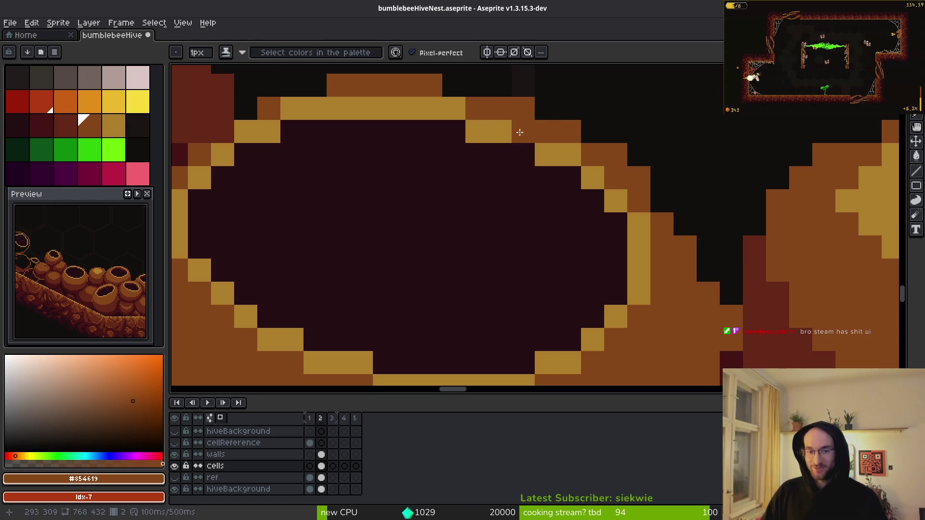
{"action": "key", "text": "ctrl+z"}
{"action": "left_click", "coordinate": [500, 131]}
{"action": "key", "text": "ctrl+z"}
{"action": "left_click", "coordinate": [454, 110]}
Try a brown stroke along the hole's rim, undoing the stray pixels to keep the gold mostly intact
{"action": "key", "text": "ctrl+z"}
{"action": "left_click", "coordinate": [424, 135]}
{"action": "left_click_drag", "start_coordinate": [417, 140], "coordinate": [602, 180]}
{"action": "key", "text": "ctrl+z"}
{"action": "left_click", "coordinate": [520, 151]}
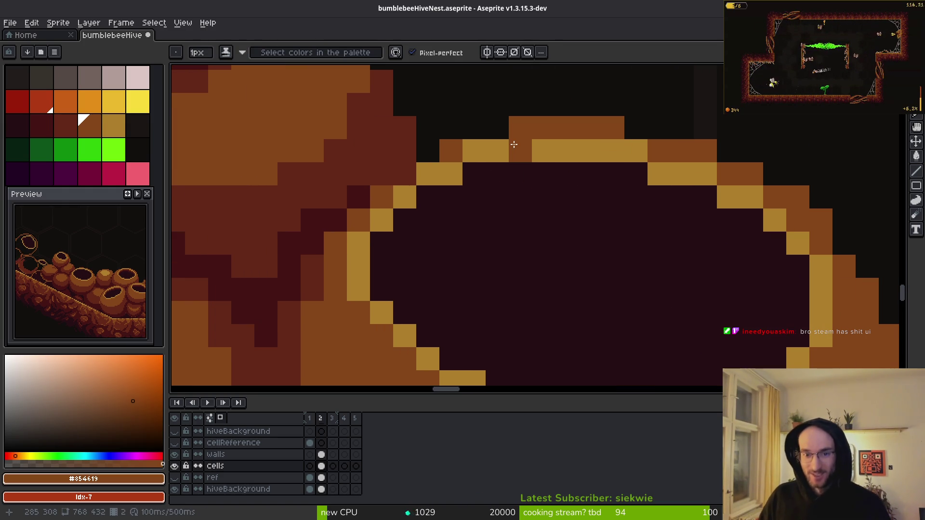
{"action": "key", "text": "ctrl+z"}
{"action": "left_click", "coordinate": [477, 152]}
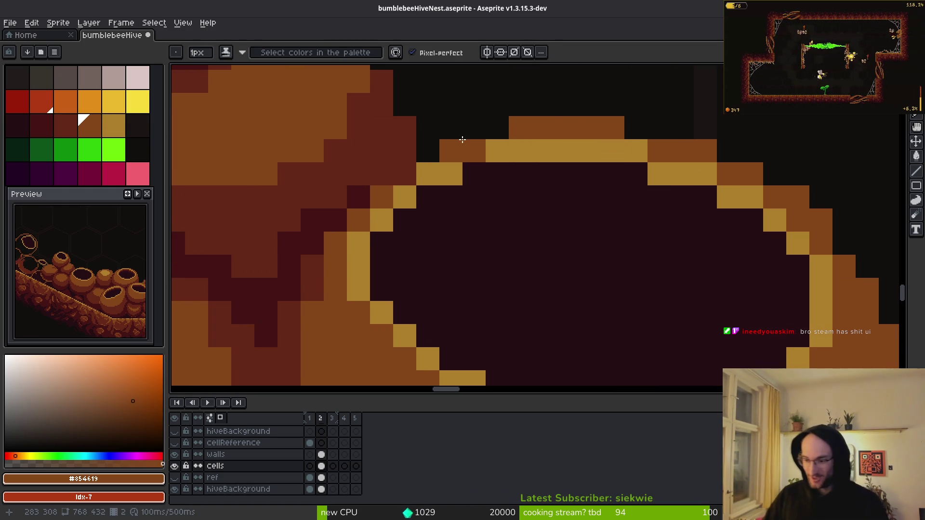
{"action": "key", "text": "ctrl+z"}
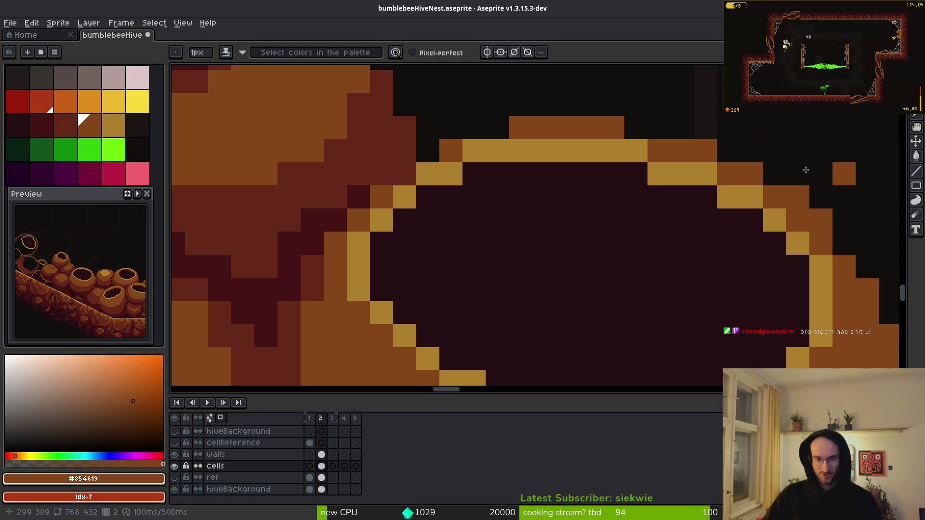
{"action": "scroll", "coordinate": [686, 270], "scroll_direction": "down", "scroll_amount": 2}
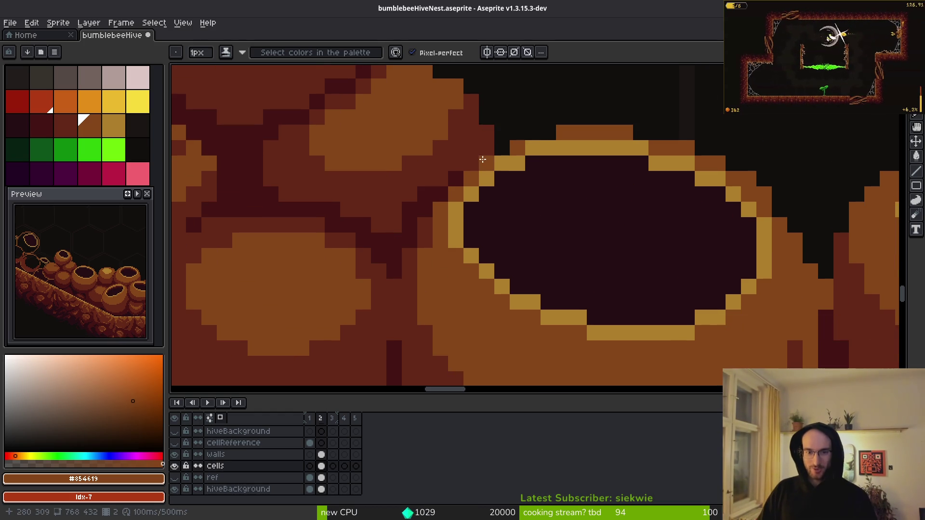
Eyedrop dark #431414 and mid-brown #632718 from the small pot's shadowed edge, zooming in to compare
{"action": "scroll", "coordinate": [531, 195], "scroll_direction": "down", "scroll_amount": 3}
{"action": "scroll", "coordinate": [619, 243], "scroll_direction": "up", "scroll_amount": 3}
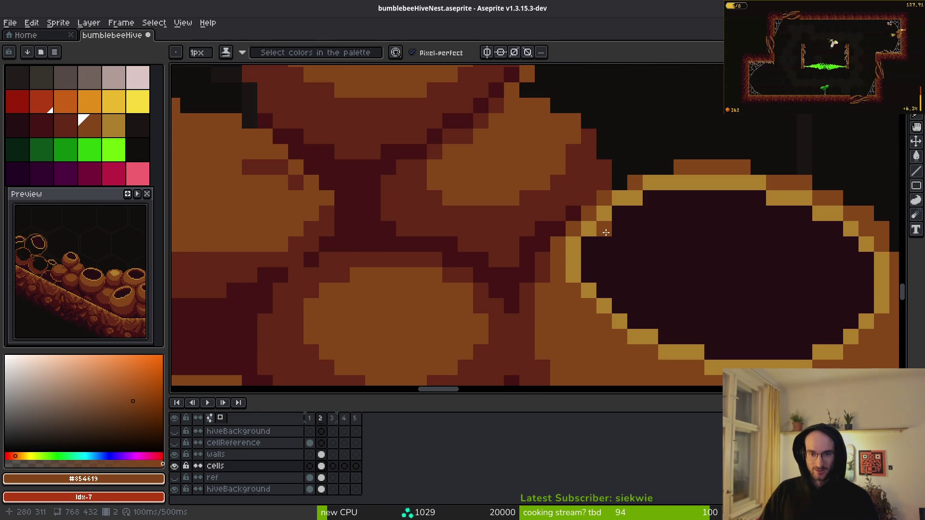
{"action": "key", "text": "alt"}
{"action": "left_click", "coordinate": [580, 212]}
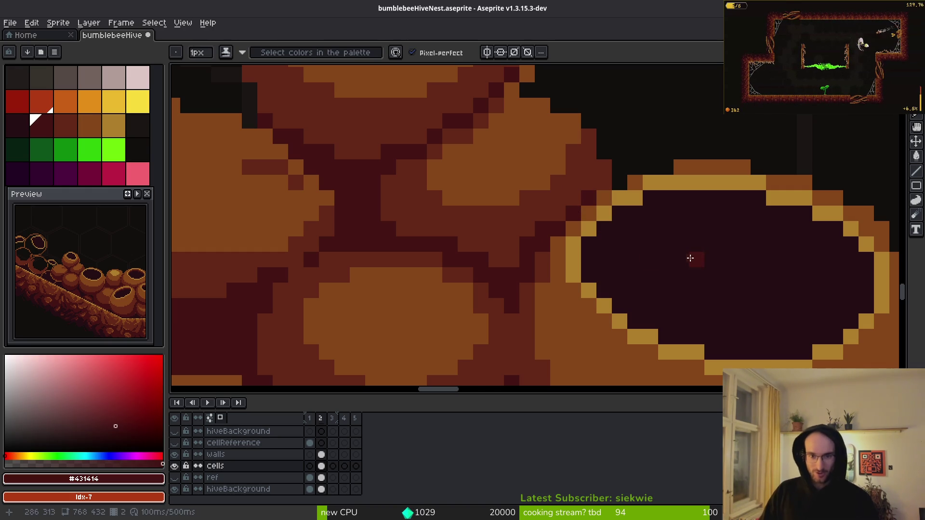
{"action": "left_click", "coordinate": [582, 139], "text": "alt"}
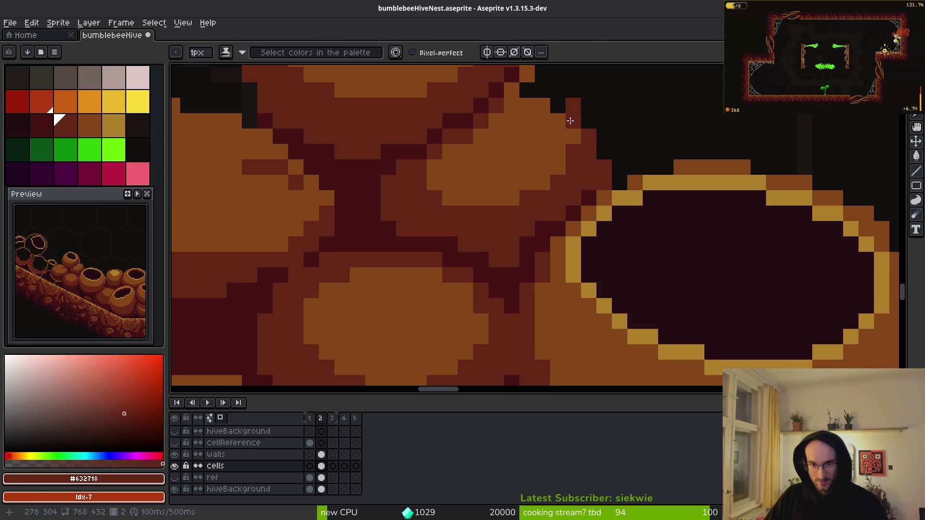
{"action": "scroll", "coordinate": [632, 183], "scroll_direction": "down", "scroll_amount": 3}
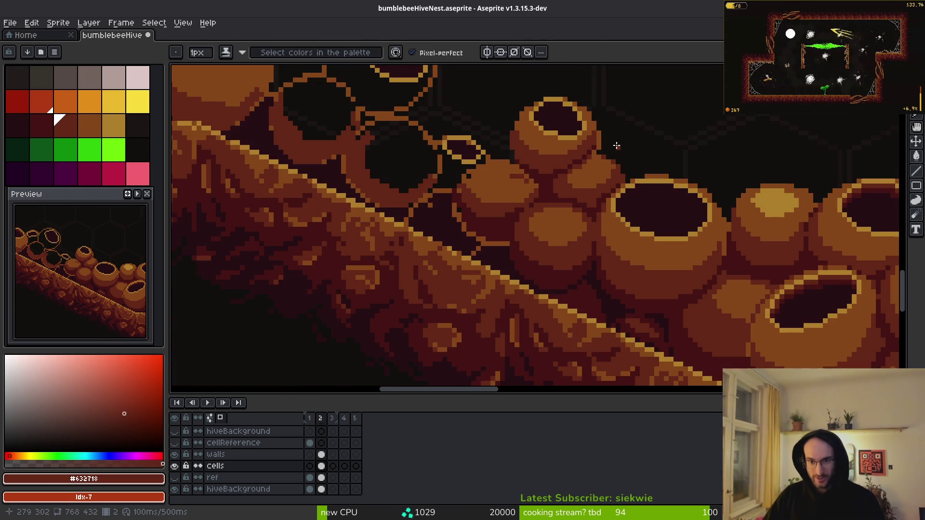
{"action": "scroll", "coordinate": [617, 145], "scroll_direction": "up", "scroll_amount": 2}
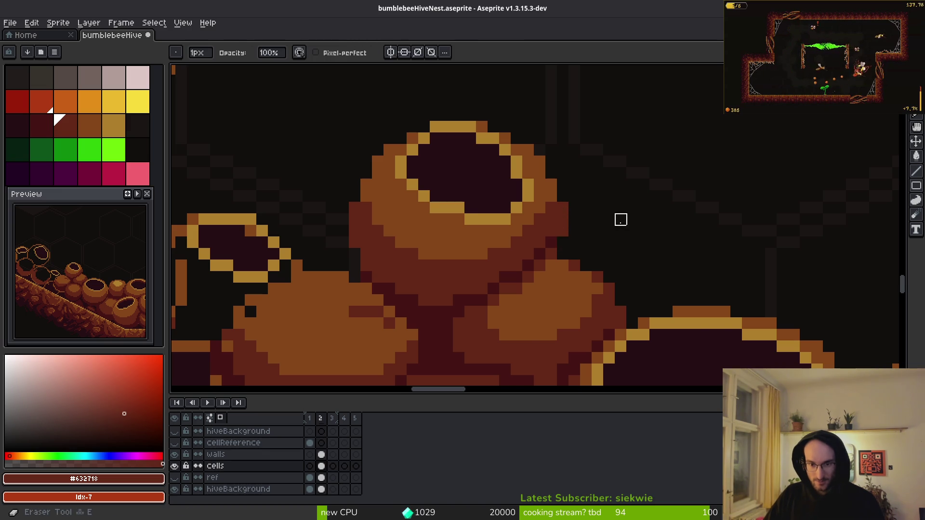
{"action": "scroll", "coordinate": [620, 216], "scroll_direction": "down", "scroll_amount": 2}
{"action": "scroll", "coordinate": [613, 233], "scroll_direction": "up", "scroll_amount": 2}
{"action": "scroll", "coordinate": [592, 235], "scroll_direction": "down", "scroll_amount": 2}
{"action": "scroll", "coordinate": [597, 222], "scroll_direction": "up", "scroll_amount": 2}
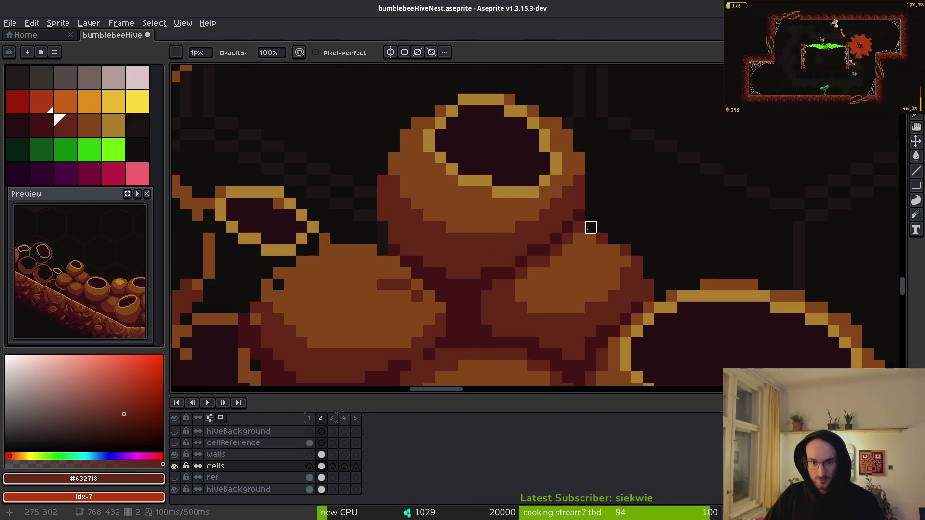
{"action": "scroll", "coordinate": [660, 226], "scroll_direction": "down", "scroll_amount": 2}
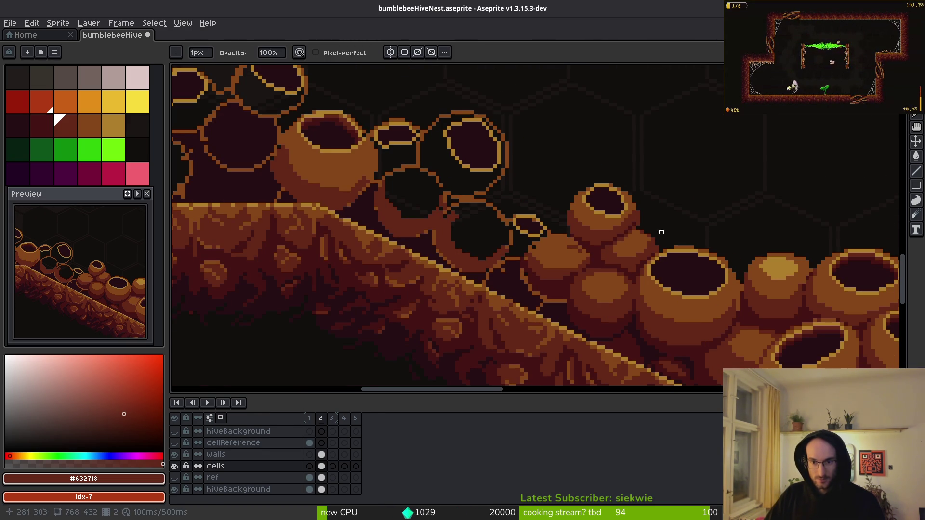
{"action": "scroll", "coordinate": [661, 232], "scroll_direction": "up", "scroll_amount": 2}
{"action": "scroll", "coordinate": [638, 229], "scroll_direction": "down", "scroll_amount": 1}
{"action": "scroll", "coordinate": [661, 229], "scroll_direction": "up", "scroll_amount": 3}
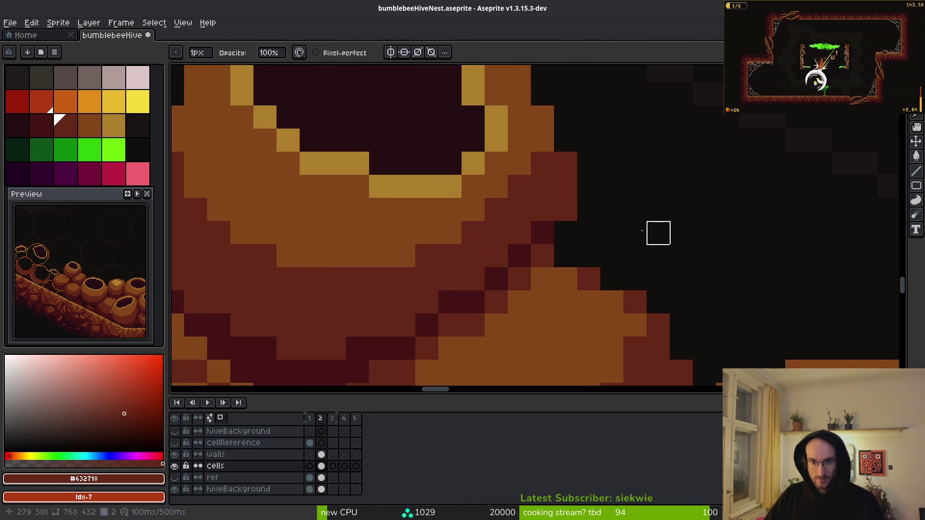
{"action": "left_click", "coordinate": [547, 234], "text": "alt"}
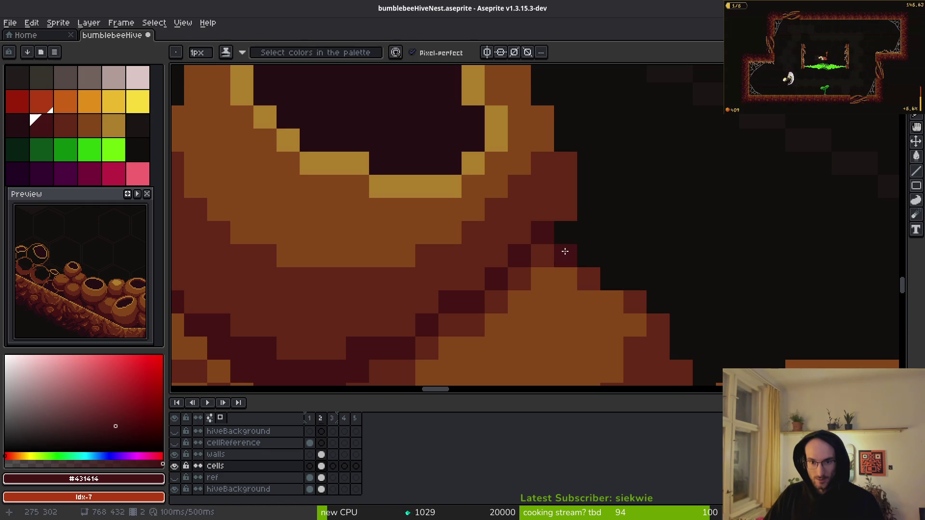
{"action": "left_click", "coordinate": [564, 248], "text": "alt"}
Back on the pencil, re-sample #632718 from the pot's edge and tidy that edge
{"action": "scroll", "coordinate": [567, 240], "scroll_direction": "down", "scroll_amount": 3}
{"action": "scroll", "coordinate": [599, 219], "scroll_direction": "up", "scroll_amount": 2}
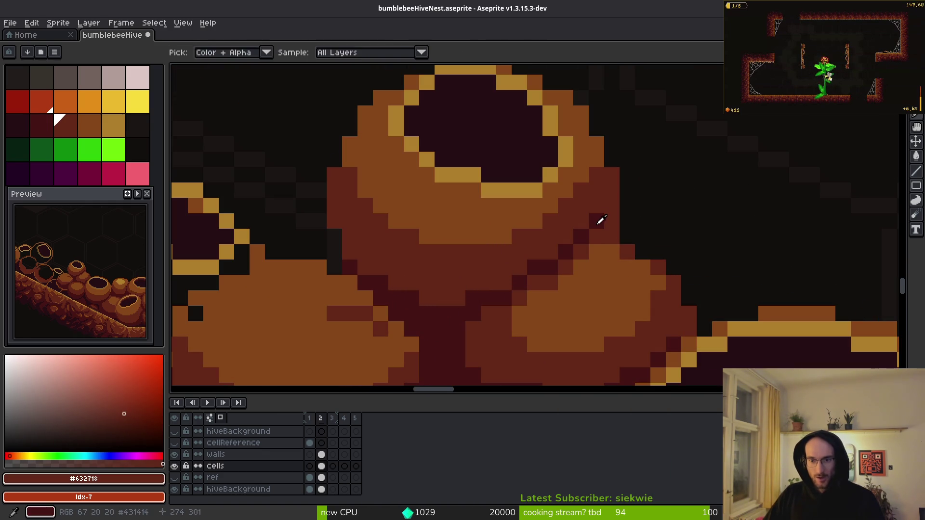
{"action": "left_click", "coordinate": [608, 221], "text": "alt"}
{"action": "scroll", "coordinate": [611, 223], "scroll_direction": "down", "scroll_amount": 2}
{"action": "scroll", "coordinate": [683, 256], "scroll_direction": "down", "scroll_amount": 1}
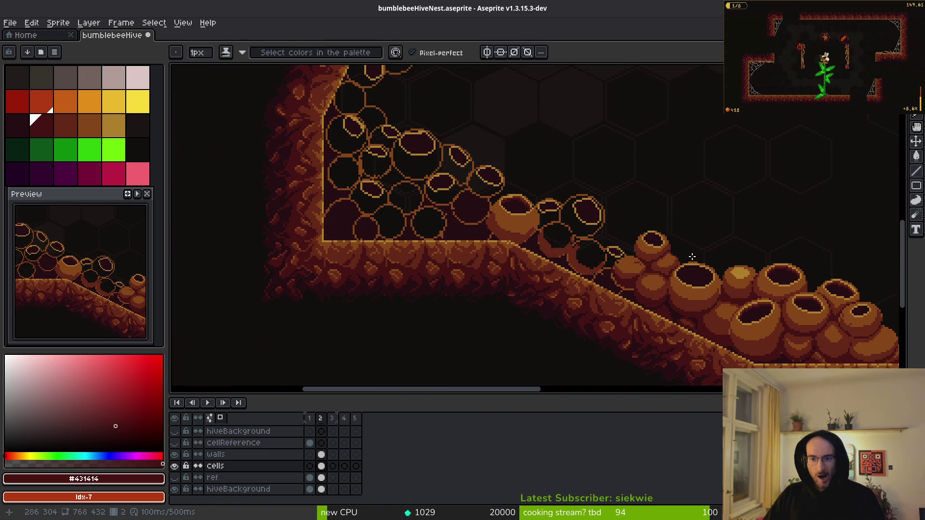
{"action": "scroll", "coordinate": [631, 259], "scroll_direction": "up", "scroll_amount": 2}
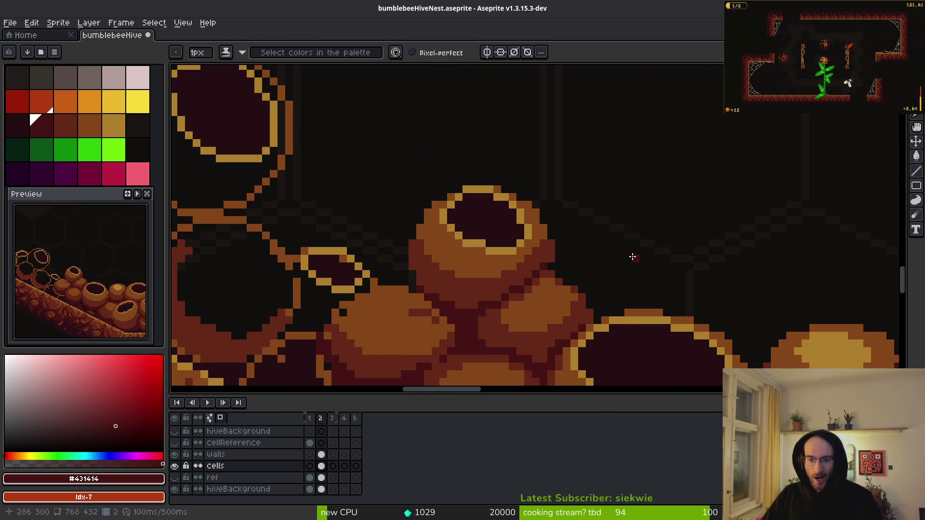
{"action": "scroll", "coordinate": [554, 272], "scroll_direction": "up", "scroll_amount": 2}
{"action": "scroll", "coordinate": [620, 283], "scroll_direction": "down", "scroll_amount": 2}
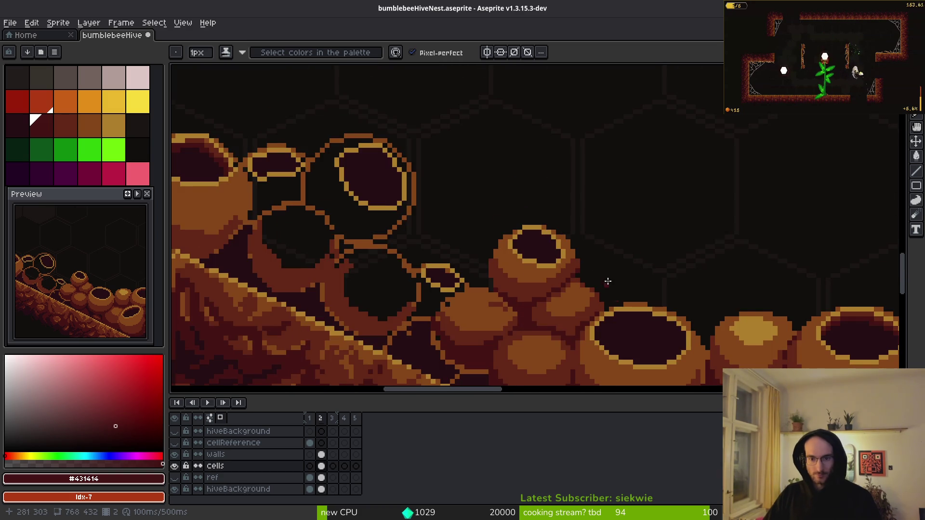
{"action": "scroll", "coordinate": [607, 282], "scroll_direction": "up", "scroll_amount": 3}
{"action": "scroll", "coordinate": [538, 267], "scroll_direction": "down", "scroll_amount": 3}
{"action": "scroll", "coordinate": [516, 237], "scroll_direction": "up", "scroll_amount": 3}
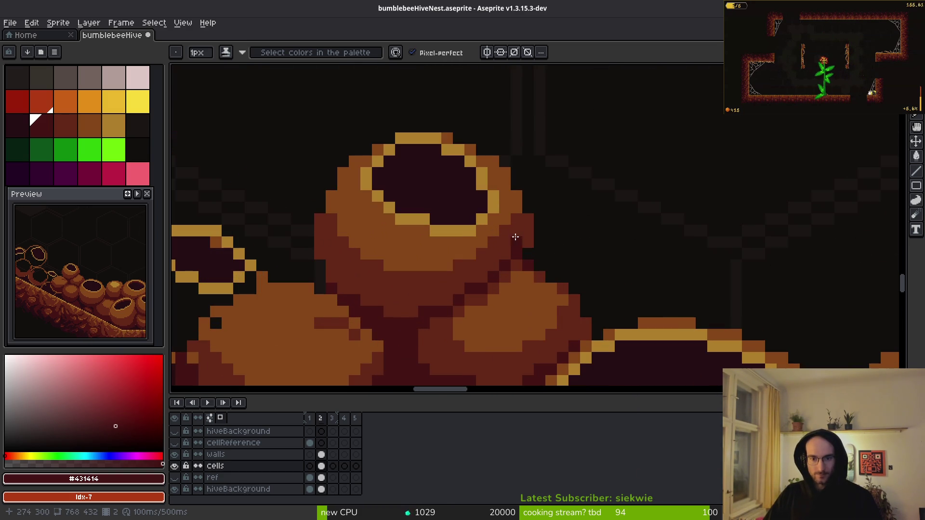
{"action": "scroll", "coordinate": [543, 238], "scroll_direction": "down", "scroll_amount": 3}
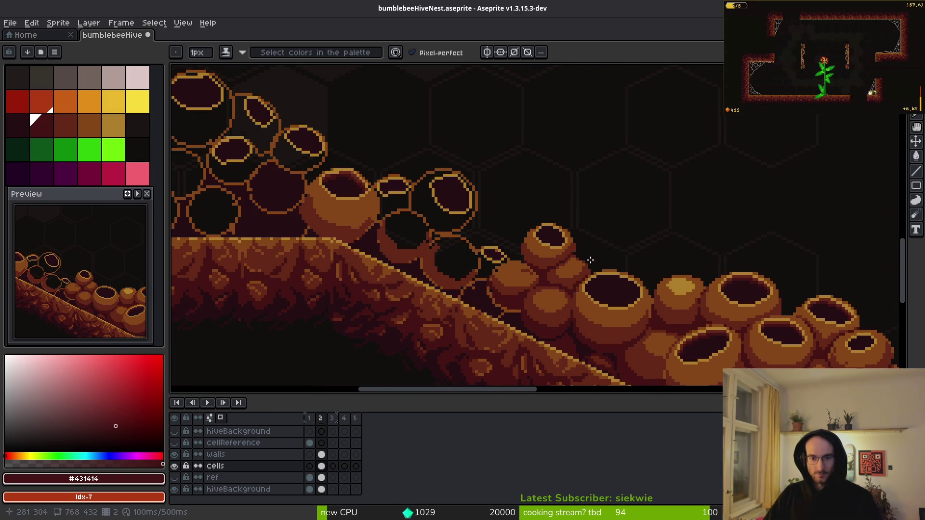
{"action": "scroll", "coordinate": [590, 260], "scroll_direction": "up", "scroll_amount": 3}
{"action": "key", "text": "b"}
{"action": "scroll", "coordinate": [624, 295], "scroll_direction": "down", "scroll_amount": 3}
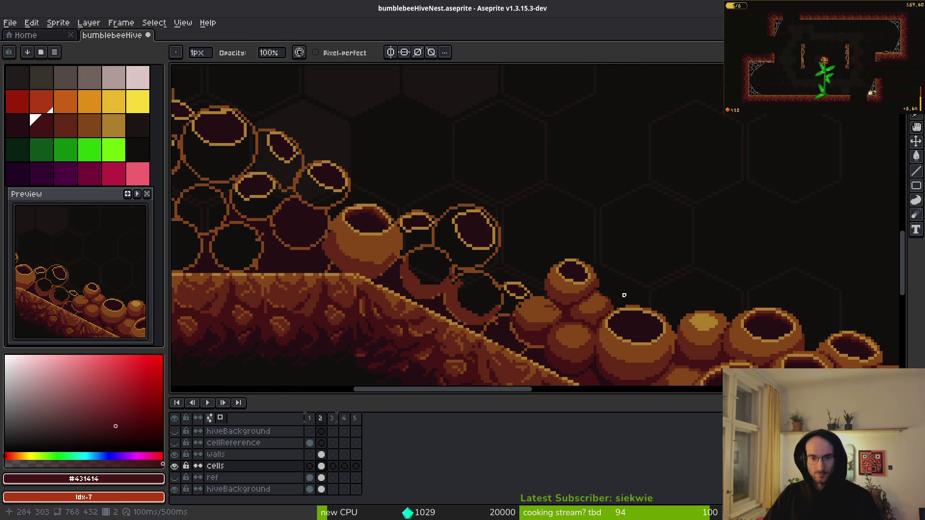
{"action": "scroll", "coordinate": [620, 287], "scroll_direction": "down", "scroll_amount": 1}
{"action": "scroll", "coordinate": [618, 289], "scroll_direction": "up", "scroll_amount": 4}
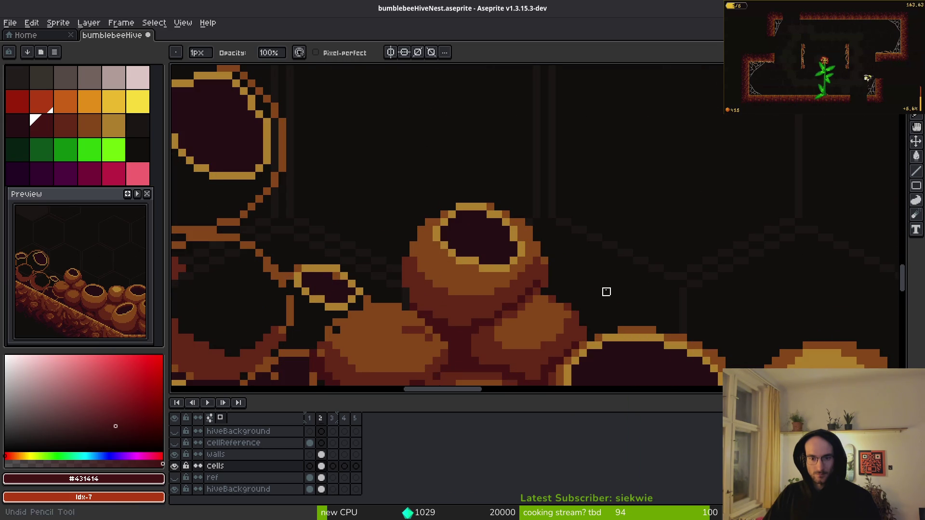
{"action": "scroll", "coordinate": [598, 292], "scroll_direction": "up", "scroll_amount": 3}
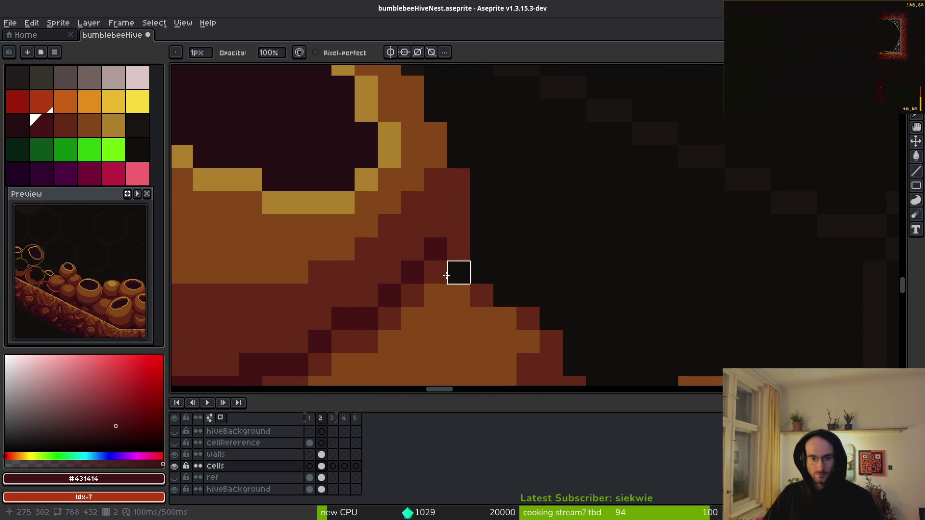
{"action": "left_click", "coordinate": [483, 289], "text": "alt"}
{"action": "scroll", "coordinate": [640, 296], "scroll_direction": "down", "scroll_amount": 3}
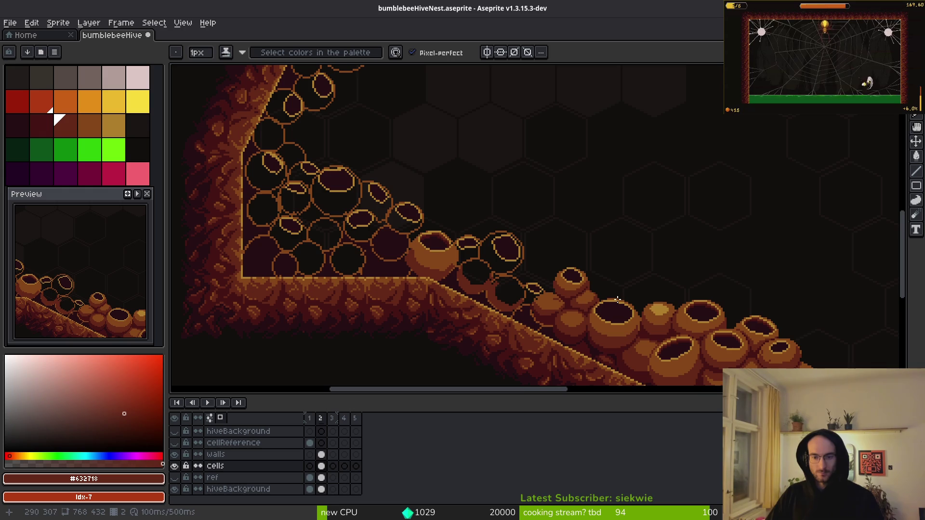
{"action": "mouse_move", "coordinate": [567, 301]}
{"action": "left_mouse_down"}
{"action": "mouse_move", "coordinate": [584, 268]}
{"action": "mouse_move", "coordinate": [579, 245]}
{"action": "left_mouse_up"}
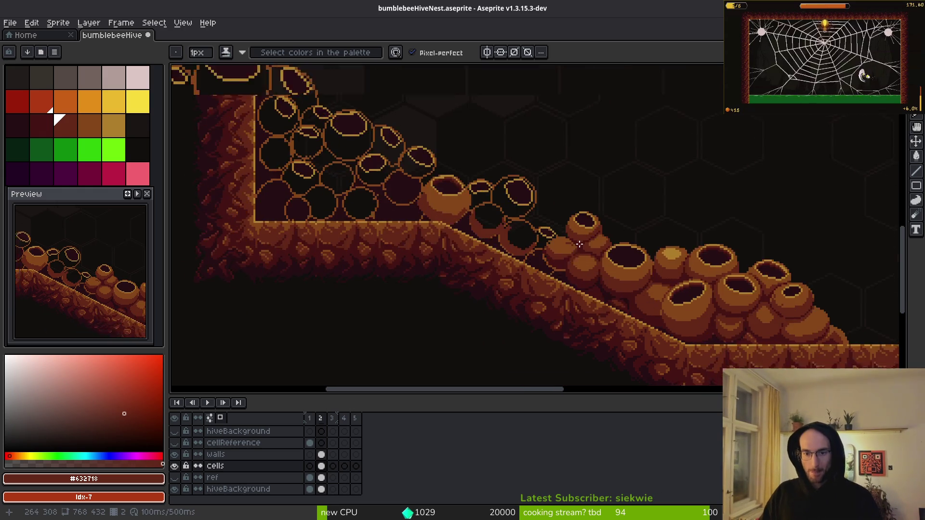
{"action": "scroll", "coordinate": [579, 244], "scroll_direction": "up", "scroll_amount": 6}
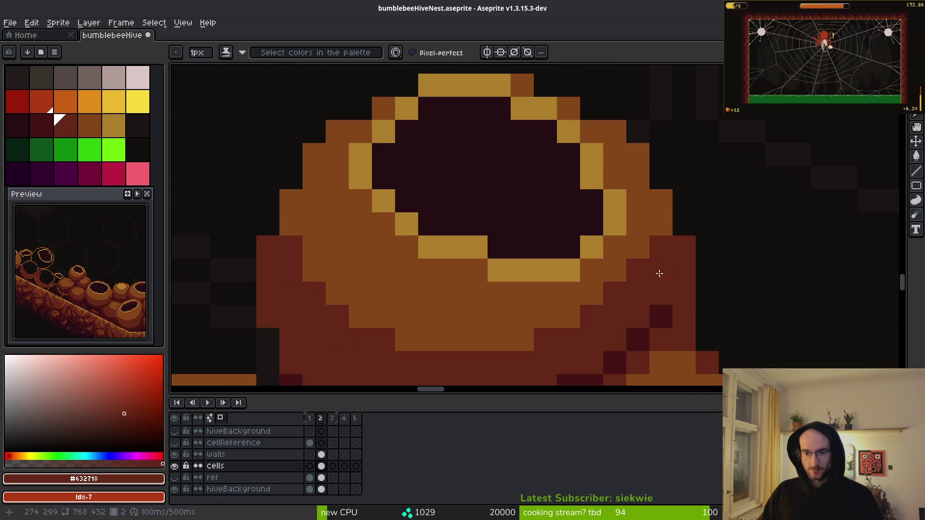
Shade the inner rim of the pot opening with dark red #431414 pixels
{"action": "left_click", "coordinate": [660, 318], "text": "alt"}
{"action": "left_click", "coordinate": [569, 224]}
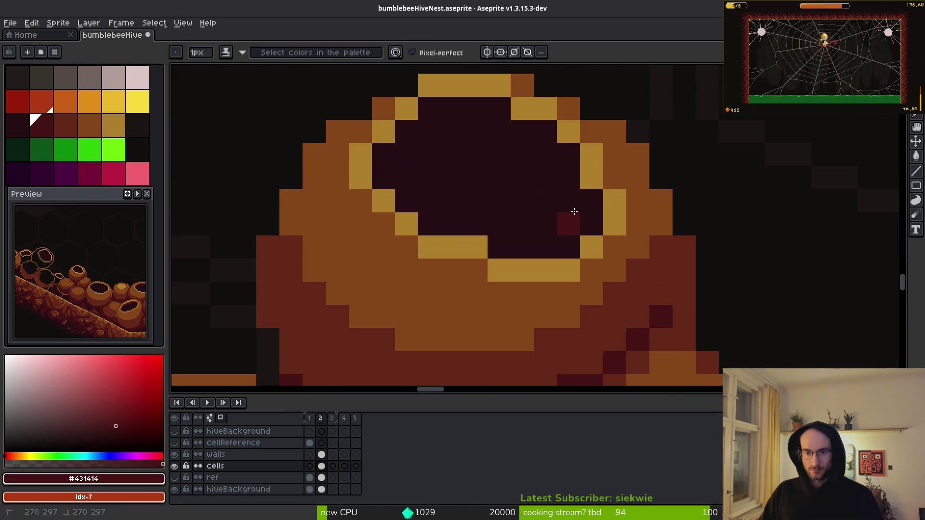
{"action": "left_click", "coordinate": [569, 201]}
{"action": "mouse_move", "coordinate": [585, 224]}
{"action": "left_mouse_down"}
{"action": "mouse_move", "coordinate": [533, 151]}
{"action": "mouse_move", "coordinate": [421, 138]}
{"action": "mouse_move", "coordinate": [396, 152]}
{"action": "mouse_move", "coordinate": [383, 178]}
{"action": "left_mouse_up"}
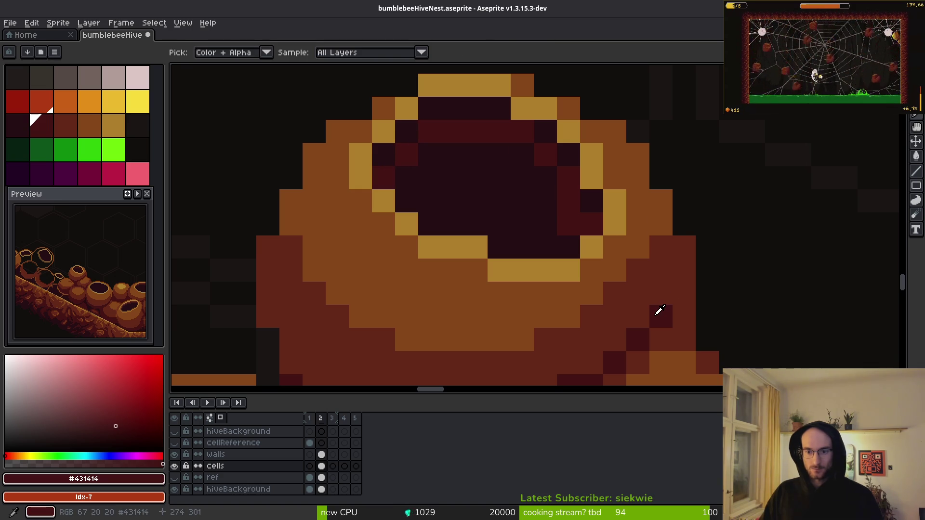
Paint reddish-brown #632718 along the opening's inner top rim, darkening its right edge with #250e13
{"action": "left_click", "coordinate": [676, 250], "text": "alt"}
{"action": "left_click", "coordinate": [591, 190]}
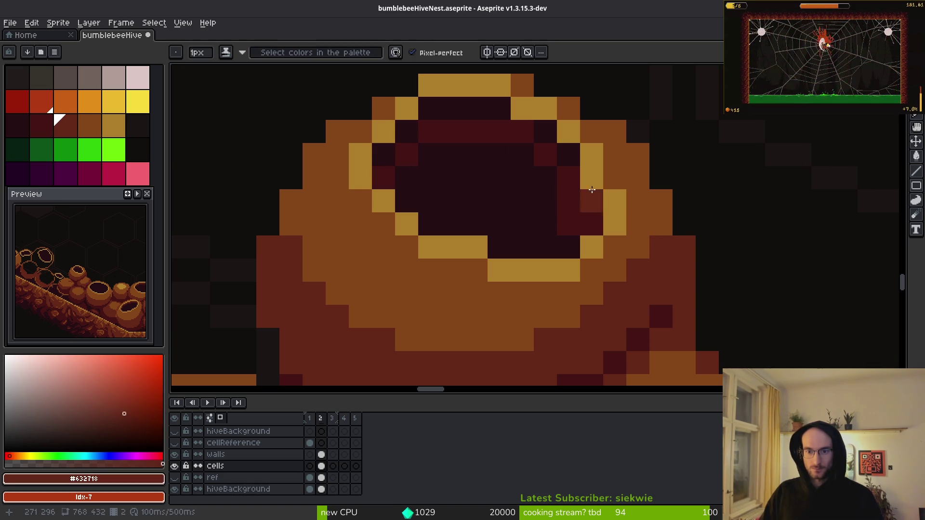
{"action": "mouse_move", "coordinate": [568, 159]}
{"action": "left_mouse_down"}
{"action": "mouse_move", "coordinate": [518, 125]}
{"action": "mouse_move", "coordinate": [427, 108]}
{"action": "mouse_move", "coordinate": [385, 154]}
{"action": "left_mouse_up"}
{"action": "left_click", "coordinate": [530, 212], "text": "alt"}
{"action": "left_click", "coordinate": [566, 208]}
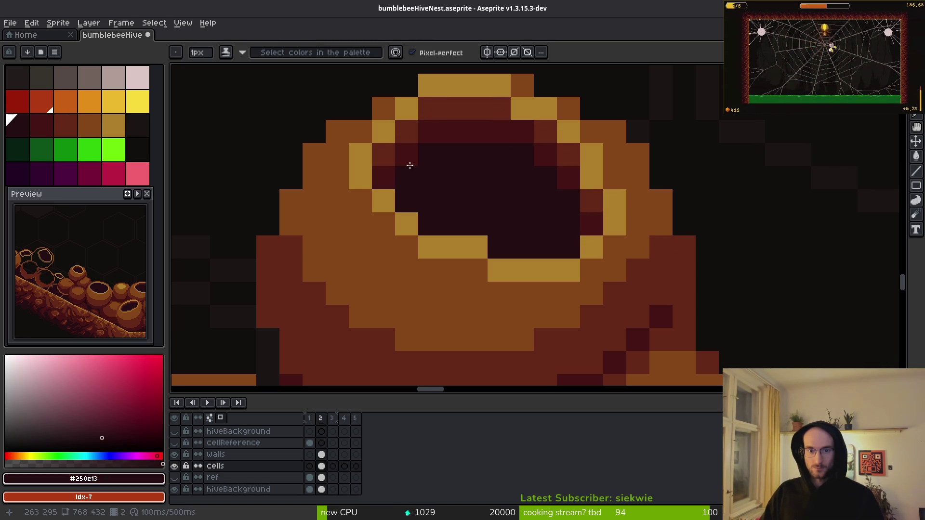
Save bumblebeeHiveNest.aseprite and return to the pencil
{"action": "scroll", "coordinate": [409, 165], "scroll_direction": "down", "scroll_amount": 3}
{"action": "scroll", "coordinate": [528, 283], "scroll_direction": "up", "scroll_amount": 3}
{"action": "key", "text": "v"}
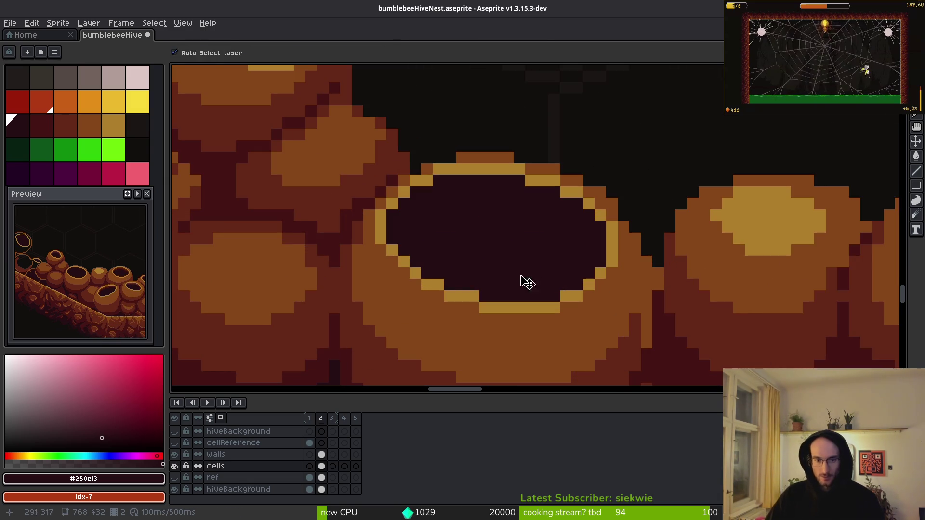
{"action": "key", "text": "ctrl+s"}
{"action": "key", "text": "b"}
{"action": "scroll", "coordinate": [528, 283], "scroll_direction": "down", "scroll_amount": 5}
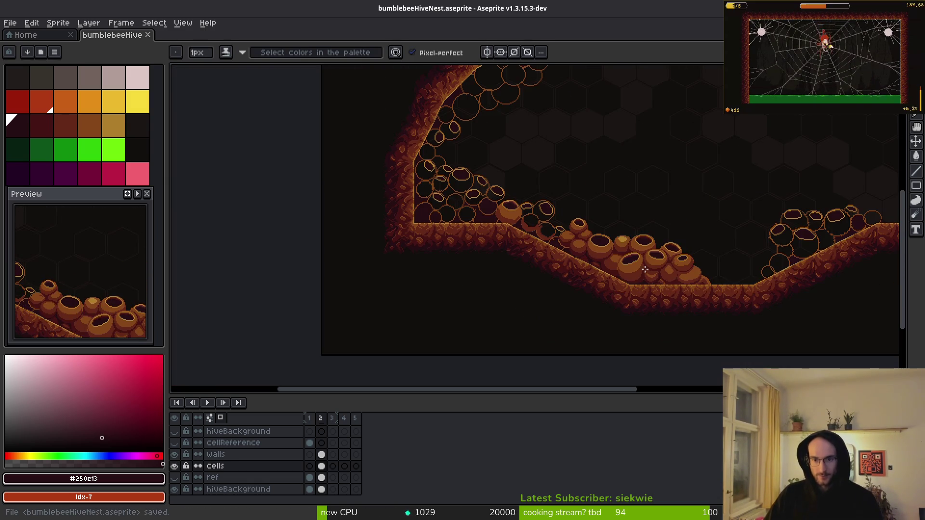
{"action": "scroll", "coordinate": [645, 270], "scroll_direction": "down", "scroll_amount": 2}
Add gold #ae7e2c highlight pixels to the closed pot's top
{"action": "scroll", "coordinate": [585, 235], "scroll_direction": "up", "scroll_amount": 5}
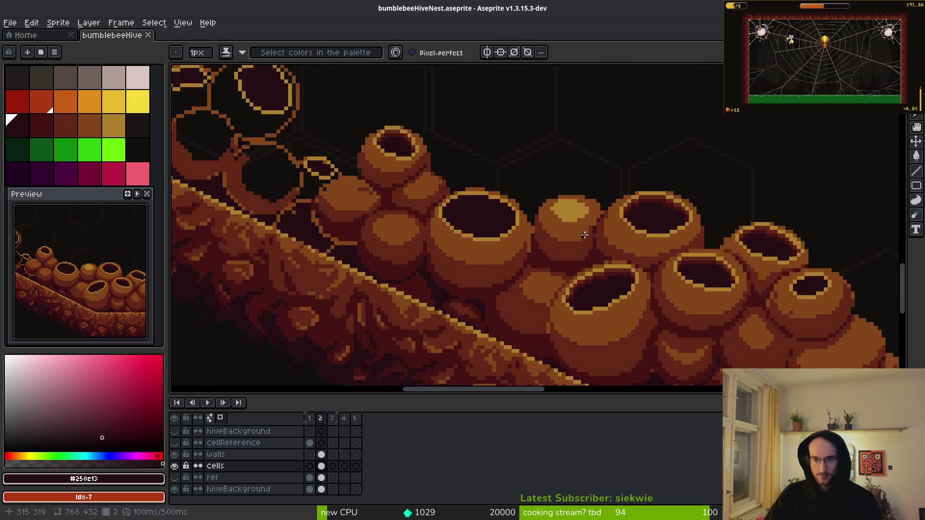
{"action": "scroll", "coordinate": [584, 234], "scroll_direction": "up", "scroll_amount": 4}
{"action": "left_click", "coordinate": [510, 173], "text": "alt"}
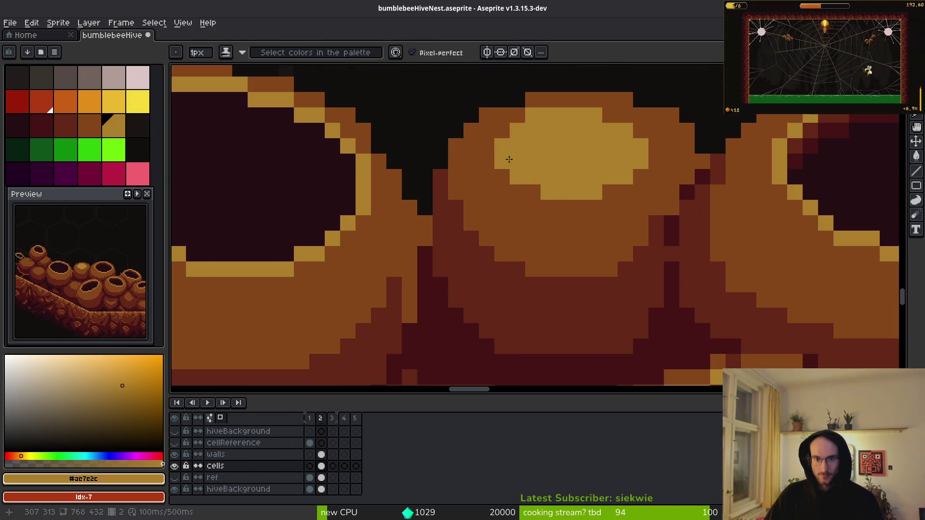
{"action": "scroll", "coordinate": [604, 218], "scroll_direction": "down", "scroll_amount": 3}
{"action": "scroll", "coordinate": [462, 203], "scroll_direction": "up", "scroll_amount": 4}
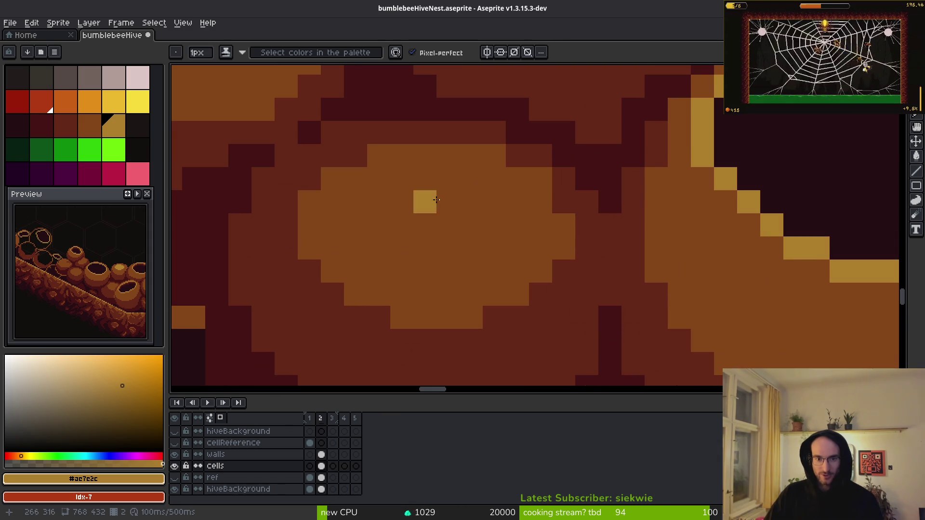
{"action": "mouse_move", "coordinate": [424, 178]}
{"action": "left_mouse_down"}
{"action": "mouse_move", "coordinate": [471, 201]}
{"action": "mouse_move", "coordinate": [446, 208]}
{"action": "mouse_move", "coordinate": [455, 224]}
{"action": "mouse_move", "coordinate": [470, 224]}
{"action": "left_mouse_up"}
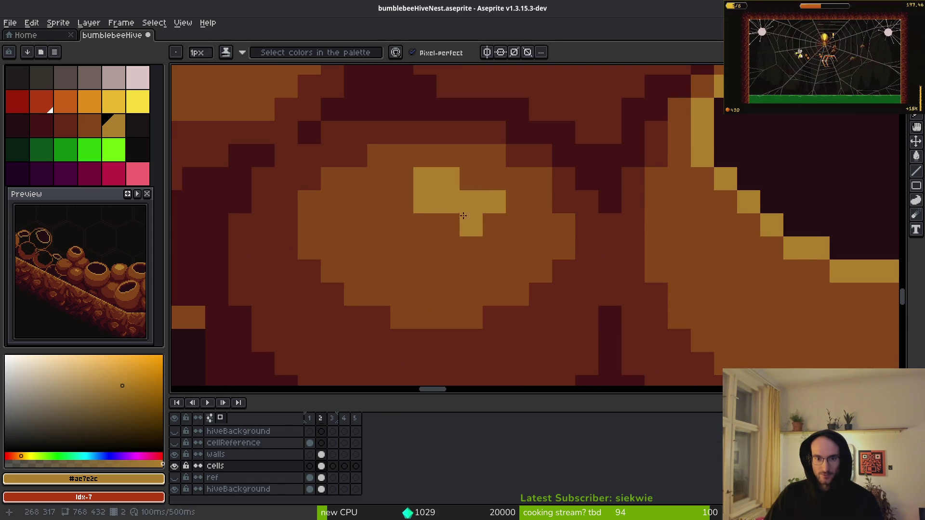
{"action": "left_click", "coordinate": [448, 224]}
Paint dark-red #632718 pixels along the pot's edge
{"action": "scroll", "coordinate": [557, 261], "scroll_direction": "down", "scroll_amount": 3}
{"action": "scroll", "coordinate": [557, 261], "scroll_direction": "down", "scroll_amount": 2}
{"action": "scroll", "coordinate": [521, 261], "scroll_direction": "up", "scroll_amount": 5}
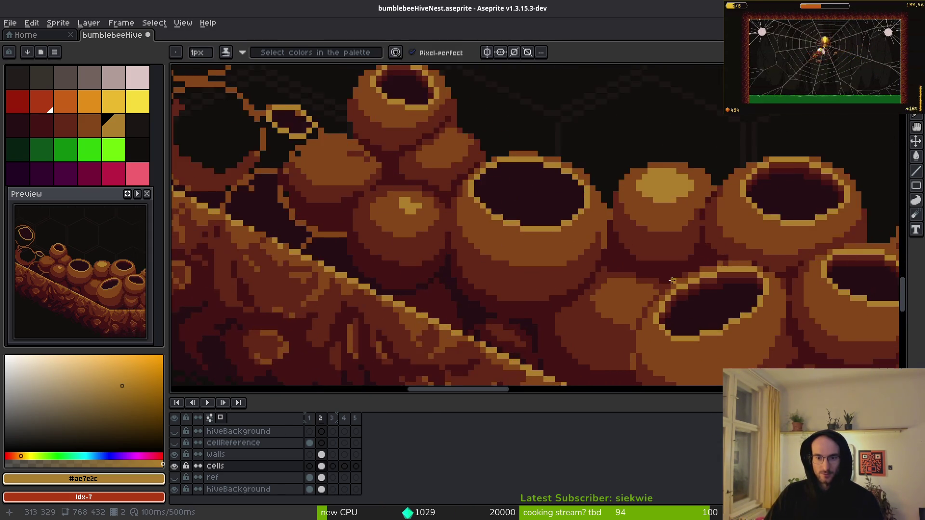
{"action": "scroll", "coordinate": [522, 260], "scroll_direction": "down", "scroll_amount": 2}
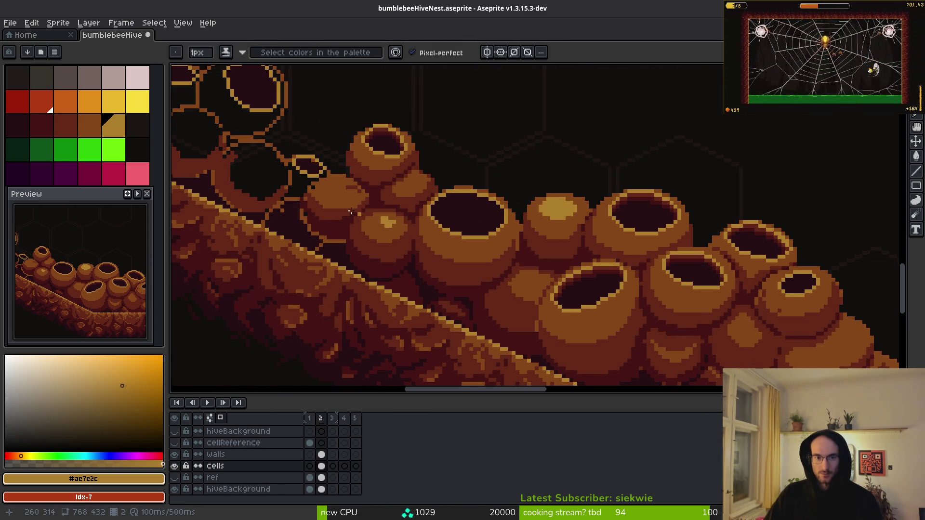
{"action": "scroll", "coordinate": [350, 212], "scroll_direction": "up", "scroll_amount": 5}
{"action": "left_click", "coordinate": [448, 246], "text": "alt"}
{"action": "scroll", "coordinate": [442, 239], "scroll_direction": "up", "scroll_amount": 2}
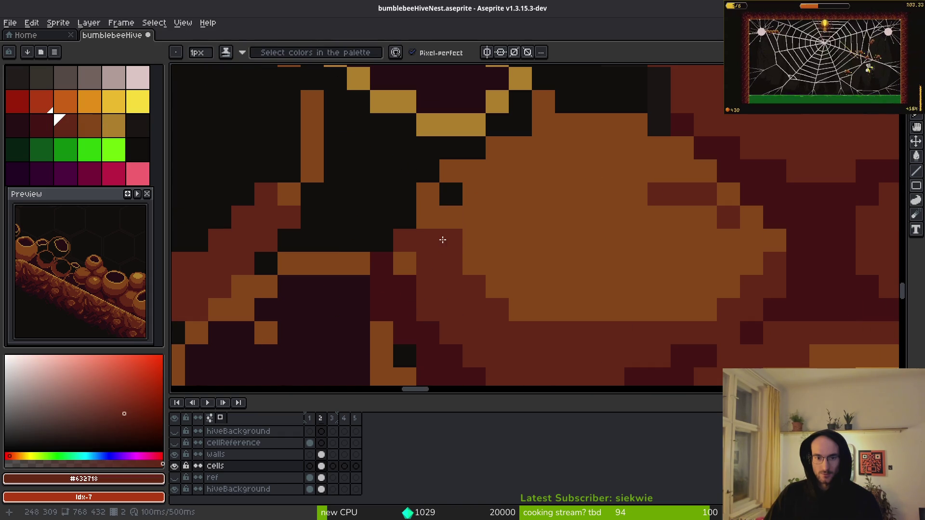
{"action": "mouse_move", "coordinate": [442, 239]}
{"action": "left_mouse_down"}
{"action": "mouse_move", "coordinate": [450, 175]}
{"action": "mouse_move", "coordinate": [415, 217]}
{"action": "mouse_move", "coordinate": [420, 224]}
{"action": "left_mouse_up"}
Draw a diagonal dark-red #632718 shading line along the pot's lower edge
{"action": "left_click", "coordinate": [487, 190], "text": "alt"}
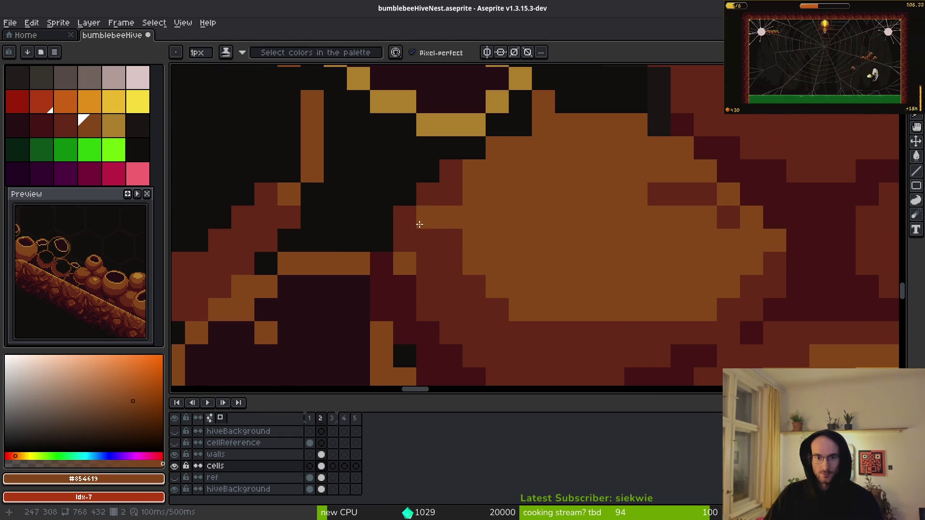
{"action": "left_click_drag", "start_coordinate": [682, 217], "coordinate": [607, 244]}
{"action": "left_click", "coordinate": [608, 221], "text": "alt"}
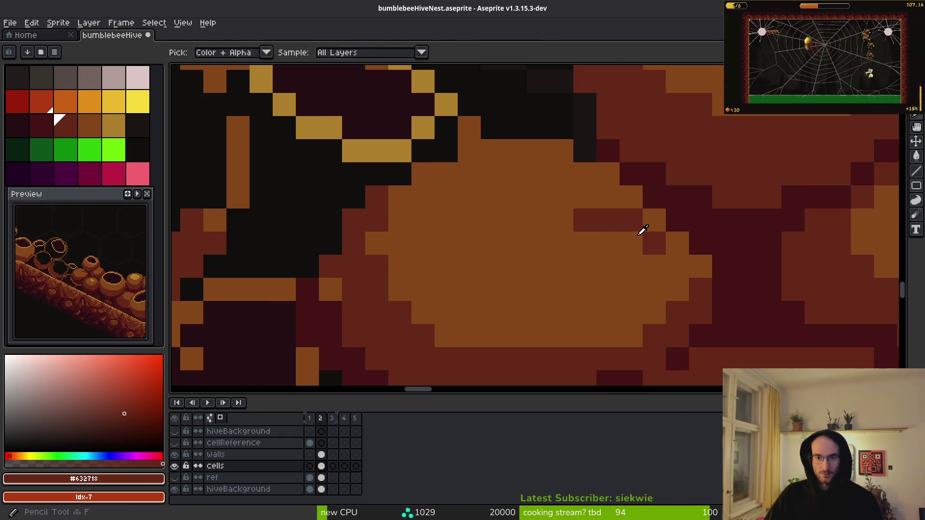
{"action": "mouse_move", "coordinate": [608, 173]}
{"action": "left_mouse_down"}
{"action": "mouse_move", "coordinate": [675, 258]}
{"action": "mouse_move", "coordinate": [686, 291]}
{"action": "left_mouse_up"}
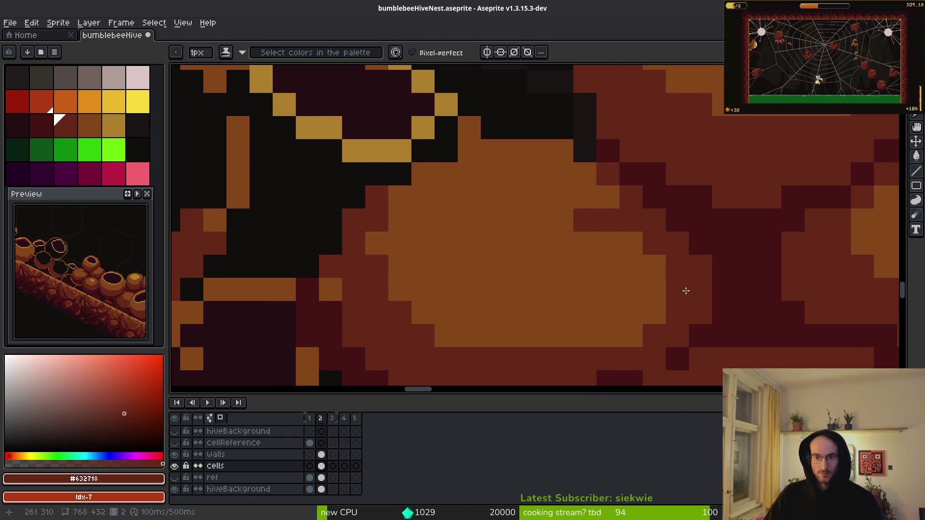
{"action": "left_click", "coordinate": [631, 336]}
{"action": "scroll", "coordinate": [580, 192], "scroll_direction": "down", "scroll_amount": 1}
Paint orange #854619 across the pot, then add a dark-red pixel beside it
{"action": "left_click", "coordinate": [542, 196], "text": "alt"}
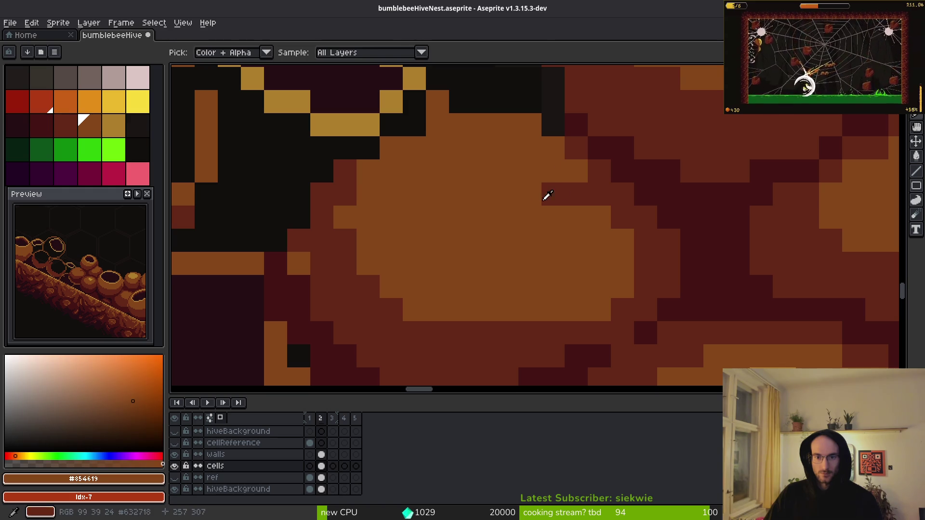
{"action": "left_click_drag", "start_coordinate": [569, 196], "coordinate": [633, 263]}
{"action": "scroll", "coordinate": [633, 263], "scroll_direction": "down", "scroll_amount": 1}
{"action": "scroll", "coordinate": [639, 269], "scroll_direction": "up", "scroll_amount": 1}
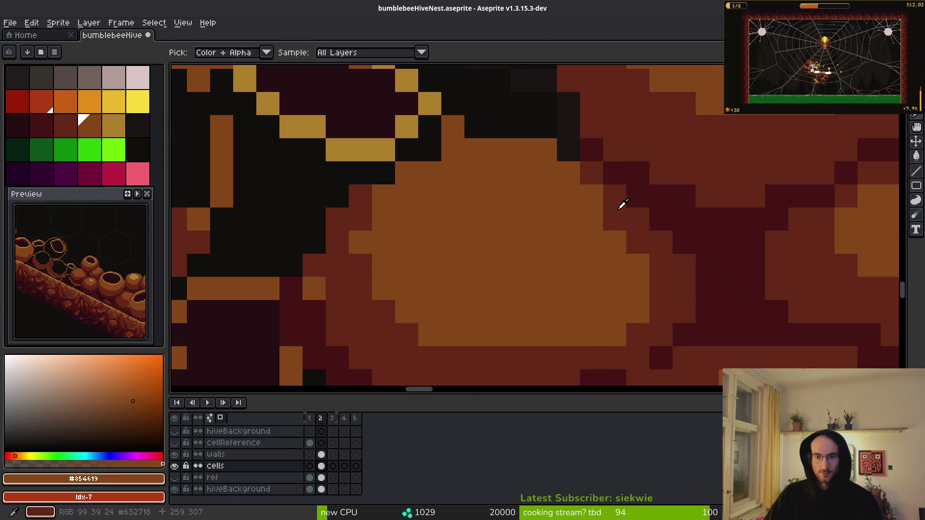
{"action": "left_click", "coordinate": [619, 204], "text": "alt"}
{"action": "scroll", "coordinate": [644, 246], "scroll_direction": "down", "scroll_amount": 1}
{"action": "scroll", "coordinate": [644, 247], "scroll_direction": "down", "scroll_amount": 1}
{"action": "scroll", "coordinate": [626, 172], "scroll_direction": "up", "scroll_amount": 3}
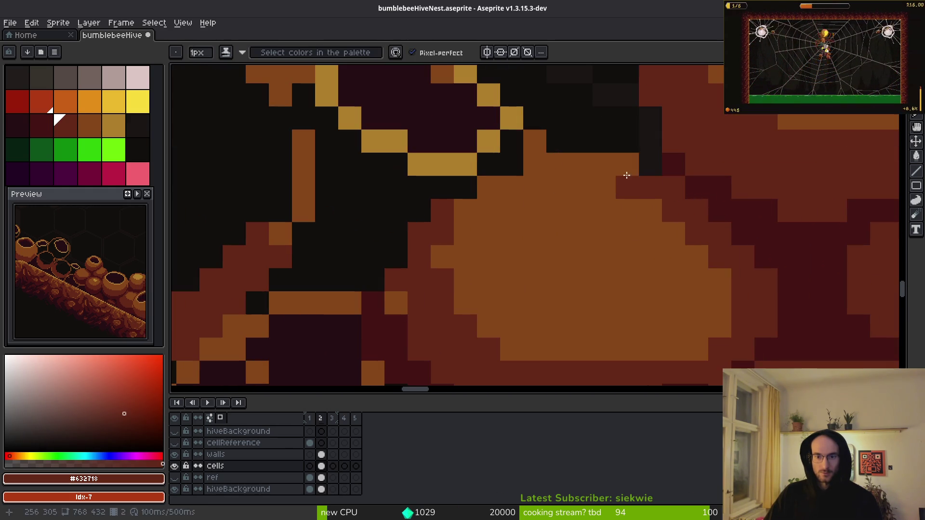
{"action": "left_click", "coordinate": [646, 208]}
{"action": "scroll", "coordinate": [636, 221], "scroll_direction": "down", "scroll_amount": 2}
{"action": "scroll", "coordinate": [602, 180], "scroll_direction": "up", "scroll_amount": 3}
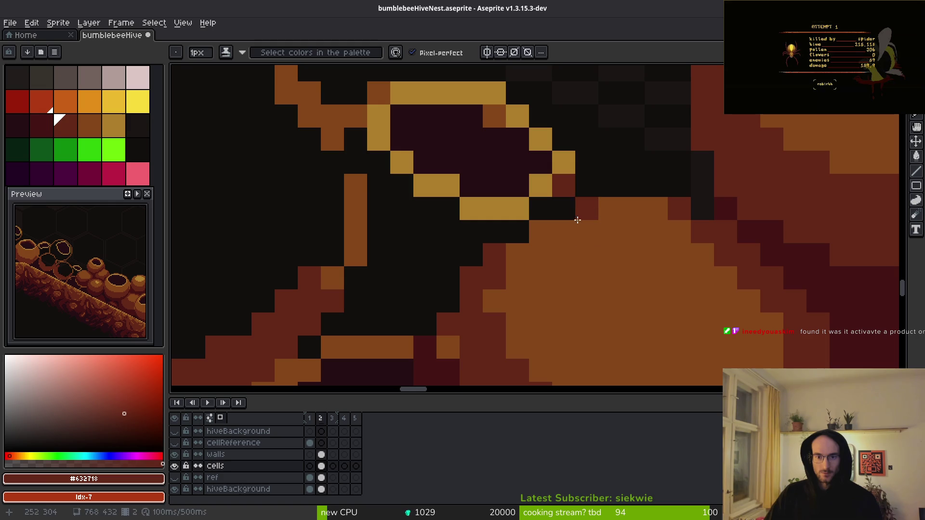
Fill the black gap between overlapping pots with dark red, undoing one stray pixel
{"action": "mouse_move", "coordinate": [585, 209]}
{"action": "left_mouse_down"}
{"action": "mouse_move", "coordinate": [438, 221]}
{"action": "mouse_move", "coordinate": [445, 219]}
{"action": "left_mouse_up"}
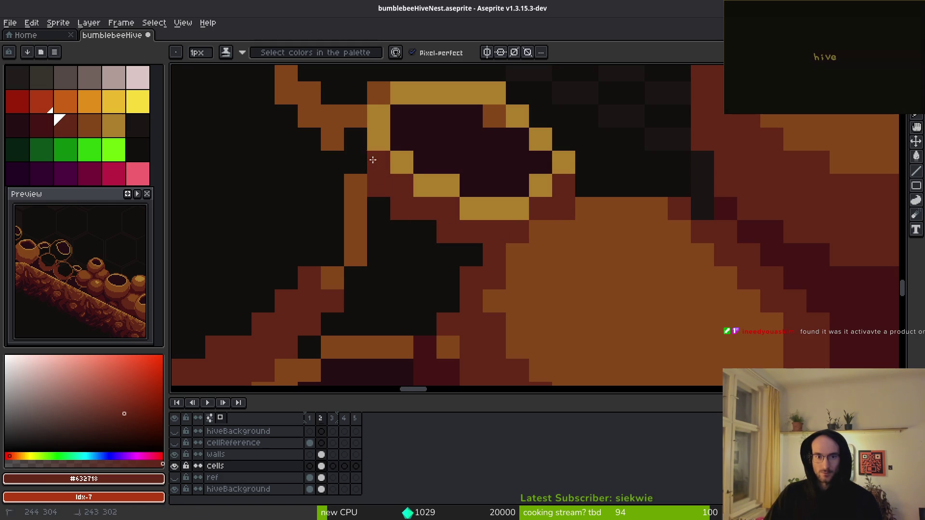
{"action": "scroll", "coordinate": [491, 279], "scroll_direction": "down", "scroll_amount": 4}
{"action": "scroll", "coordinate": [457, 260], "scroll_direction": "up", "scroll_amount": 4}
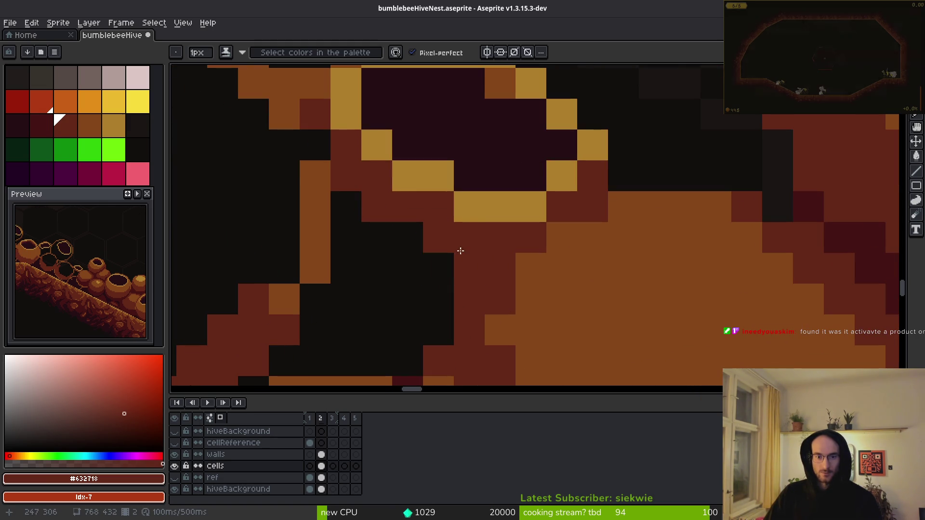
{"action": "mouse_move", "coordinate": [458, 247]}
{"action": "left_mouse_down"}
{"action": "mouse_move", "coordinate": [342, 201]}
{"action": "mouse_move", "coordinate": [420, 305]}
{"action": "mouse_move", "coordinate": [454, 265]}
{"action": "left_mouse_up"}
{"action": "key", "text": "ctrl+z"}
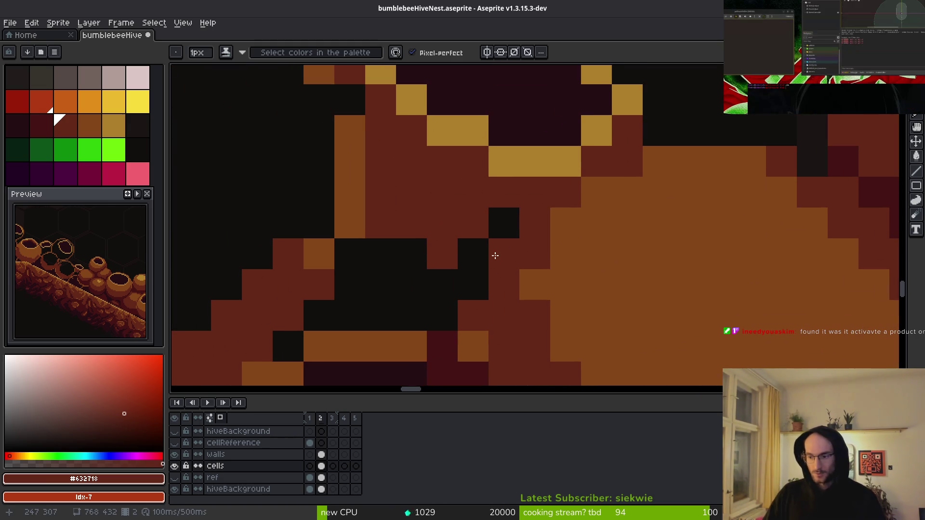
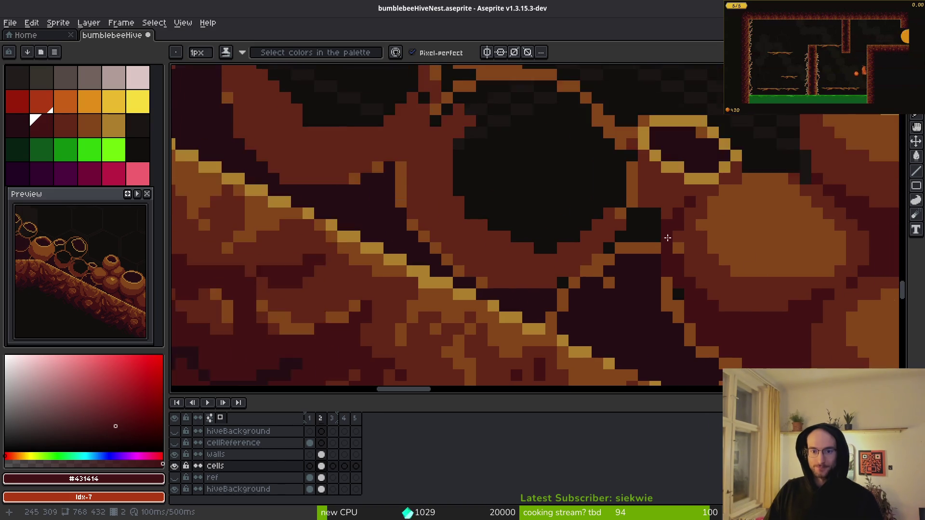
Paint #431414 dark red pixels along the crevice below the pots, following the sloped floor
{"action": "mouse_move", "coordinate": [657, 141]}
{"action": "left_mouse_down"}
{"action": "mouse_move", "coordinate": [658, 227]}
{"action": "mouse_move", "coordinate": [620, 202]}
{"action": "mouse_move", "coordinate": [632, 200]}
{"action": "mouse_move", "coordinate": [574, 247]}
{"action": "mouse_move", "coordinate": [407, 243]}
{"action": "left_mouse_up"}
{"action": "scroll", "coordinate": [580, 249], "scroll_direction": "down", "scroll_amount": 3}
{"action": "scroll", "coordinate": [580, 249], "scroll_direction": "left", "scroll_amount": 4}
{"action": "scroll", "coordinate": [581, 282], "scroll_direction": "down", "scroll_amount": 3}
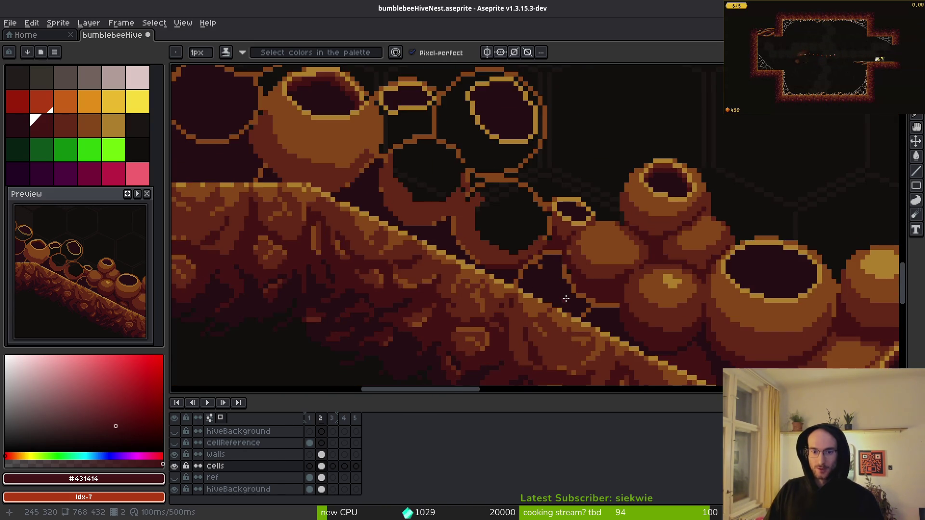
{"action": "scroll", "coordinate": [581, 281], "scroll_direction": "up", "scroll_amount": 3}
{"action": "mouse_move", "coordinate": [463, 214]}
{"action": "left_mouse_down"}
{"action": "mouse_move", "coordinate": [443, 163]}
{"action": "mouse_move", "coordinate": [429, 164]}
{"action": "left_mouse_up"}
{"action": "scroll", "coordinate": [513, 225], "scroll_direction": "down", "scroll_amount": 2}
{"action": "left_click_drag", "start_coordinate": [514, 225], "coordinate": [590, 277]}
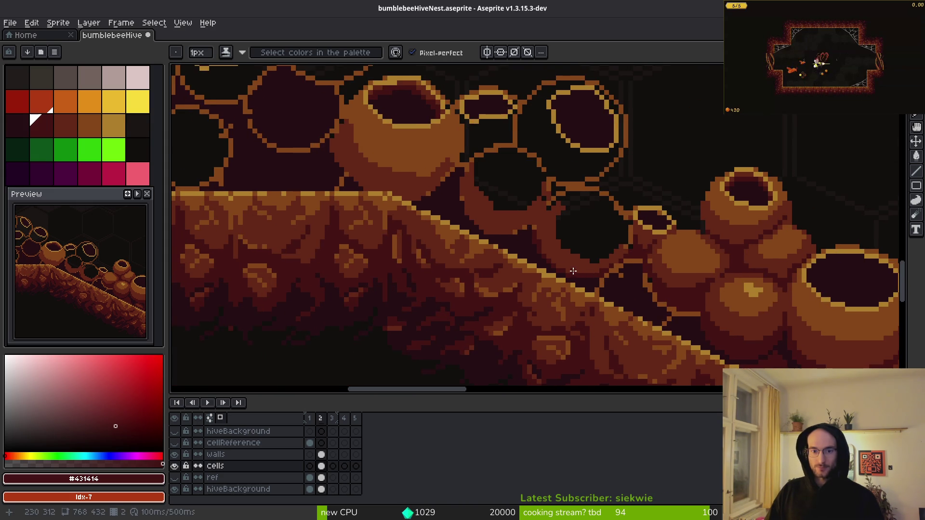
{"action": "scroll", "coordinate": [572, 271], "scroll_direction": "up", "scroll_amount": 4}
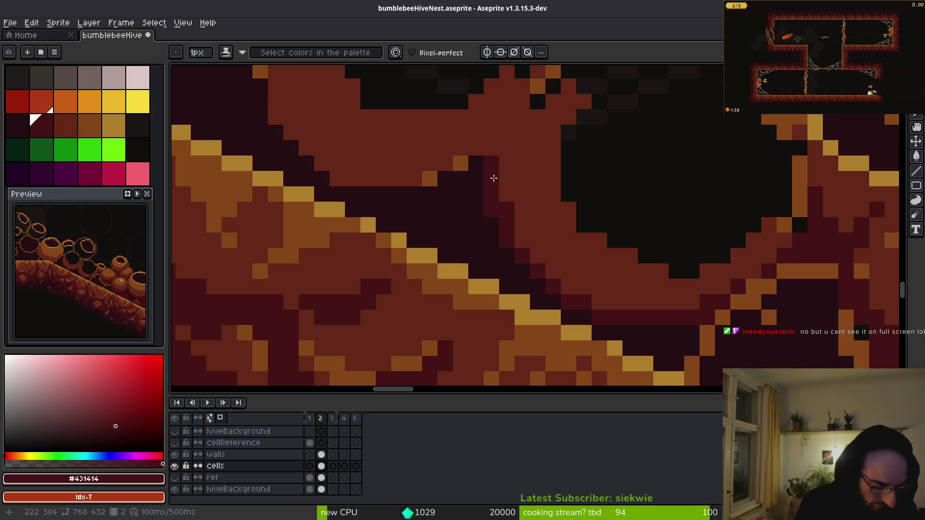
Darken the leftover orange crevice pixels and fill the remaining gaps with maroon
{"action": "left_click", "coordinate": [461, 163]}
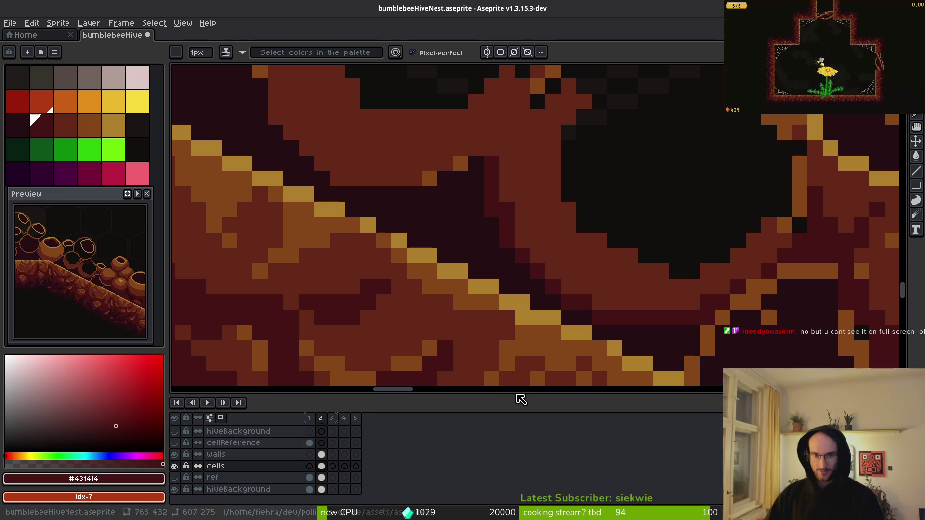
{"action": "scroll", "coordinate": [543, 139], "scroll_direction": "up", "scroll_amount": 2}
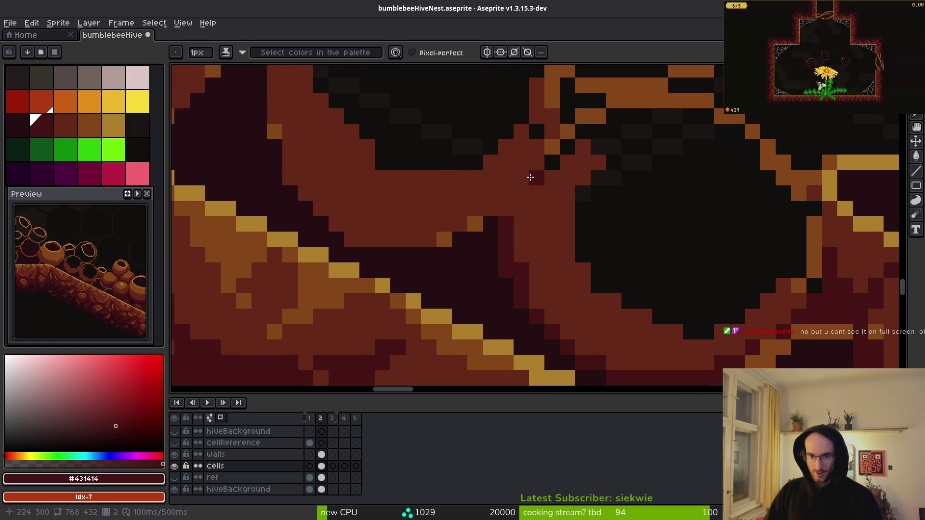
{"action": "left_click", "coordinate": [525, 194]}
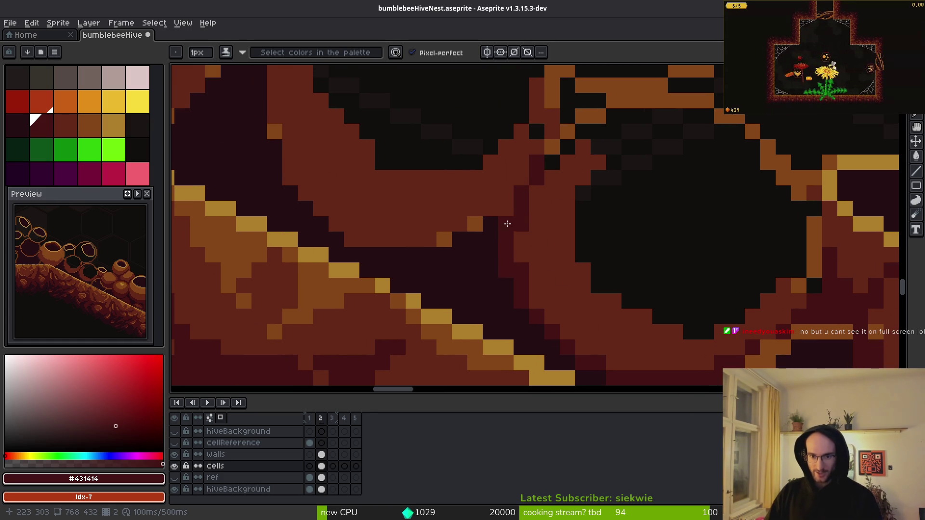
{"action": "mouse_move", "coordinate": [508, 221]}
{"action": "left_mouse_down"}
{"action": "mouse_move", "coordinate": [467, 251]}
{"action": "mouse_move", "coordinate": [492, 237]}
{"action": "mouse_move", "coordinate": [376, 264]}
{"action": "mouse_move", "coordinate": [272, 203]}
{"action": "left_mouse_up"}
Paint maroon over a diagonal run of dark pixels in the crevice
{"action": "scroll", "coordinate": [271, 203], "scroll_direction": "down", "scroll_amount": 3}
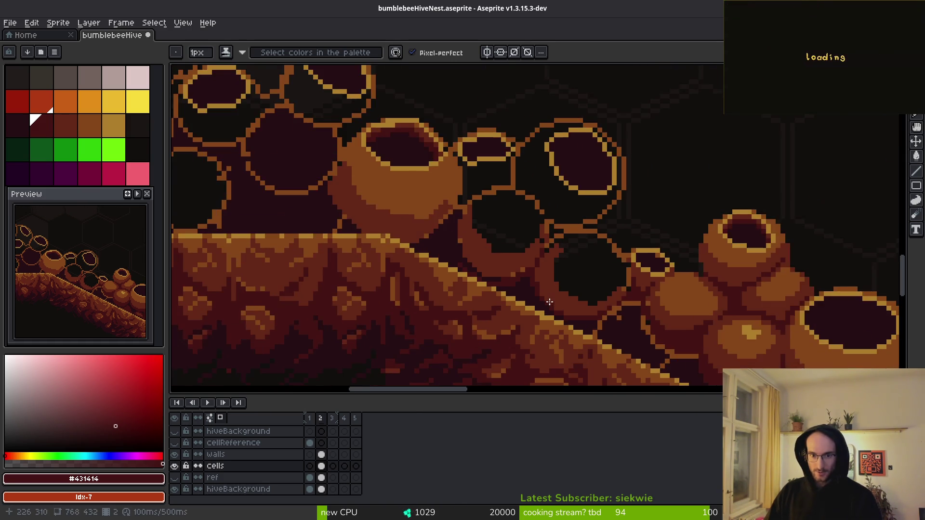
{"action": "scroll", "coordinate": [528, 271], "scroll_direction": "up", "scroll_amount": 4}
{"action": "scroll", "coordinate": [529, 271], "scroll_direction": "up", "scroll_amount": 1}
{"action": "scroll", "coordinate": [471, 200], "scroll_direction": "down", "scroll_amount": 1}
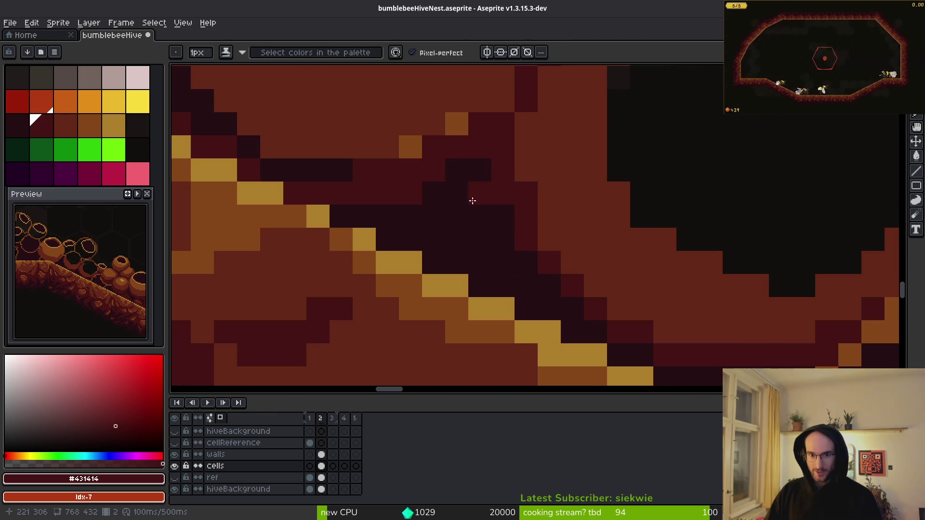
{"action": "mouse_move", "coordinate": [463, 168]}
{"action": "left_mouse_down"}
{"action": "mouse_move", "coordinate": [511, 246]}
{"action": "mouse_move", "coordinate": [506, 239]}
{"action": "left_mouse_up"}
{"action": "scroll", "coordinate": [509, 207], "scroll_direction": "down", "scroll_amount": 2}
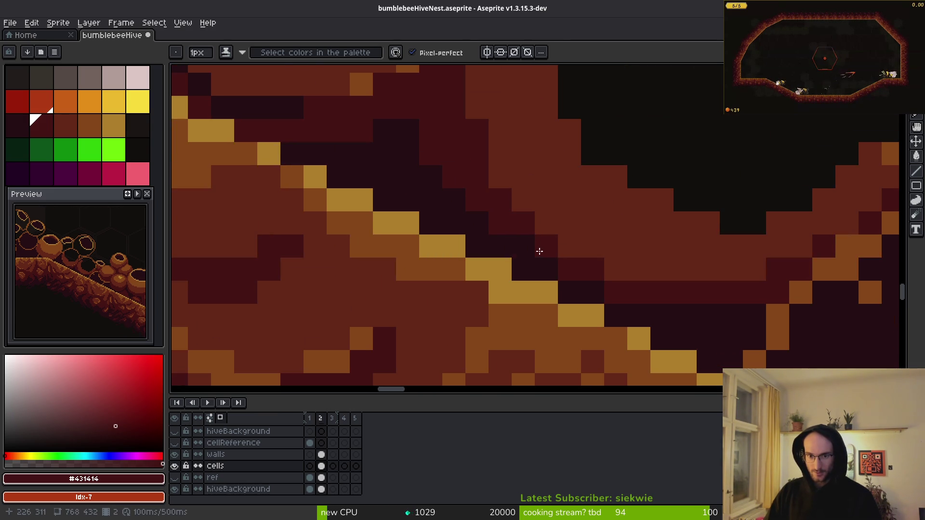
{"action": "scroll", "coordinate": [540, 252], "scroll_direction": "down", "scroll_amount": 1}
{"action": "scroll", "coordinate": [537, 233], "scroll_direction": "down", "scroll_amount": 3}
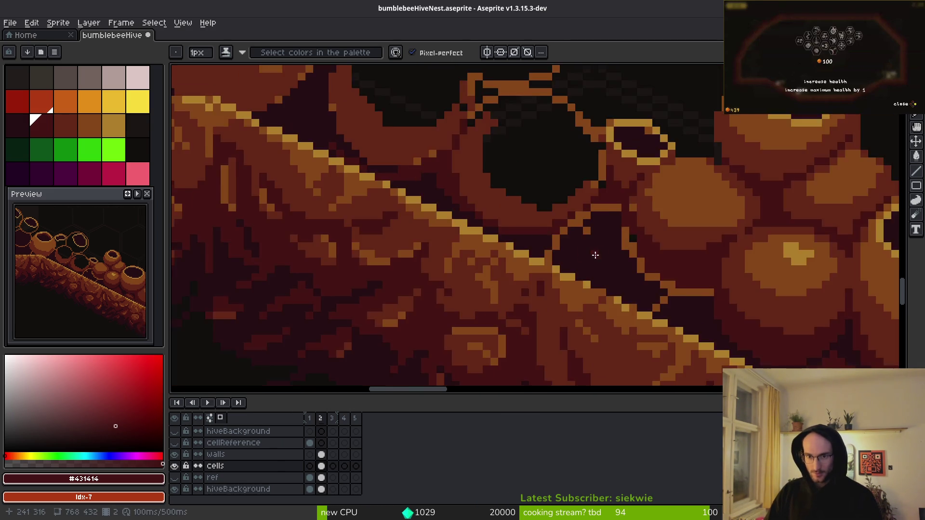
{"action": "scroll", "coordinate": [592, 251], "scroll_direction": "down", "scroll_amount": 2}
{"action": "scroll", "coordinate": [573, 195], "scroll_direction": "up", "scroll_amount": 4}
{"action": "scroll", "coordinate": [592, 175], "scroll_direction": "down", "scroll_amount": 3}
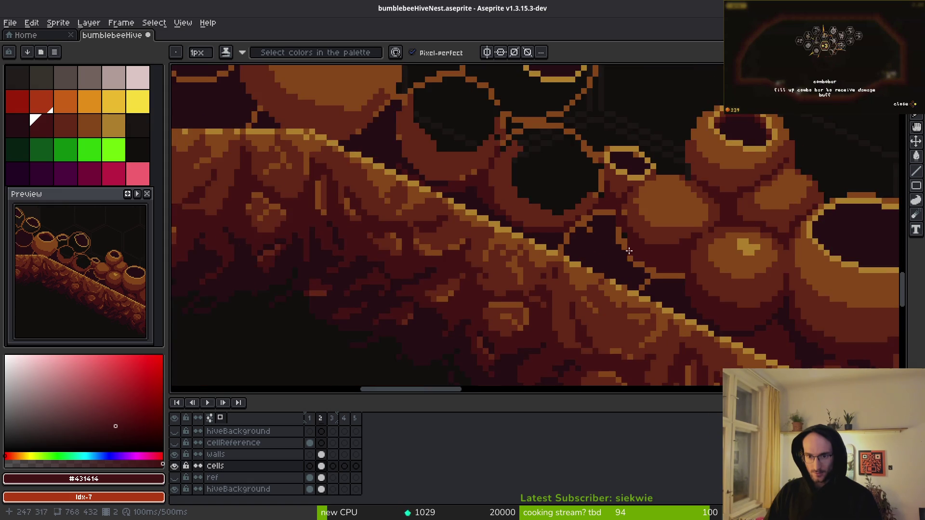
{"action": "scroll", "coordinate": [641, 231], "scroll_direction": "up", "scroll_amount": 3}
Eyedrop #632718 and draw reddish-brown strokes down the crevice, covering the lighter orange pixels
{"action": "left_click", "coordinate": [647, 212], "text": "alt"}
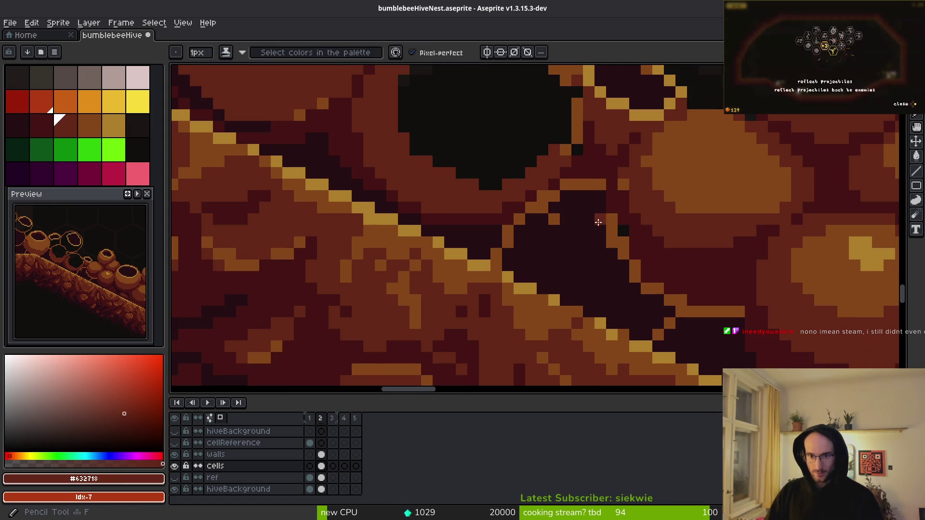
{"action": "left_click", "coordinate": [588, 207]}
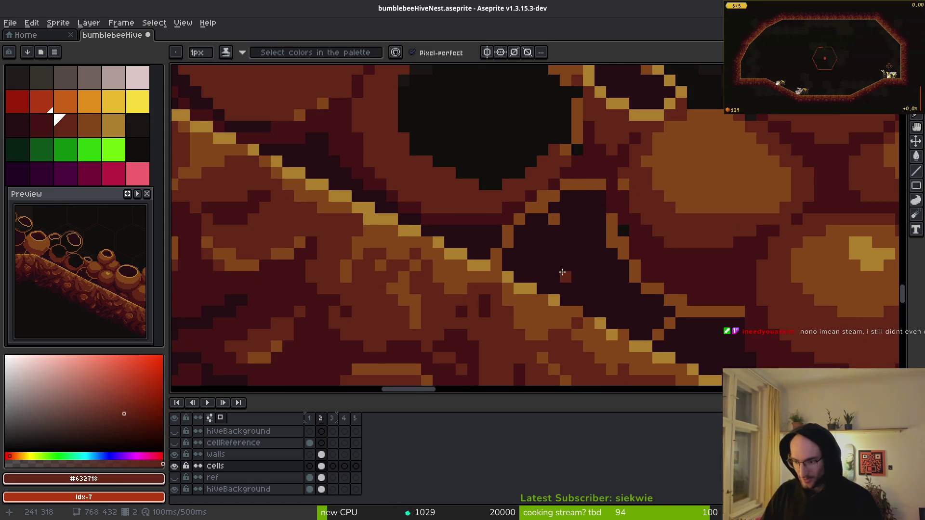
{"action": "mouse_move", "coordinate": [599, 187]}
{"action": "left_mouse_down"}
{"action": "mouse_move", "coordinate": [602, 219]}
{"action": "mouse_move", "coordinate": [661, 307]}
{"action": "mouse_move", "coordinate": [735, 309]}
{"action": "left_mouse_up"}
{"action": "scroll", "coordinate": [727, 318], "scroll_direction": "down", "scroll_amount": 2}
{"action": "scroll", "coordinate": [774, 343], "scroll_direction": "up", "scroll_amount": 2}
{"action": "left_click_drag", "start_coordinate": [774, 343], "coordinate": [738, 318]}
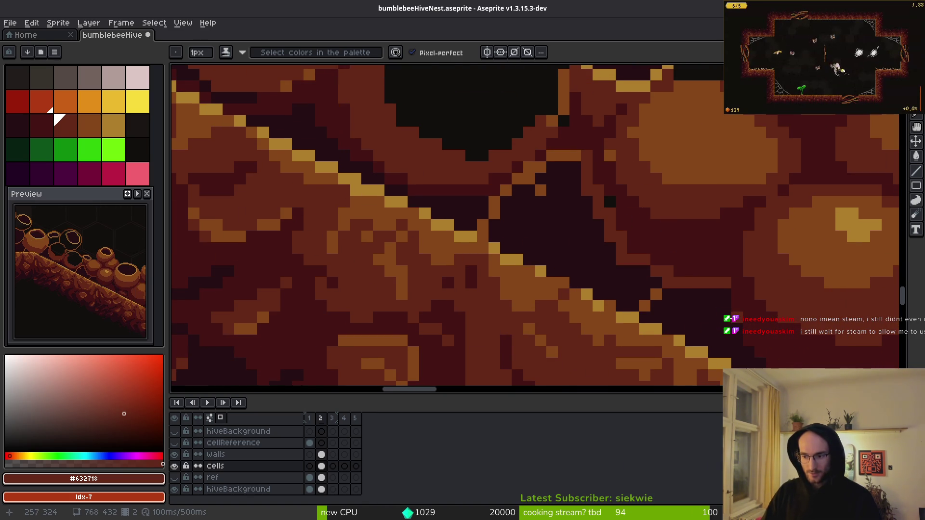
{"action": "scroll", "coordinate": [611, 182], "scroll_direction": "up", "scroll_amount": 2}
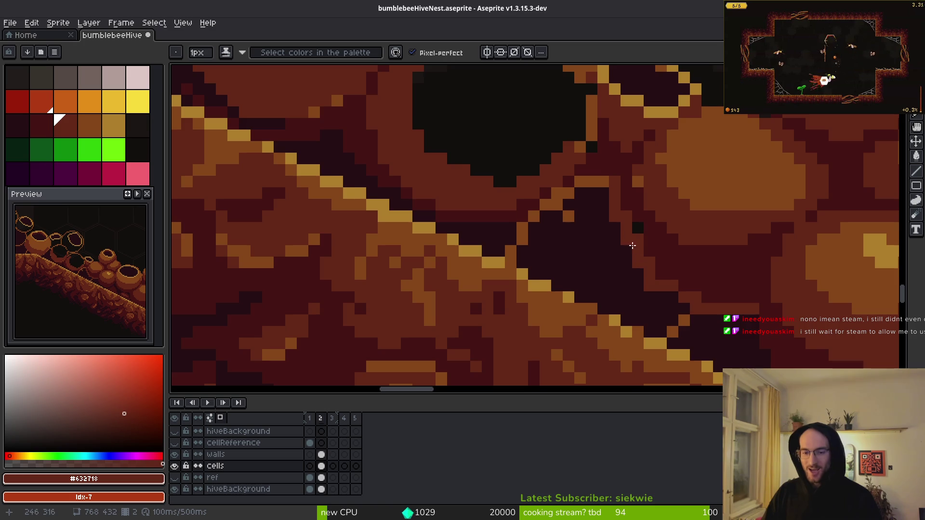
{"action": "mouse_move", "coordinate": [611, 183]}
{"action": "left_mouse_down"}
{"action": "mouse_move", "coordinate": [578, 176]}
{"action": "mouse_move", "coordinate": [535, 204]}
{"action": "left_mouse_up"}
{"action": "mouse_move", "coordinate": [492, 255]}
{"action": "left_mouse_down"}
{"action": "mouse_move", "coordinate": [496, 262]}
{"action": "mouse_move", "coordinate": [603, 178]}
{"action": "mouse_move", "coordinate": [596, 204]}
{"action": "mouse_move", "coordinate": [554, 238]}
{"action": "mouse_move", "coordinate": [526, 230]}
{"action": "left_mouse_up"}
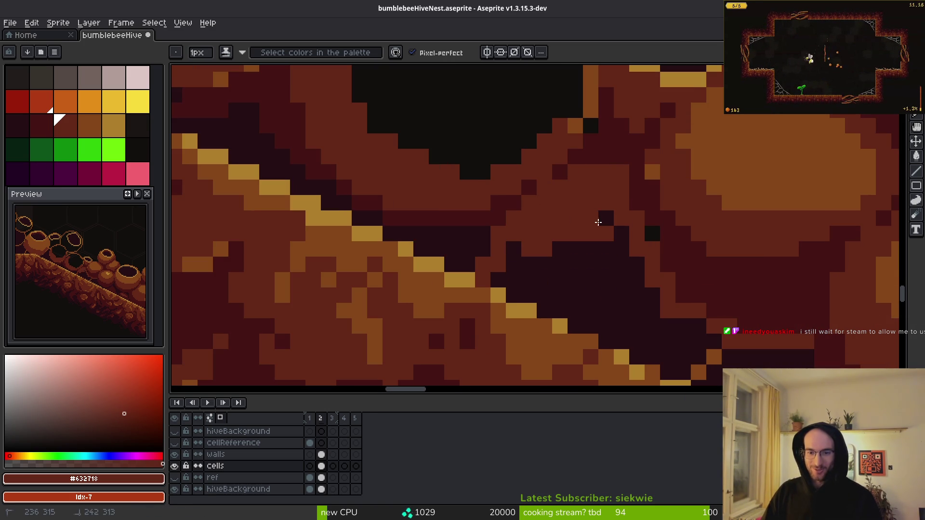
Eyedrop #250e13 and dot the darkest pixels into the crevice over some brown ones
{"action": "left_click", "coordinate": [675, 233], "text": "alt"}
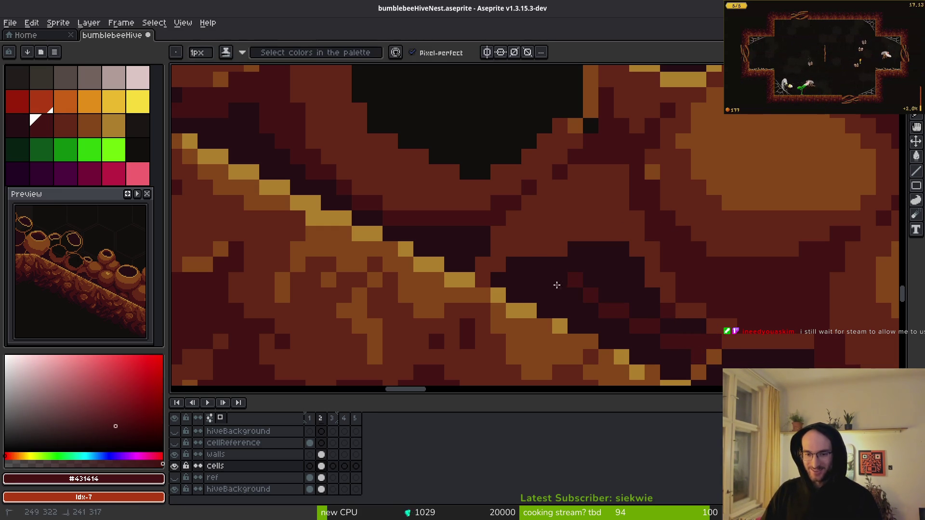
{"action": "scroll", "coordinate": [730, 328], "scroll_direction": "down", "scroll_amount": 5}
{"action": "scroll", "coordinate": [732, 328], "scroll_direction": "up", "scroll_amount": 6}
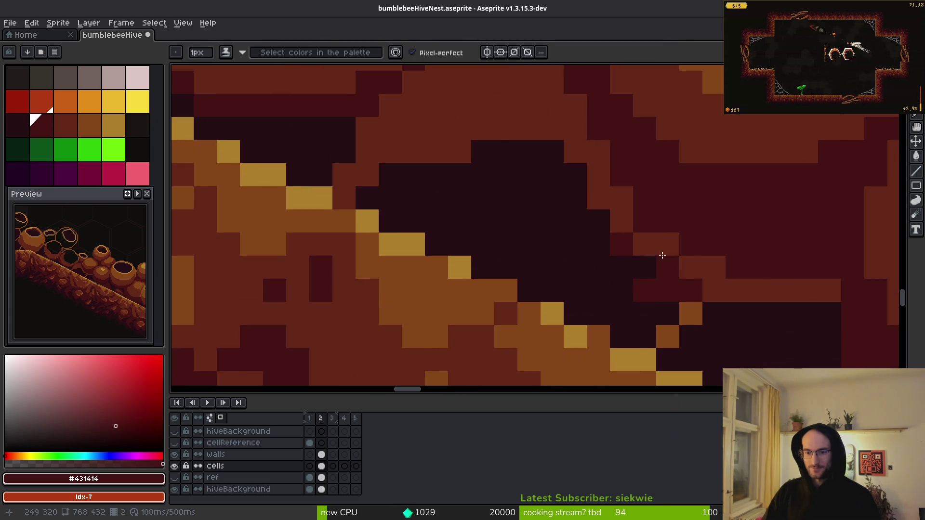
{"action": "left_click", "coordinate": [622, 267], "text": "alt"}
{"action": "left_click", "coordinate": [573, 150]}
{"action": "left_click_drag", "start_coordinate": [608, 214], "coordinate": [667, 269]}
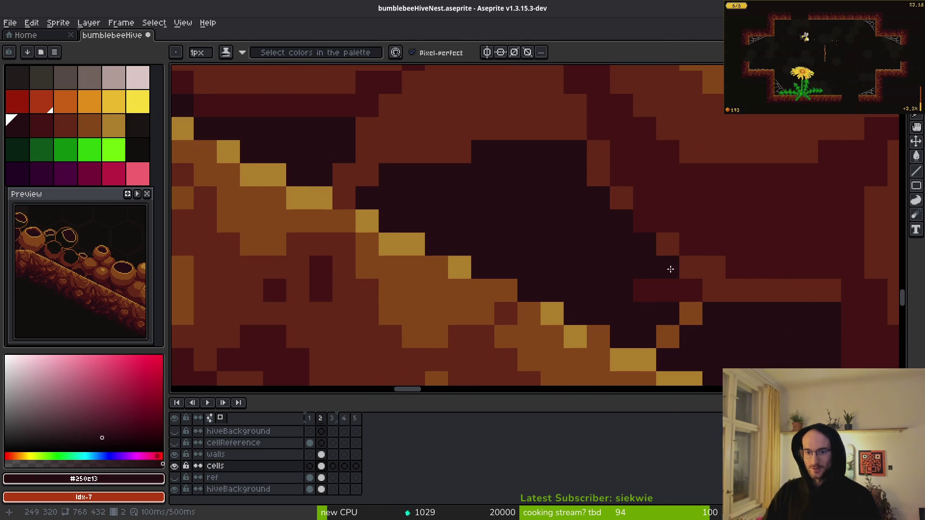
{"action": "scroll", "coordinate": [727, 303], "scroll_direction": "down", "scroll_amount": 5}
{"action": "scroll", "coordinate": [658, 283], "scroll_direction": "up", "scroll_amount": 4}
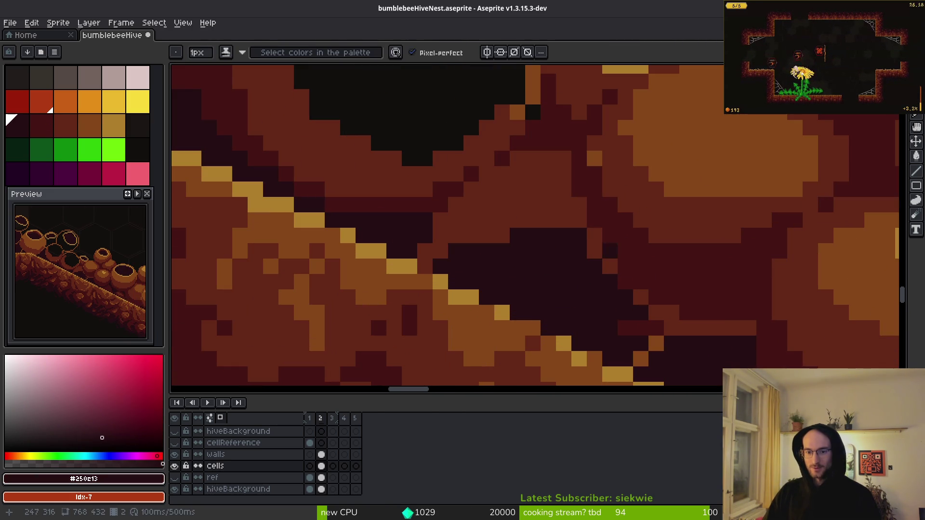
Eyedrop #431414 and draw a diagonal dark red stroke across the crevice
{"action": "left_click", "coordinate": [605, 250], "text": "alt"}
{"action": "left_click_drag", "start_coordinate": [592, 244], "coordinate": [666, 312]}
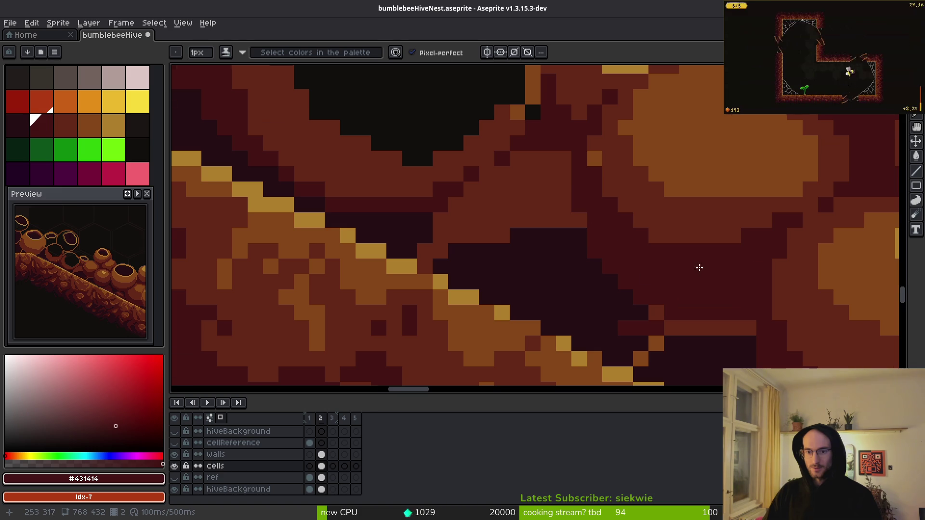
{"action": "scroll", "coordinate": [588, 240], "scroll_direction": "down", "scroll_amount": 5}
{"action": "scroll", "coordinate": [560, 243], "scroll_direction": "up", "scroll_amount": 3}
{"action": "scroll", "coordinate": [559, 243], "scroll_direction": "up", "scroll_amount": 2}
{"action": "scroll", "coordinate": [535, 196], "scroll_direction": "down", "scroll_amount": 2}
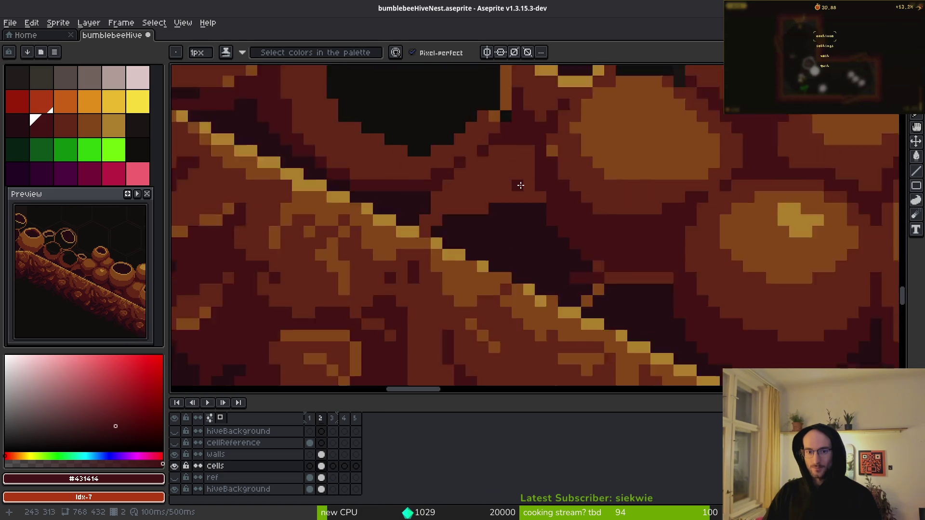
{"action": "scroll", "coordinate": [521, 184], "scroll_direction": "up", "scroll_amount": 3}
Repaint remaining orange and dark crevice pixels, including the lower edge, in #431414 dark red
{"action": "left_click_drag", "start_coordinate": [517, 154], "coordinate": [537, 241]}
{"action": "scroll", "coordinate": [537, 248], "scroll_direction": "up", "scroll_amount": 1}
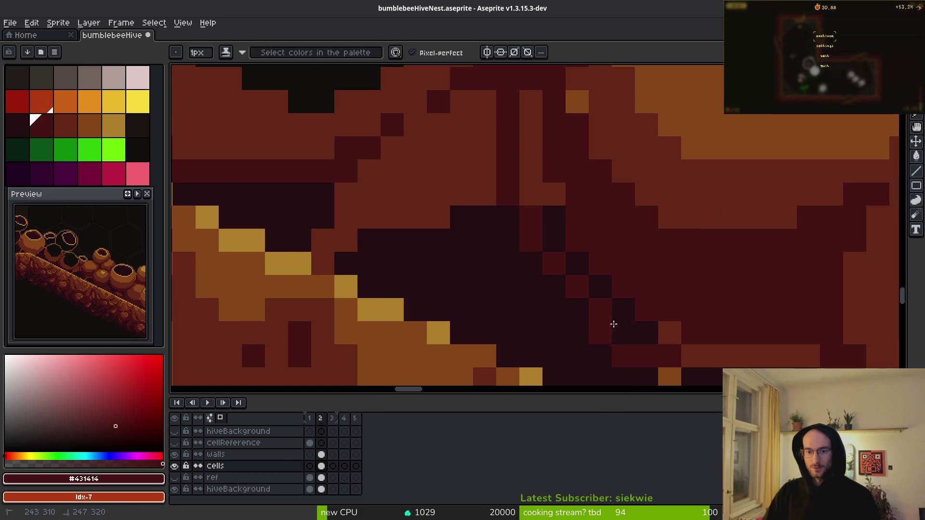
{"action": "mouse_move", "coordinate": [611, 324]}
{"action": "left_mouse_down"}
{"action": "mouse_move", "coordinate": [630, 341]}
{"action": "mouse_move", "coordinate": [594, 224]}
{"action": "left_mouse_up"}
{"action": "left_click", "coordinate": [594, 224]}
{"action": "mouse_move", "coordinate": [609, 274]}
{"action": "left_mouse_down"}
{"action": "mouse_move", "coordinate": [627, 266]}
{"action": "mouse_move", "coordinate": [652, 279]}
{"action": "mouse_move", "coordinate": [636, 258]}
{"action": "mouse_move", "coordinate": [705, 334]}
{"action": "mouse_move", "coordinate": [628, 279]}
{"action": "mouse_move", "coordinate": [630, 294]}
{"action": "mouse_move", "coordinate": [586, 281]}
{"action": "mouse_move", "coordinate": [393, 177]}
{"action": "mouse_move", "coordinate": [466, 168]}
{"action": "mouse_move", "coordinate": [530, 236]}
{"action": "left_mouse_up"}
{"action": "scroll", "coordinate": [641, 268], "scroll_direction": "down", "scroll_amount": 2}
{"action": "scroll", "coordinate": [703, 306], "scroll_direction": "up", "scroll_amount": 1}
{"action": "scroll", "coordinate": [667, 281], "scroll_direction": "up", "scroll_amount": 1}
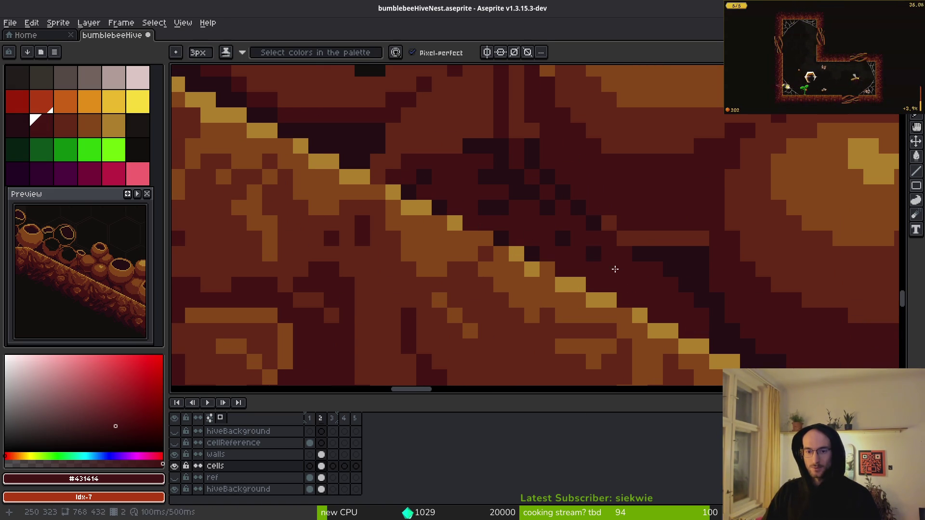
{"action": "left_click_drag", "start_coordinate": [615, 269], "coordinate": [496, 177]}
{"action": "left_click_drag", "start_coordinate": [524, 223], "coordinate": [415, 185]}
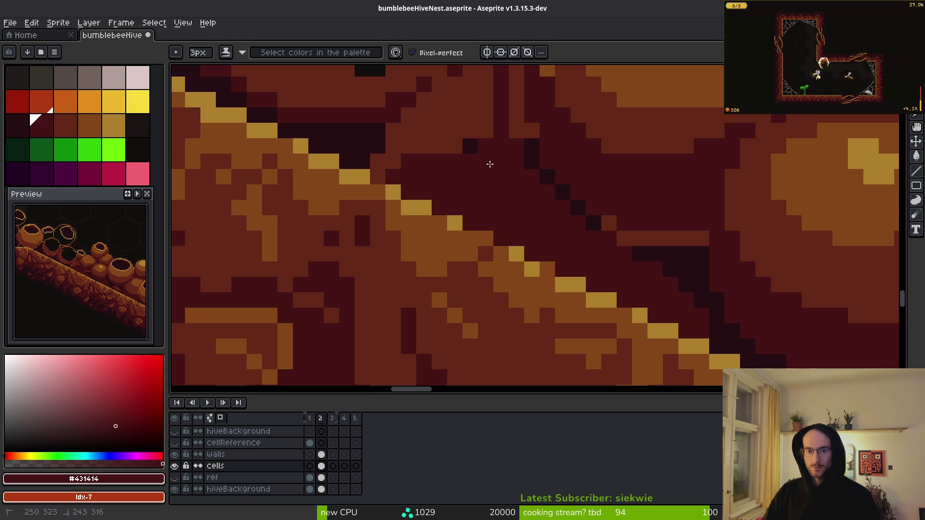
{"action": "scroll", "coordinate": [489, 164], "scroll_direction": "down", "scroll_amount": 3}
{"action": "scroll", "coordinate": [524, 242], "scroll_direction": "up", "scroll_amount": 2}
Eyedrop #250e13 and paint a darkest diagonal band along the crevice edge
{"action": "key", "text": "alt"}
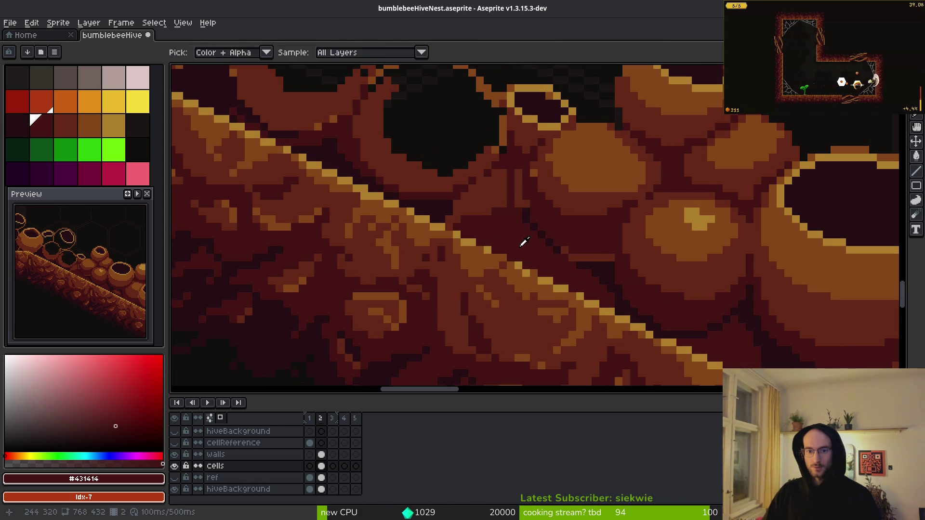
{"action": "left_click", "coordinate": [524, 243], "text": "alt"}
{"action": "scroll", "coordinate": [554, 250], "scroll_direction": "up", "scroll_amount": 2}
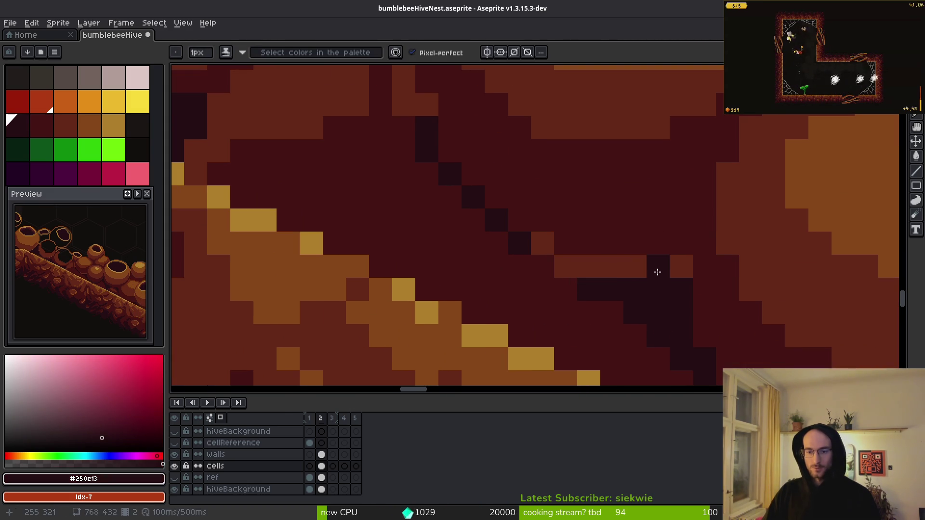
{"action": "mouse_move", "coordinate": [657, 272]}
{"action": "left_mouse_down"}
{"action": "mouse_move", "coordinate": [565, 264]}
{"action": "mouse_move", "coordinate": [500, 238]}
{"action": "mouse_move", "coordinate": [438, 165]}
{"action": "mouse_move", "coordinate": [564, 279]}
{"action": "left_mouse_up"}
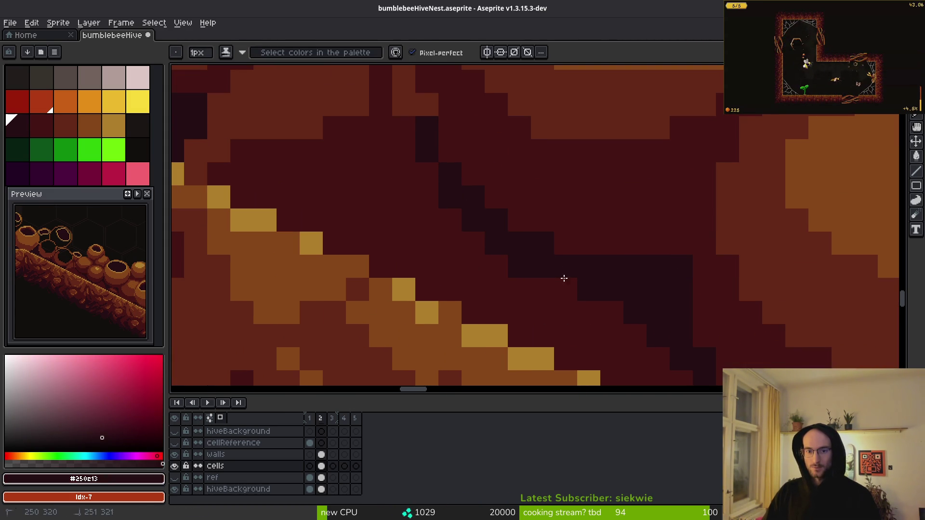
{"action": "scroll", "coordinate": [614, 312], "scroll_direction": "down", "scroll_amount": 5}
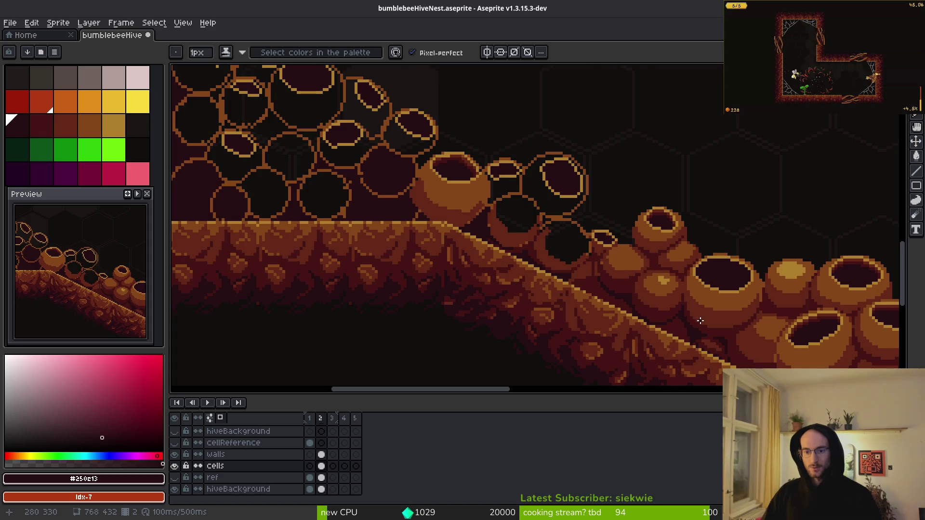
Darken a stray lighter pixel in the crevice shadow
{"action": "scroll", "coordinate": [700, 321], "scroll_direction": "down", "scroll_amount": 3}
{"action": "scroll", "coordinate": [626, 308], "scroll_direction": "up", "scroll_amount": 5}
{"action": "scroll", "coordinate": [604, 304], "scroll_direction": "down", "scroll_amount": 2}
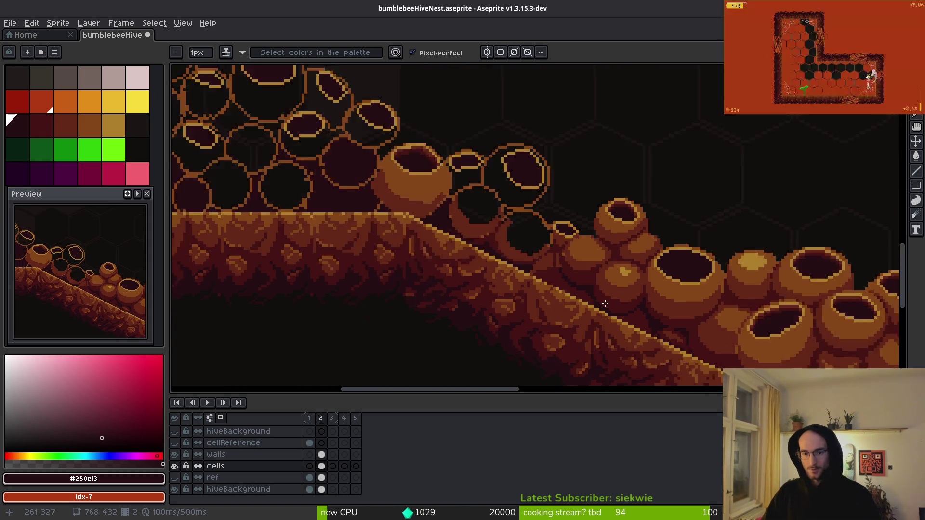
{"action": "scroll", "coordinate": [604, 304], "scroll_direction": "down", "scroll_amount": 1}
{"action": "scroll", "coordinate": [592, 284], "scroll_direction": "up", "scroll_amount": 3}
{"action": "scroll", "coordinate": [578, 284], "scroll_direction": "up", "scroll_amount": 1}
{"action": "scroll", "coordinate": [626, 308], "scroll_direction": "down", "scroll_amount": 2}
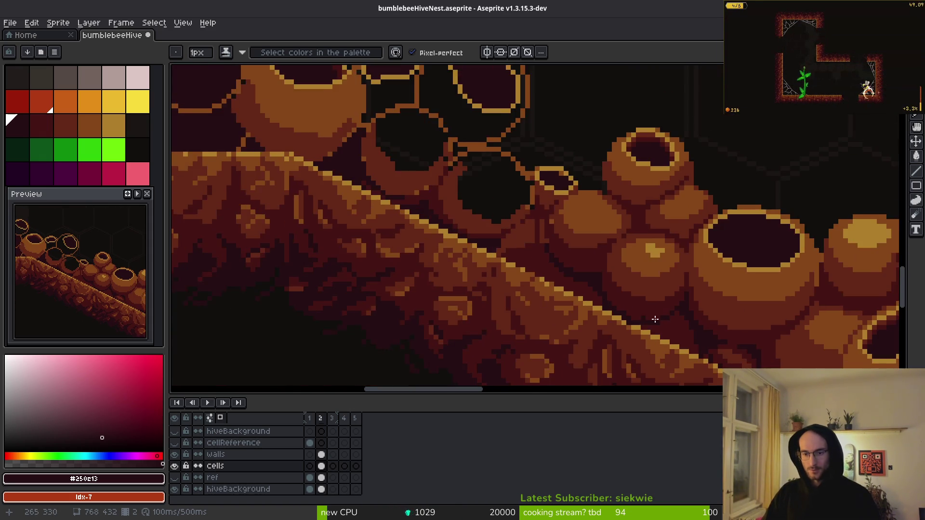
{"action": "scroll", "coordinate": [655, 318], "scroll_direction": "down", "scroll_amount": 2}
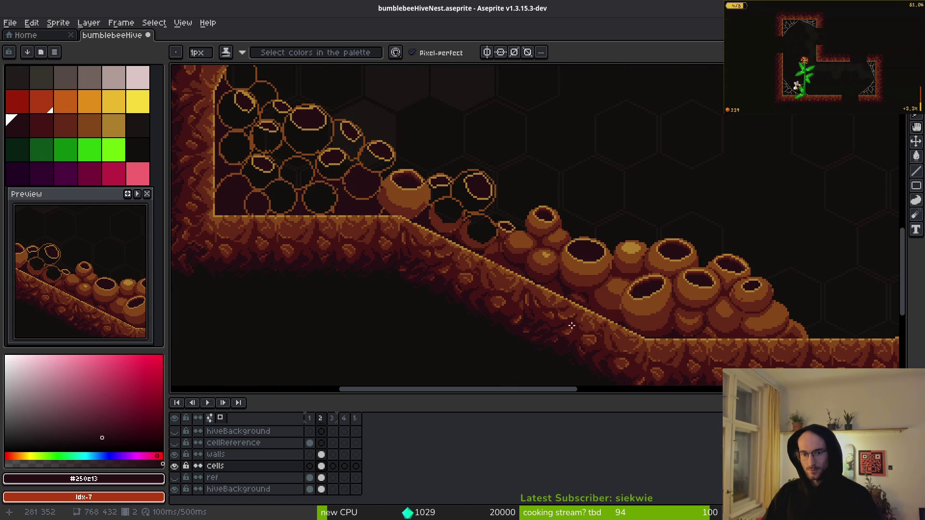
{"action": "scroll", "coordinate": [566, 336], "scroll_direction": "up", "scroll_amount": 5}
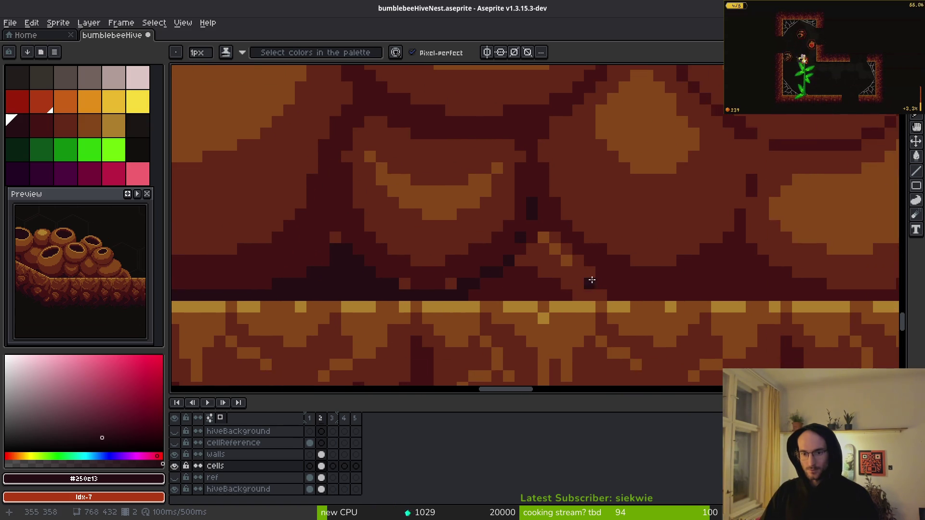
{"action": "scroll", "coordinate": [588, 279], "scroll_direction": "down", "scroll_amount": 3}
{"action": "scroll", "coordinate": [464, 291], "scroll_direction": "up", "scroll_amount": 3}
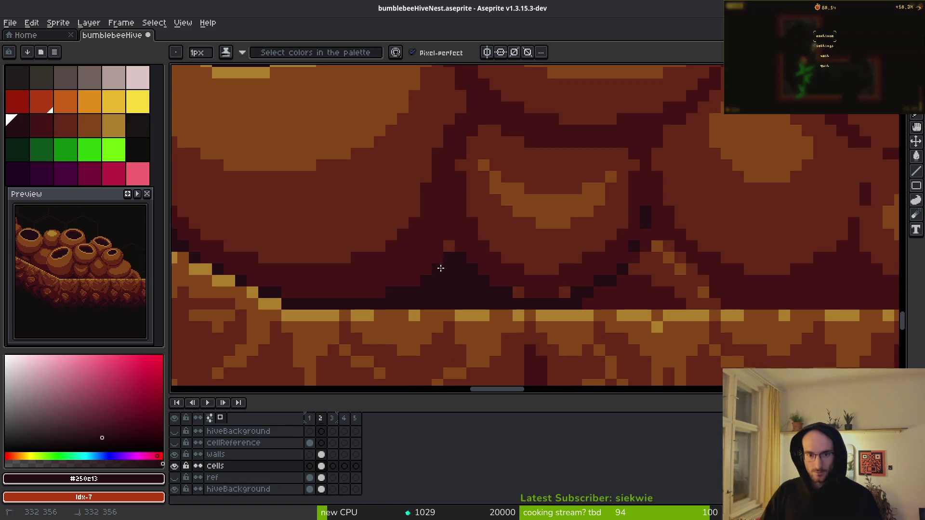
{"action": "left_click", "coordinate": [454, 251]}
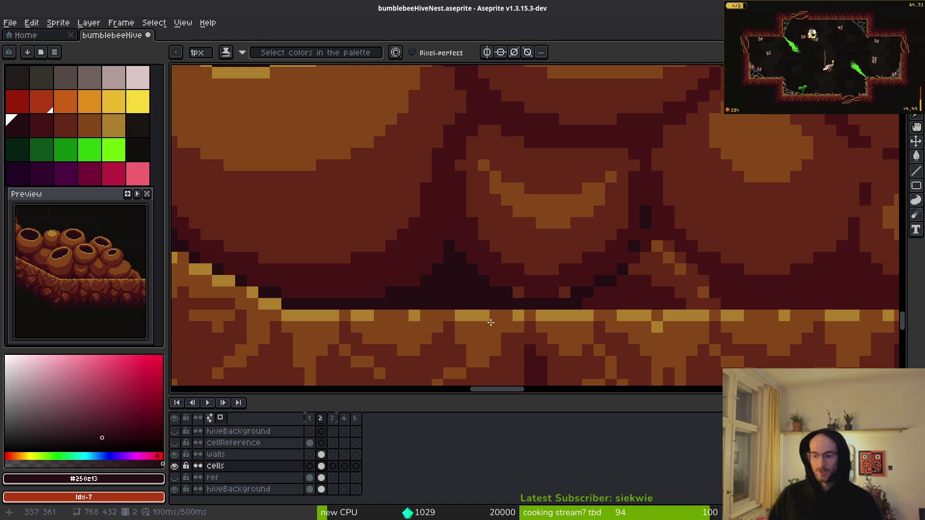
Eyedrop #431414 and #632718, then paint a short brown stroke into the crevice shading
{"action": "key", "text": "alt"}
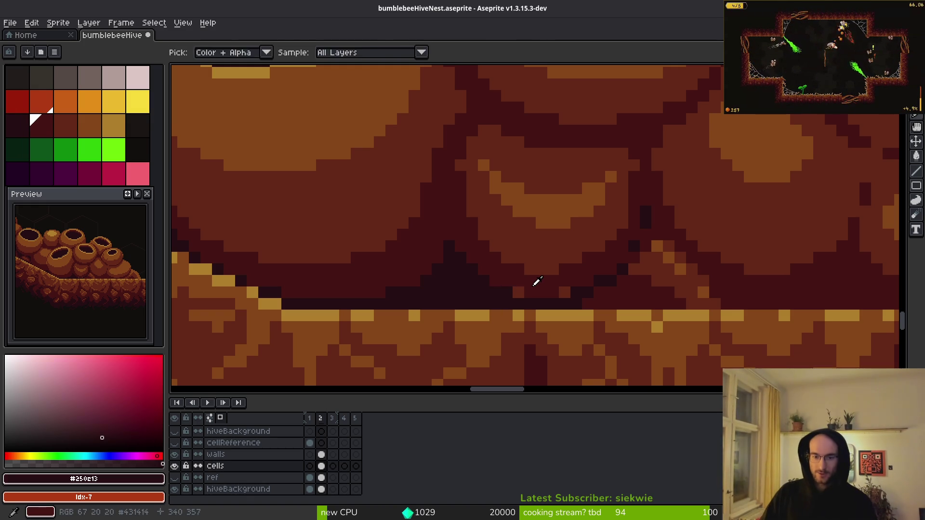
{"action": "left_click", "coordinate": [538, 281], "text": "alt"}
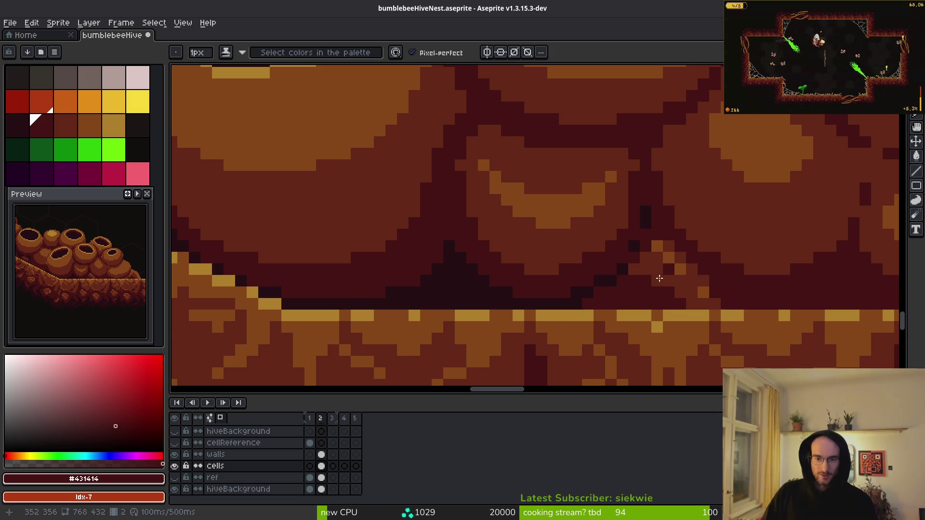
{"action": "scroll", "coordinate": [615, 260], "scroll_direction": "down", "scroll_amount": 1}
{"action": "left_click", "coordinate": [613, 262], "text": "alt"}
{"action": "scroll", "coordinate": [600, 283], "scroll_direction": "down", "scroll_amount": 2}
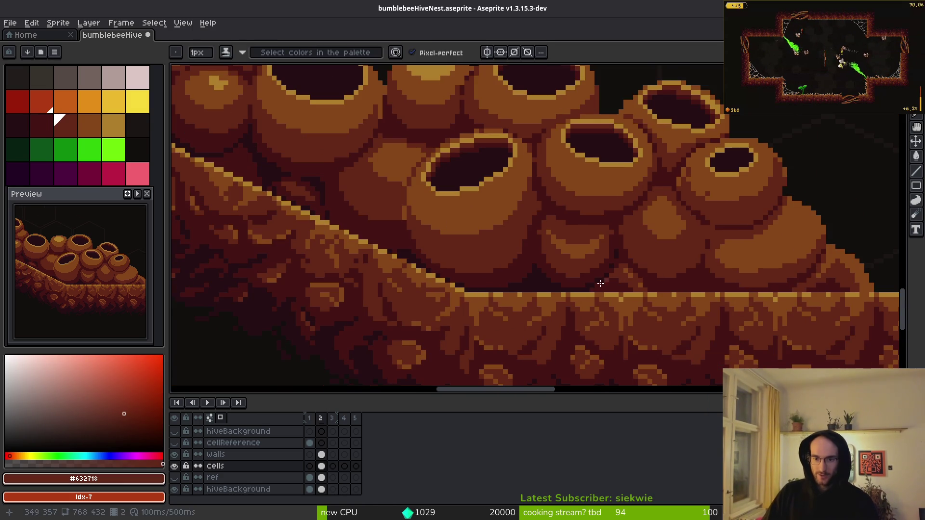
{"action": "scroll", "coordinate": [656, 257], "scroll_direction": "up", "scroll_amount": 2}
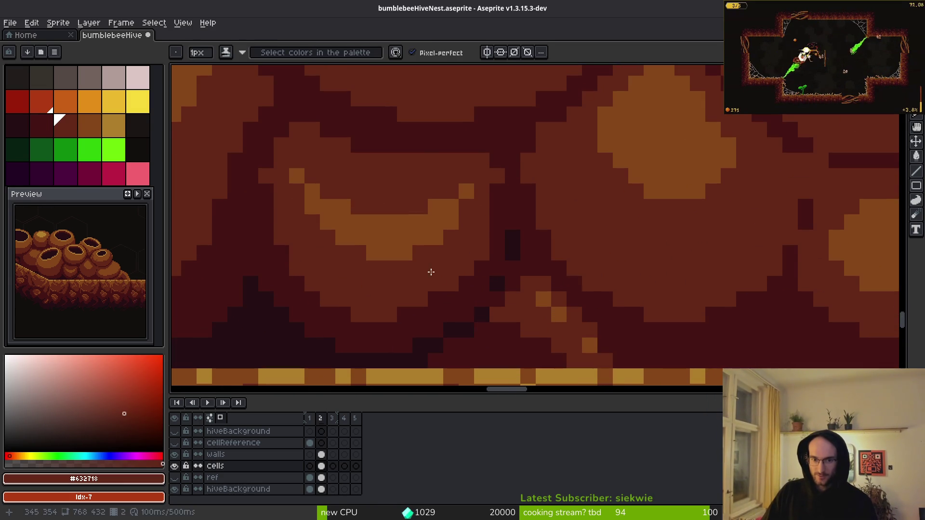
{"action": "scroll", "coordinate": [431, 272], "scroll_direction": "down", "scroll_amount": 2}
{"action": "scroll", "coordinate": [572, 228], "scroll_direction": "up", "scroll_amount": 2}
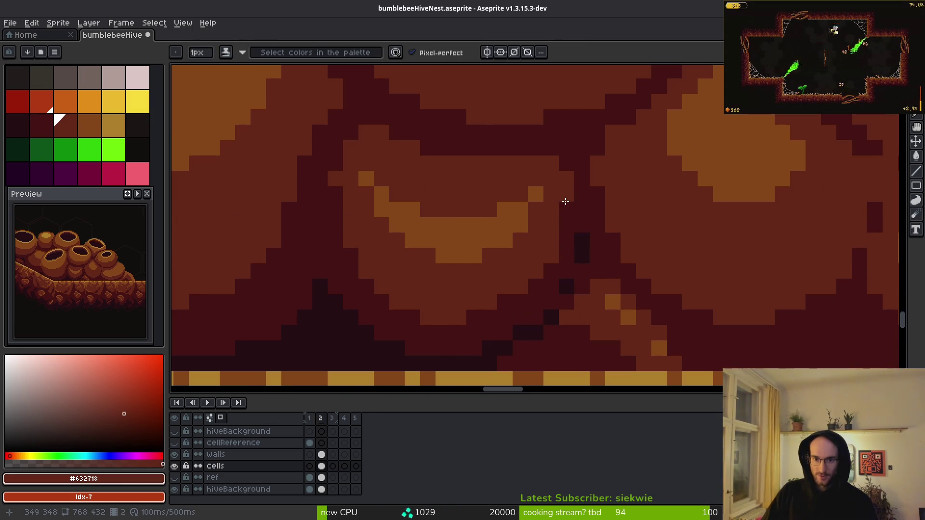
{"action": "scroll", "coordinate": [608, 232], "scroll_direction": "down", "scroll_amount": 1}
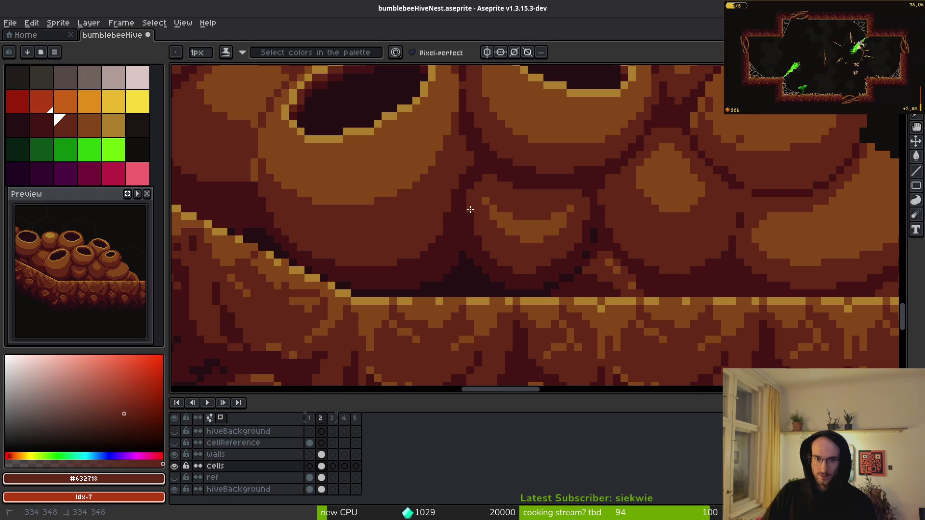
{"action": "scroll", "coordinate": [474, 212], "scroll_direction": "down", "scroll_amount": 2}
{"action": "scroll", "coordinate": [687, 258], "scroll_direction": "up", "scroll_amount": 2}
{"action": "scroll", "coordinate": [628, 240], "scroll_direction": "up", "scroll_amount": 5}
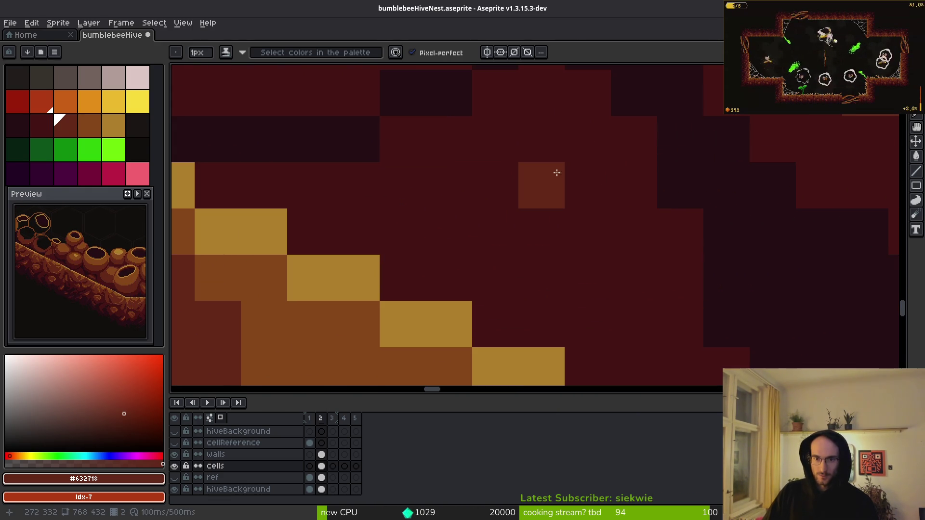
{"action": "mouse_move", "coordinate": [553, 171]}
{"action": "left_mouse_down"}
{"action": "mouse_move", "coordinate": [579, 273]}
{"action": "mouse_move", "coordinate": [543, 139]}
{"action": "mouse_move", "coordinate": [623, 294]}
{"action": "mouse_move", "coordinate": [603, 234]}
{"action": "mouse_move", "coordinate": [631, 277]}
{"action": "left_mouse_up"}
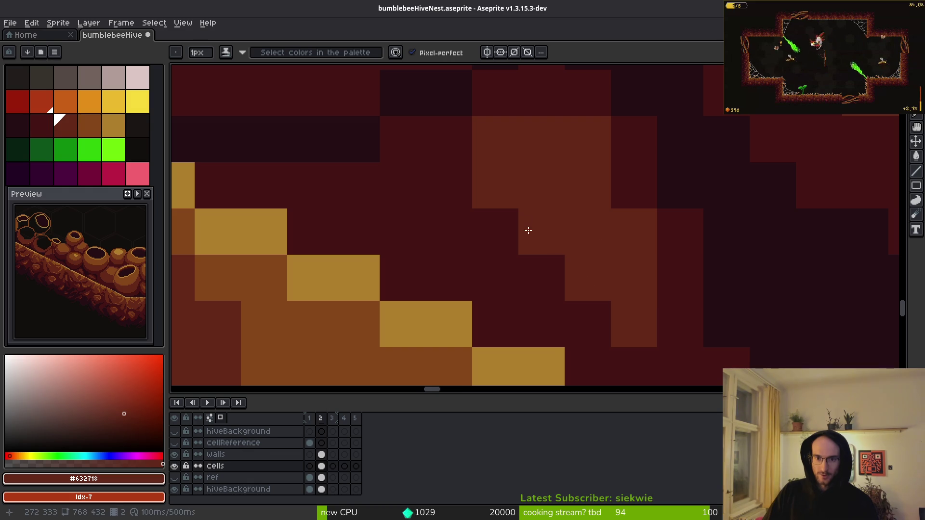
Undo stray dark pixels at the top and dither #632718 brown into the crevice
{"action": "scroll", "coordinate": [526, 231], "scroll_direction": "down", "scroll_amount": 5}
{"action": "scroll", "coordinate": [549, 248], "scroll_direction": "up", "scroll_amount": 1}
{"action": "scroll", "coordinate": [627, 280], "scroll_direction": "up", "scroll_amount": 4}
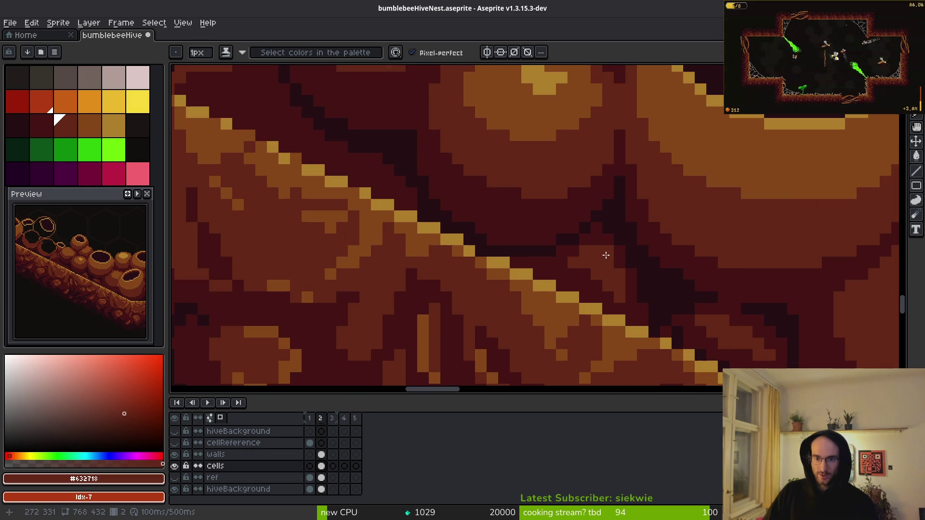
{"action": "left_click", "coordinate": [622, 252], "text": "alt"}
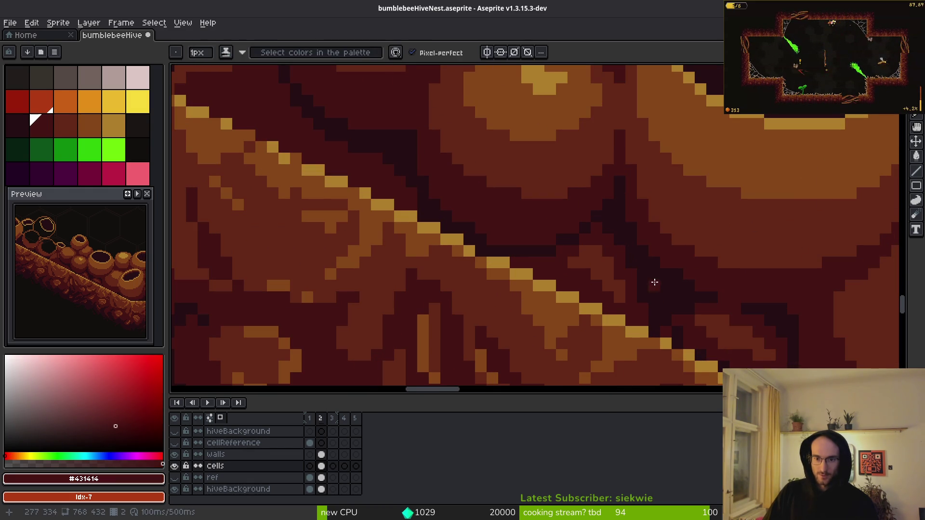
{"action": "scroll", "coordinate": [654, 282], "scroll_direction": "down", "scroll_amount": 3}
{"action": "scroll", "coordinate": [537, 230], "scroll_direction": "up", "scroll_amount": 4}
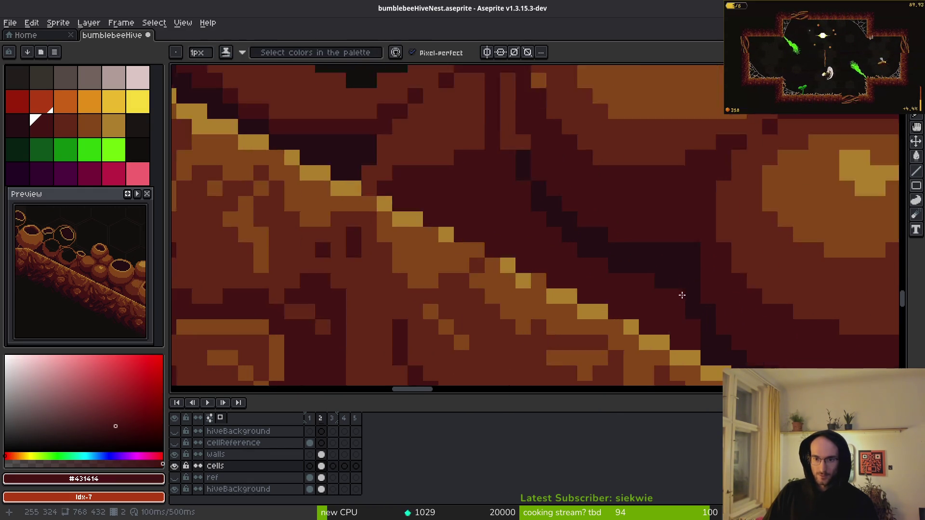
{"action": "key", "text": "ctrl+z"}
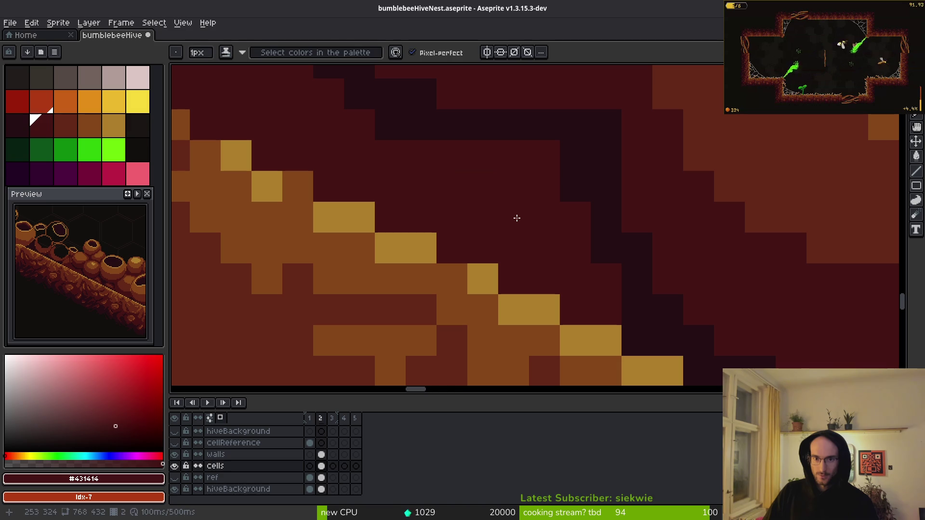
{"action": "left_click", "coordinate": [790, 144], "text": "alt"}
{"action": "mouse_move", "coordinate": [421, 187]}
{"action": "left_mouse_down"}
{"action": "mouse_move", "coordinate": [483, 187]}
{"action": "mouse_move", "coordinate": [447, 212]}
{"action": "mouse_move", "coordinate": [479, 233]}
{"action": "mouse_move", "coordinate": [388, 211]}
{"action": "mouse_move", "coordinate": [572, 307]}
{"action": "left_mouse_up"}
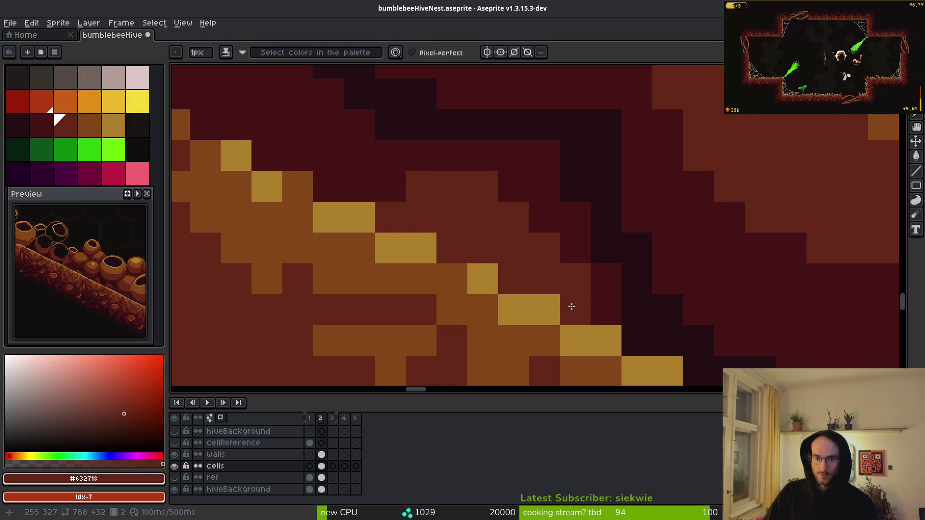
Shift the dark crack line one pixel right and darken a crevice pixel with #250e13
{"action": "left_click", "coordinate": [580, 248], "text": "alt"}
{"action": "scroll", "coordinate": [594, 291], "scroll_direction": "down", "scroll_amount": 5}
{"action": "scroll", "coordinate": [541, 228], "scroll_direction": "up", "scroll_amount": 4}
{"action": "left_click", "coordinate": [540, 227], "text": "alt"}
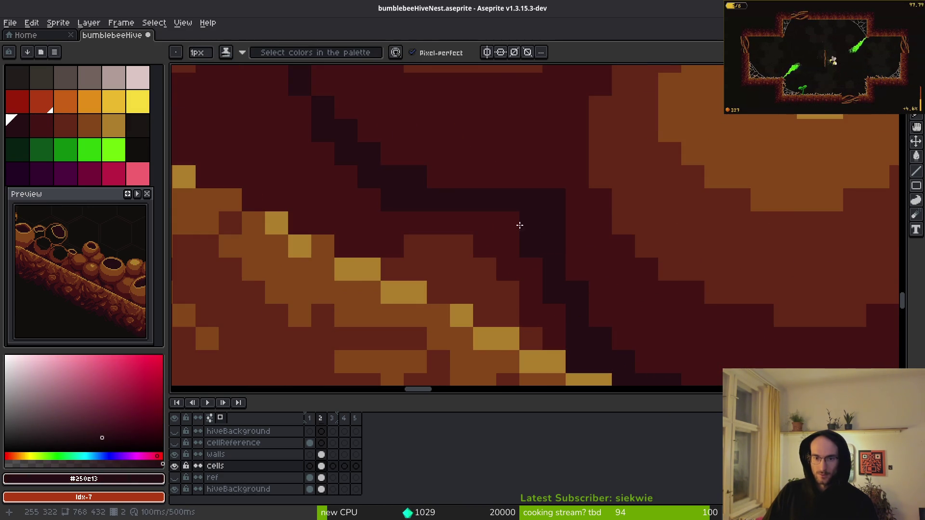
{"action": "scroll", "coordinate": [518, 223], "scroll_direction": "down", "scroll_amount": 4}
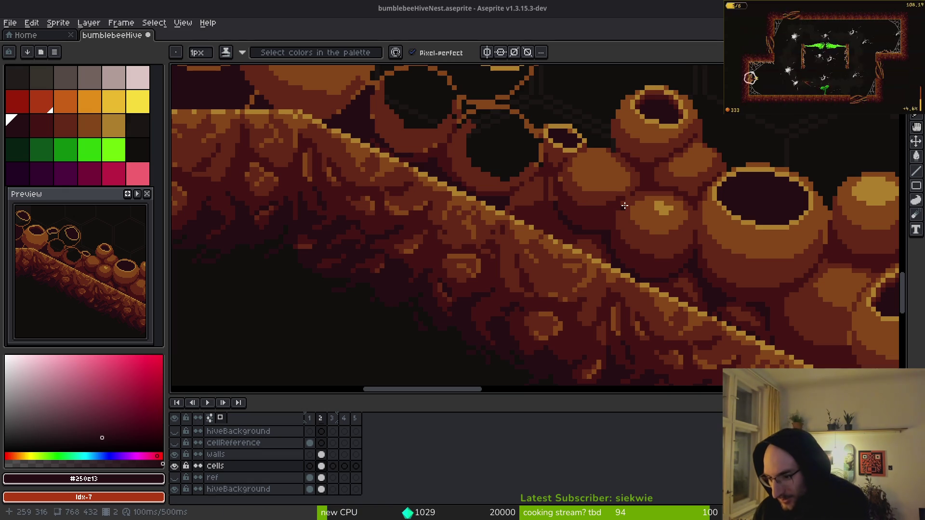
{"action": "scroll", "coordinate": [625, 193], "scroll_direction": "up", "scroll_amount": 5}
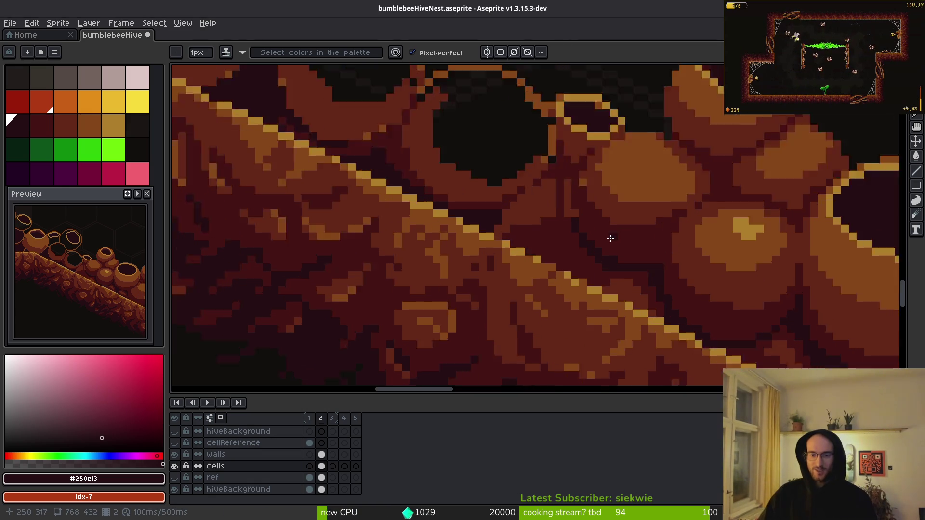
{"action": "left_click", "coordinate": [58, 118]}
{"action": "mouse_move", "coordinate": [530, 146]}
{"action": "left_mouse_down"}
{"action": "mouse_move", "coordinate": [538, 180]}
{"action": "mouse_move", "coordinate": [563, 201]}
{"action": "mouse_move", "coordinate": [553, 108]}
{"action": "left_mouse_up"}
{"action": "left_click", "coordinate": [584, 212], "text": "alt"}
{"action": "left_click", "coordinate": [578, 200]}
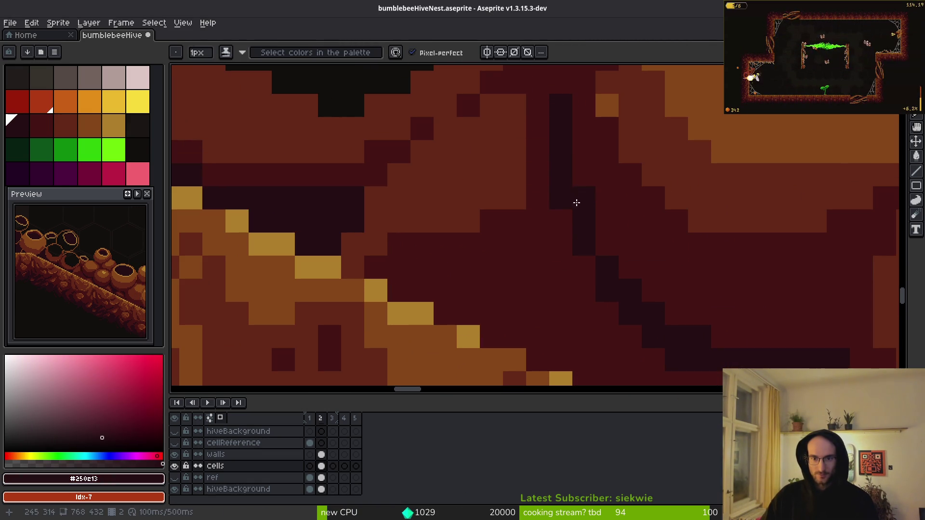
{"action": "scroll", "coordinate": [578, 200], "scroll_direction": "down", "scroll_amount": 5}
{"action": "scroll", "coordinate": [594, 245], "scroll_direction": "up", "scroll_amount": 4}
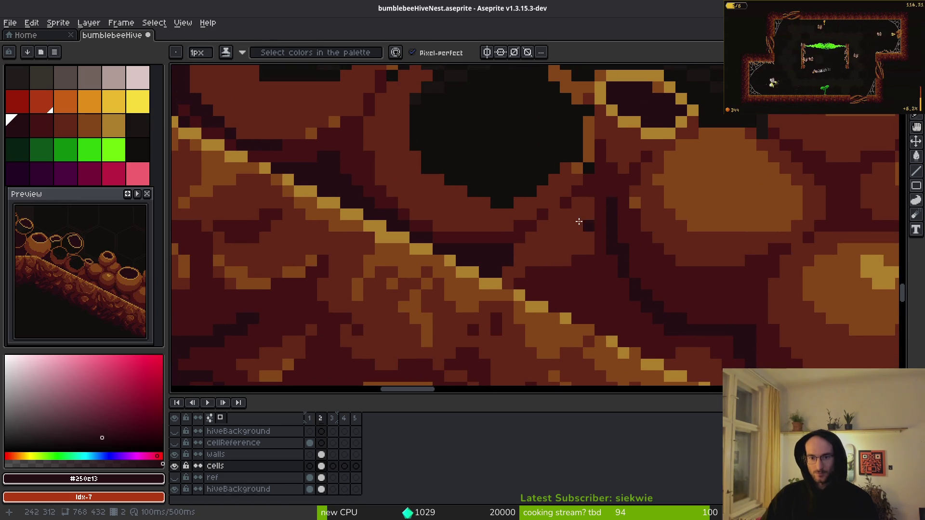
{"action": "left_click", "coordinate": [629, 211], "text": "alt"}
Paint brown #632718 over the dark and orange crevice pixels beside the pots
{"action": "scroll", "coordinate": [620, 248], "scroll_direction": "down", "scroll_amount": 4}
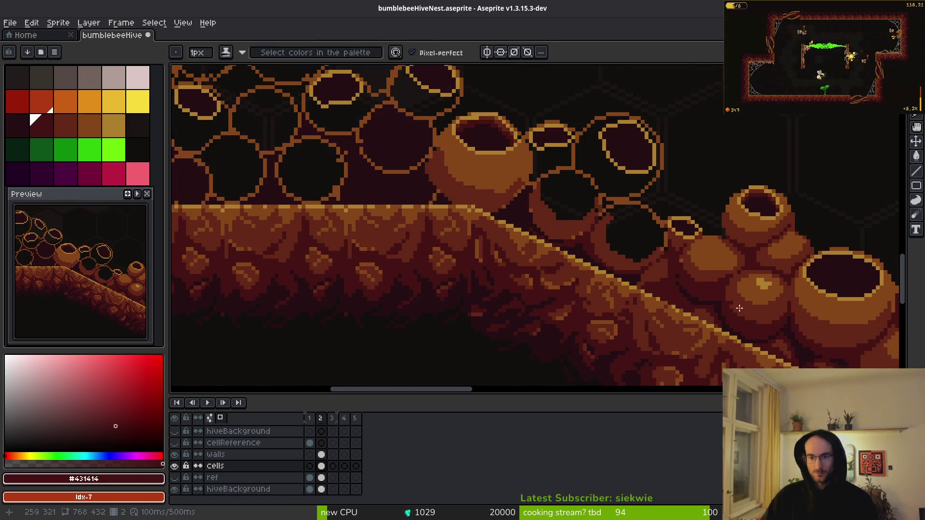
{"action": "scroll", "coordinate": [621, 219], "scroll_direction": "up", "scroll_amount": 3}
{"action": "left_click", "coordinate": [622, 218], "text": "alt"}
{"action": "scroll", "coordinate": [601, 199], "scroll_direction": "up", "scroll_amount": 2}
{"action": "mouse_move", "coordinate": [585, 166]}
{"action": "left_mouse_down"}
{"action": "mouse_move", "coordinate": [584, 201]}
{"action": "mouse_move", "coordinate": [650, 331]}
{"action": "mouse_move", "coordinate": [747, 349]}
{"action": "left_mouse_up"}
{"action": "scroll", "coordinate": [747, 349], "scroll_direction": "up", "scroll_amount": 2}
{"action": "scroll", "coordinate": [594, 238], "scroll_direction": "down", "scroll_amount": 2}
{"action": "left_click_drag", "start_coordinate": [476, 170], "coordinate": [494, 193]}
{"action": "mouse_move", "coordinate": [592, 286]}
{"action": "left_mouse_down"}
{"action": "mouse_move", "coordinate": [712, 287]}
{"action": "mouse_move", "coordinate": [752, 255]}
{"action": "mouse_move", "coordinate": [596, 283]}
{"action": "mouse_move", "coordinate": [501, 221]}
{"action": "mouse_move", "coordinate": [475, 120]}
{"action": "left_mouse_up"}
{"action": "key", "text": "ctrl+z"}
{"action": "key", "text": "ctrl+z"}
{"action": "left_click", "coordinate": [720, 266]}
Add a brown pixel and a brown stroke down across the dark crevice
{"action": "scroll", "coordinate": [545, 200], "scroll_direction": "down", "scroll_amount": 1}
{"action": "scroll", "coordinate": [546, 200], "scroll_direction": "down", "scroll_amount": 4}
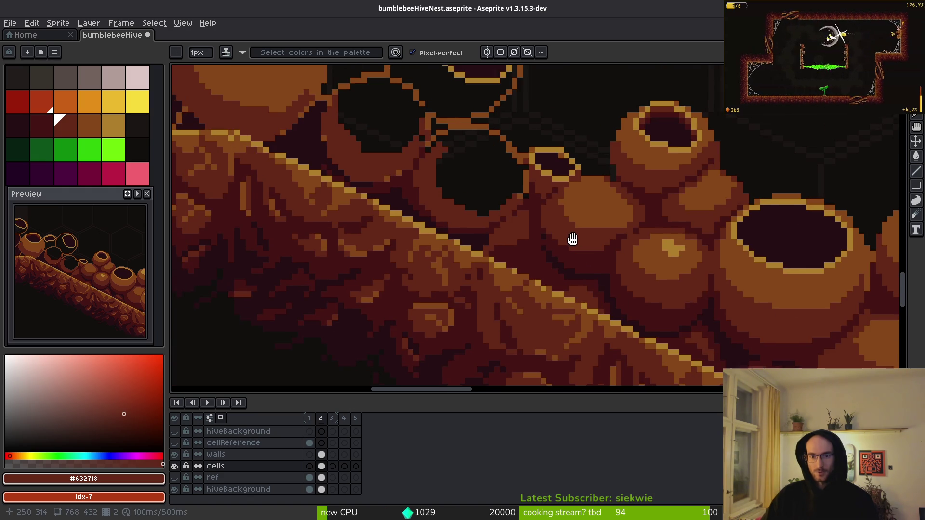
{"action": "scroll", "coordinate": [572, 238], "scroll_direction": "up", "scroll_amount": 5}
{"action": "left_click", "coordinate": [473, 157]}
{"action": "mouse_move", "coordinate": [472, 157]}
{"action": "left_mouse_down"}
{"action": "mouse_move", "coordinate": [514, 246]}
{"action": "mouse_move", "coordinate": [655, 274]}
{"action": "mouse_move", "coordinate": [722, 258]}
{"action": "mouse_move", "coordinate": [766, 234]}
{"action": "left_mouse_up"}
{"action": "scroll", "coordinate": [766, 233], "scroll_direction": "down", "scroll_amount": 3}
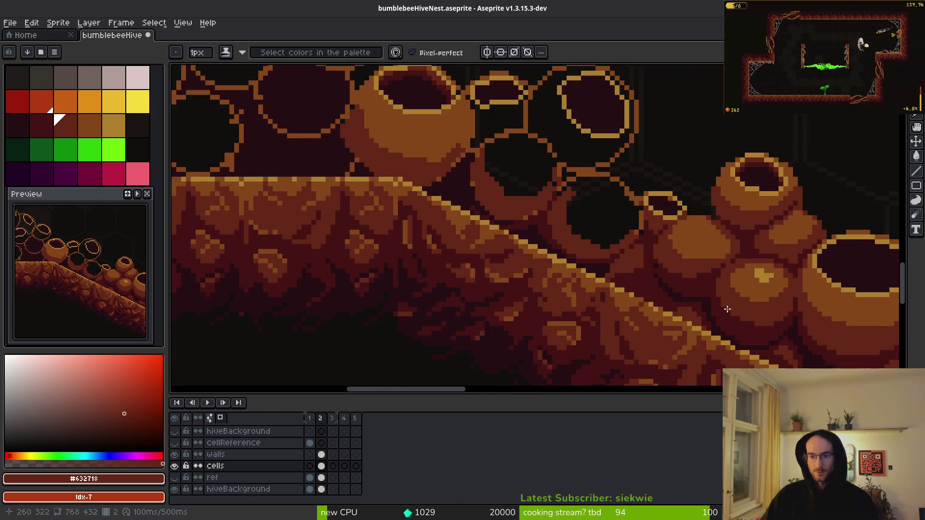
{"action": "scroll", "coordinate": [701, 278], "scroll_direction": "up", "scroll_amount": 2}
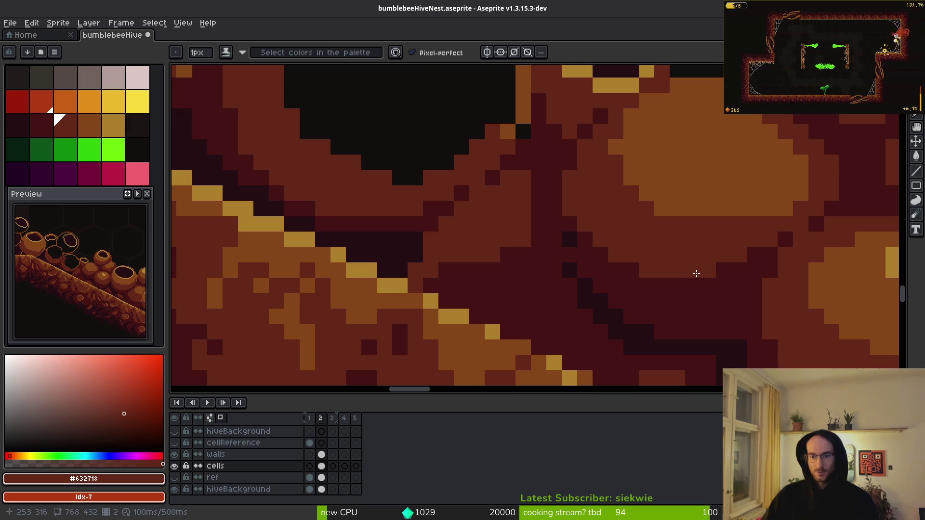
{"action": "scroll", "coordinate": [696, 273], "scroll_direction": "down", "scroll_amount": 3}
{"action": "scroll", "coordinate": [702, 289], "scroll_direction": "up", "scroll_amount": 2}
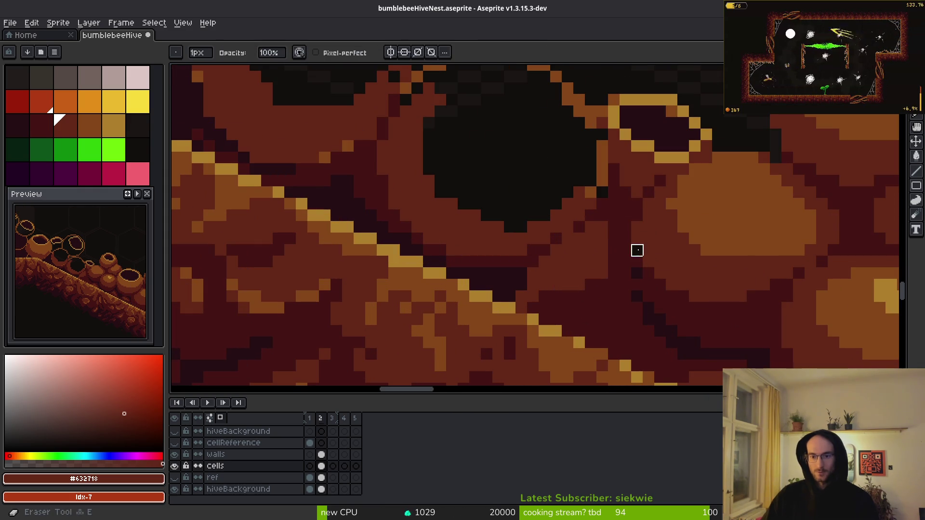
Paint a mid red line down the crevice beside the pots
{"action": "left_click", "coordinate": [633, 252], "text": "alt"}
{"action": "scroll", "coordinate": [632, 252], "scroll_direction": "down", "scroll_amount": 3}
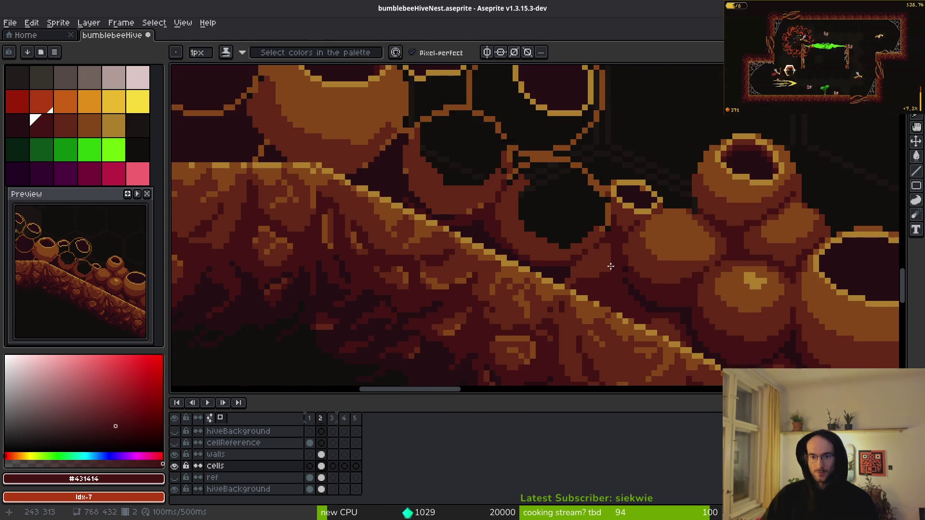
{"action": "scroll", "coordinate": [629, 259], "scroll_direction": "up", "scroll_amount": 4}
{"action": "left_click", "coordinate": [622, 210], "text": "alt"}
{"action": "mouse_move", "coordinate": [622, 210]}
{"action": "left_mouse_down"}
{"action": "mouse_move", "coordinate": [629, 186]}
{"action": "mouse_move", "coordinate": [621, 303]}
{"action": "mouse_move", "coordinate": [606, 308]}
{"action": "mouse_move", "coordinate": [644, 341]}
{"action": "mouse_move", "coordinate": [567, 235]}
{"action": "mouse_move", "coordinate": [607, 279]}
{"action": "left_mouse_up"}
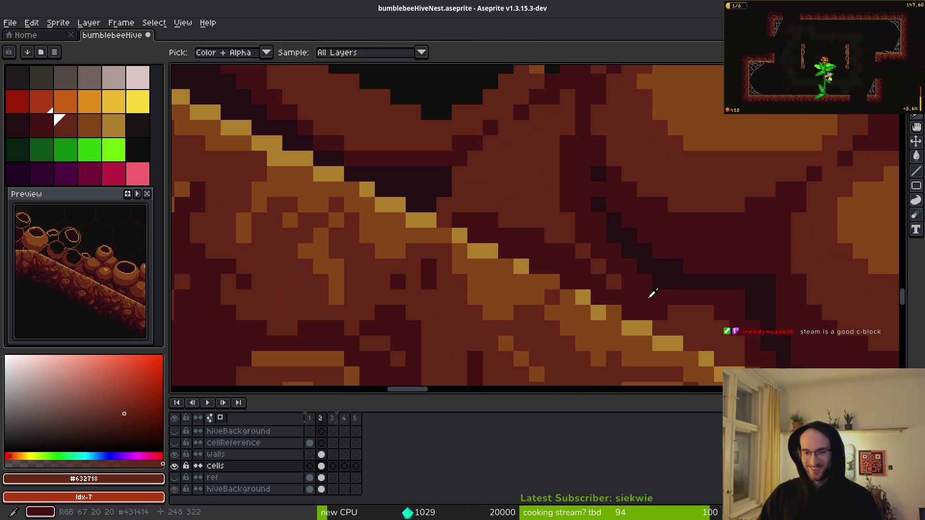
Draw a darkest-shadow line up the crevice and adjust single pixels between dark red and deepest shadow
{"action": "left_click", "coordinate": [650, 293], "text": "alt"}
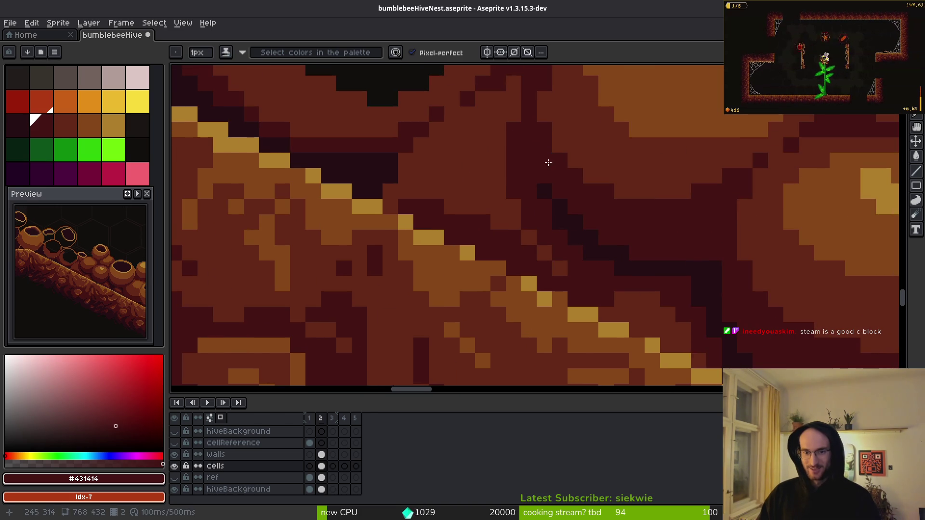
{"action": "left_click", "coordinate": [533, 163], "text": "alt"}
{"action": "left_click_drag", "start_coordinate": [530, 162], "coordinate": [527, 123]}
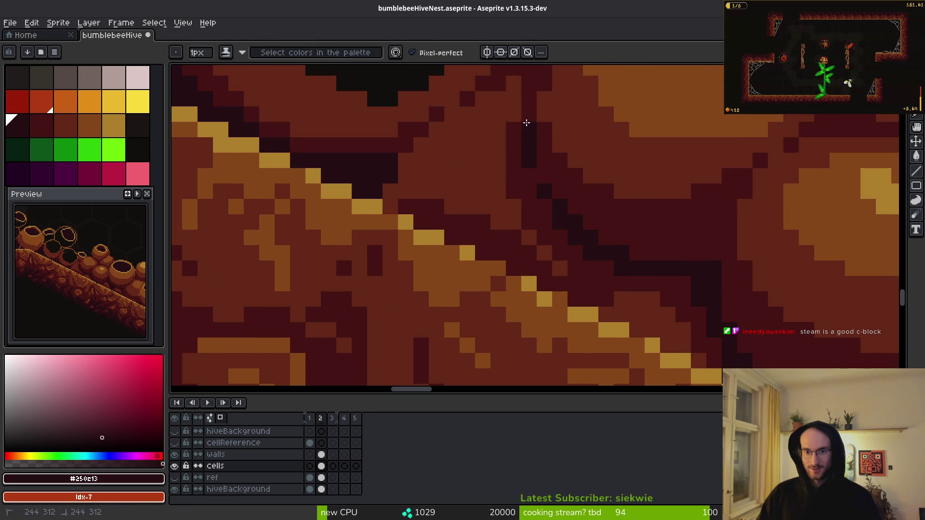
{"action": "left_click", "coordinate": [548, 145], "text": "alt"}
{"action": "left_click", "coordinate": [529, 161]}
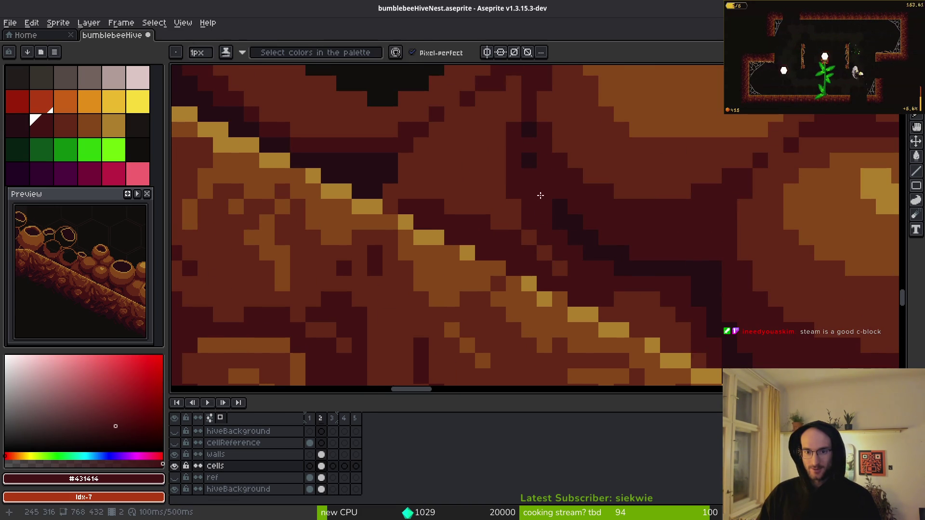
{"action": "left_click", "coordinate": [545, 191]}
{"action": "left_click", "coordinate": [556, 203], "text": "alt"}
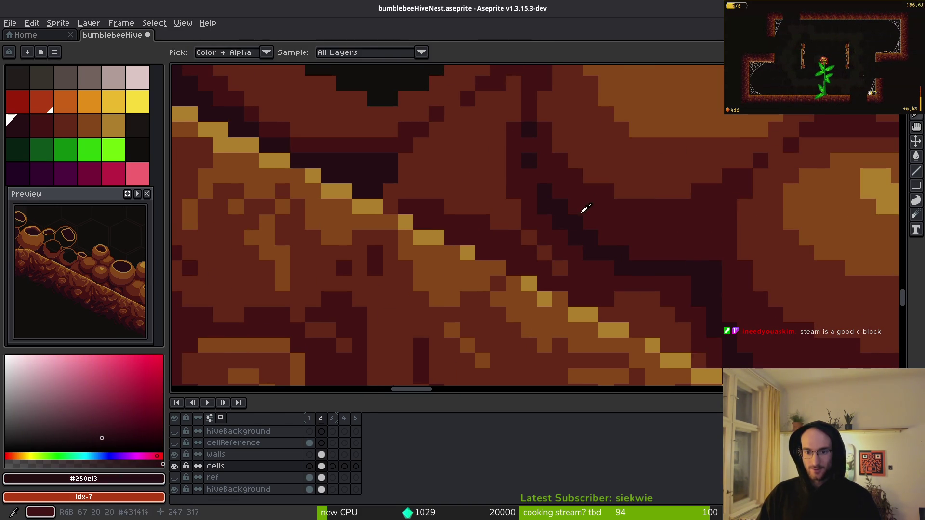
{"action": "left_click", "coordinate": [559, 209], "text": "alt"}
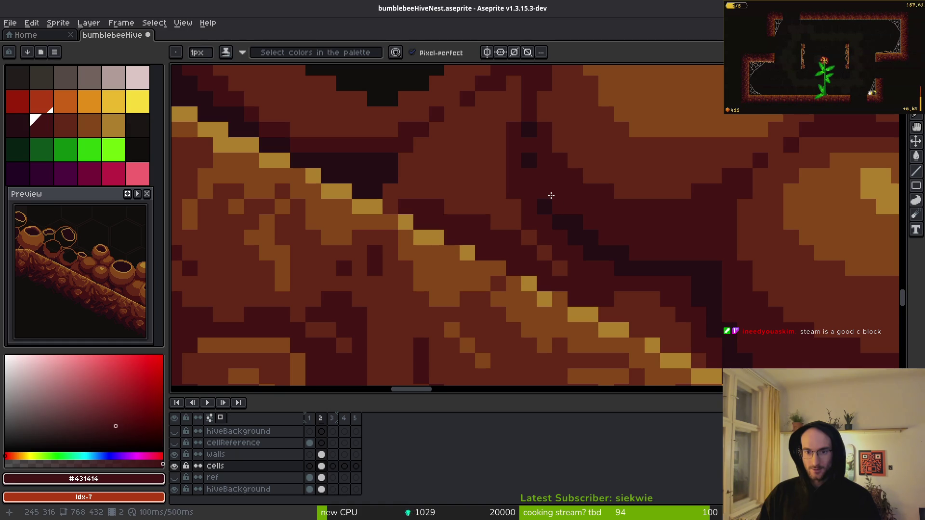
{"action": "scroll", "coordinate": [550, 195], "scroll_direction": "down", "scroll_amount": 3}
Soften the darkest crevice pixels along the wall edge to dark red #431414
{"action": "scroll", "coordinate": [684, 264], "scroll_direction": "down", "scroll_amount": 1}
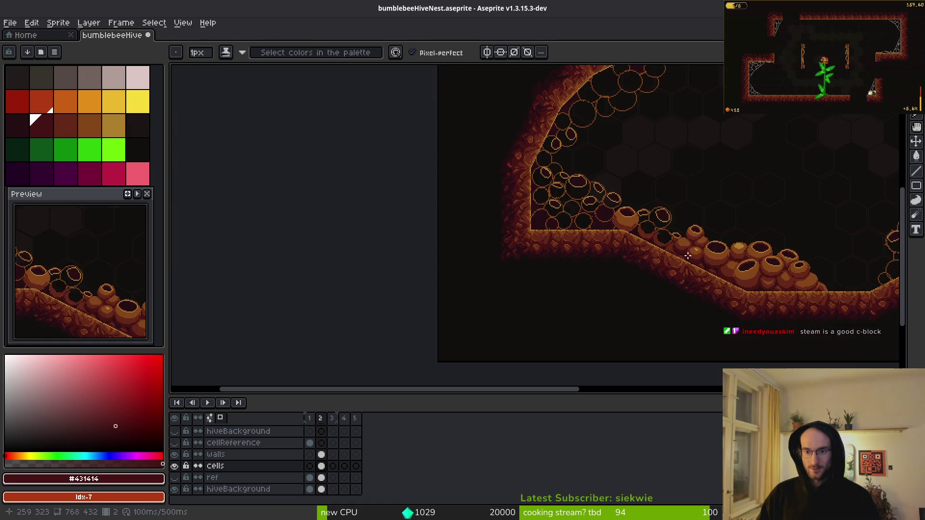
{"action": "scroll", "coordinate": [685, 257], "scroll_direction": "up", "scroll_amount": 3}
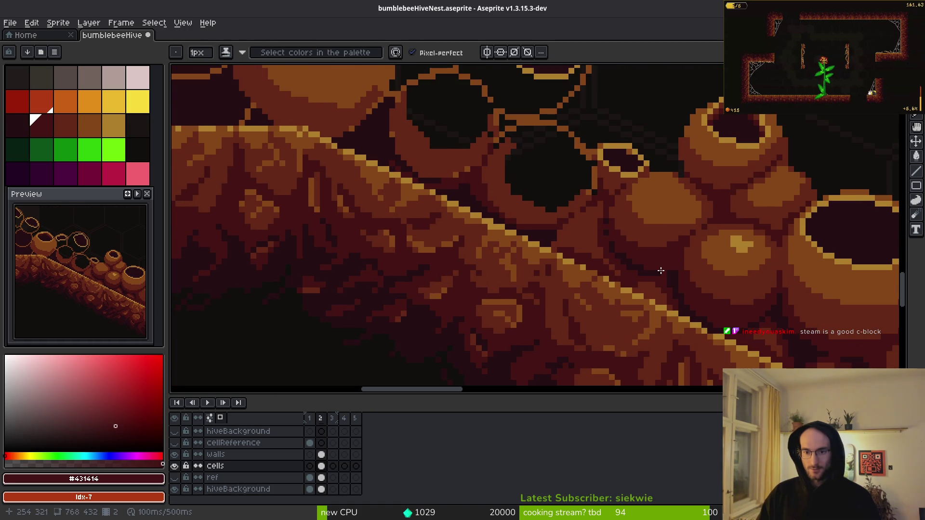
{"action": "scroll", "coordinate": [661, 271], "scroll_direction": "up", "scroll_amount": 2}
{"action": "left_click", "coordinate": [550, 229], "text": "alt"}
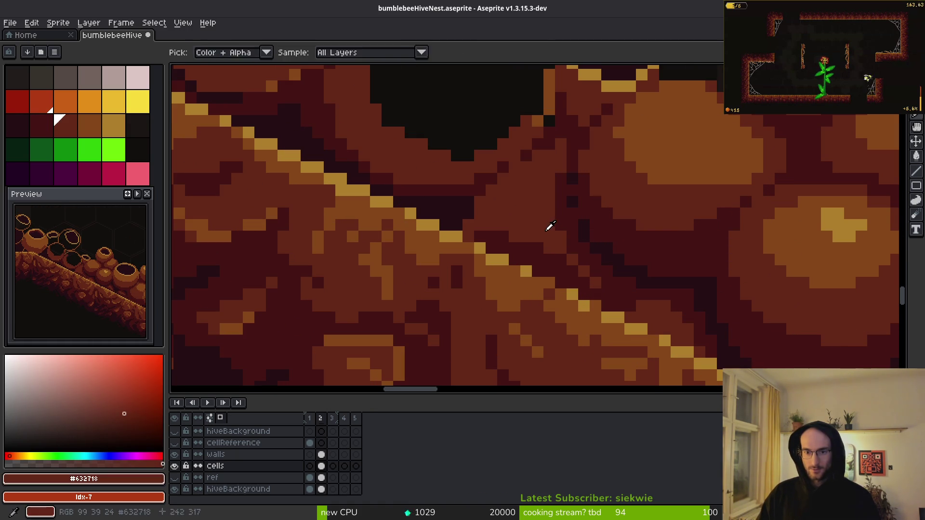
{"action": "scroll", "coordinate": [650, 263], "scroll_direction": "down", "scroll_amount": 4}
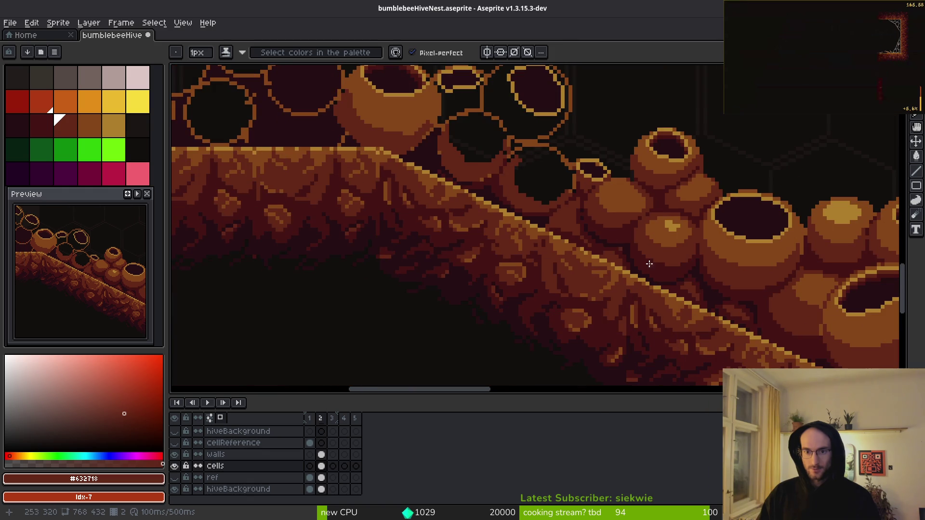
{"action": "scroll", "coordinate": [619, 235], "scroll_direction": "up", "scroll_amount": 4}
{"action": "left_click", "coordinate": [534, 195], "text": "alt"}
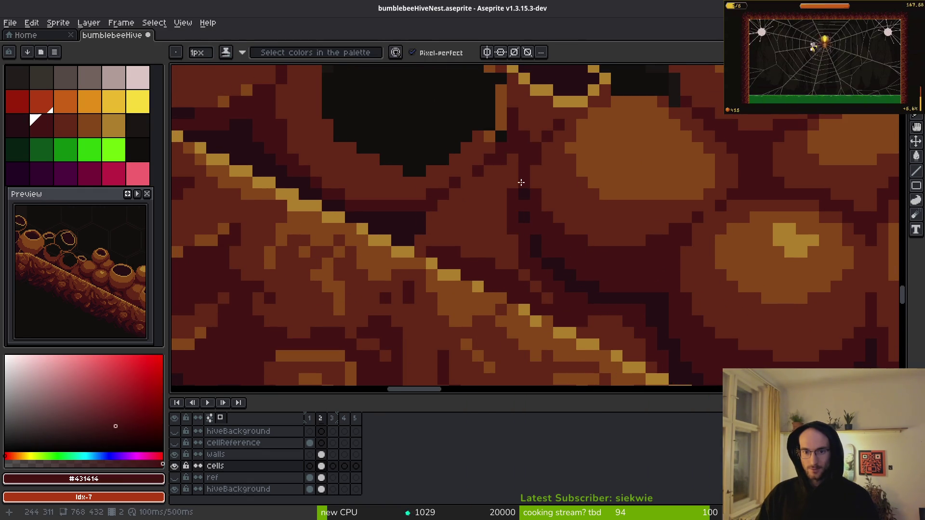
{"action": "scroll", "coordinate": [533, 191], "scroll_direction": "down", "scroll_amount": 4}
{"action": "scroll", "coordinate": [607, 269], "scroll_direction": "up", "scroll_amount": 4}
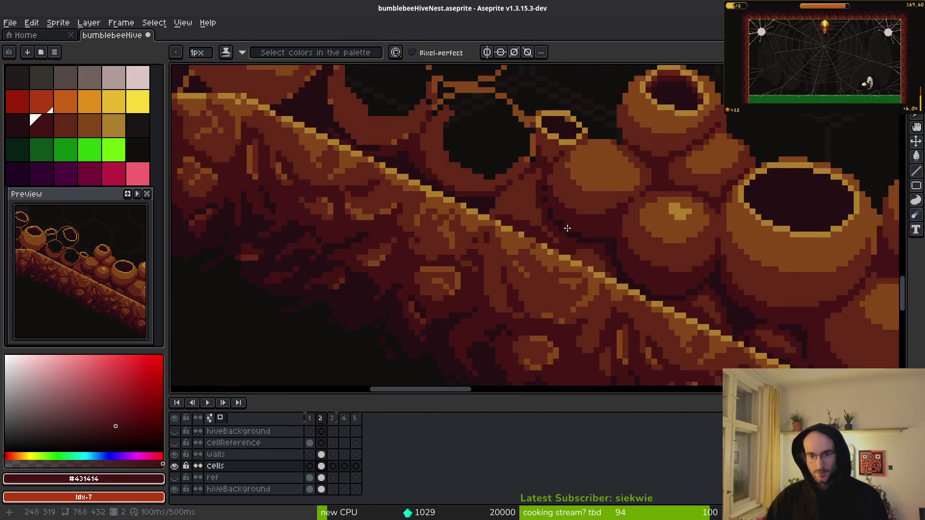
{"action": "left_click", "coordinate": [508, 232], "text": "alt"}
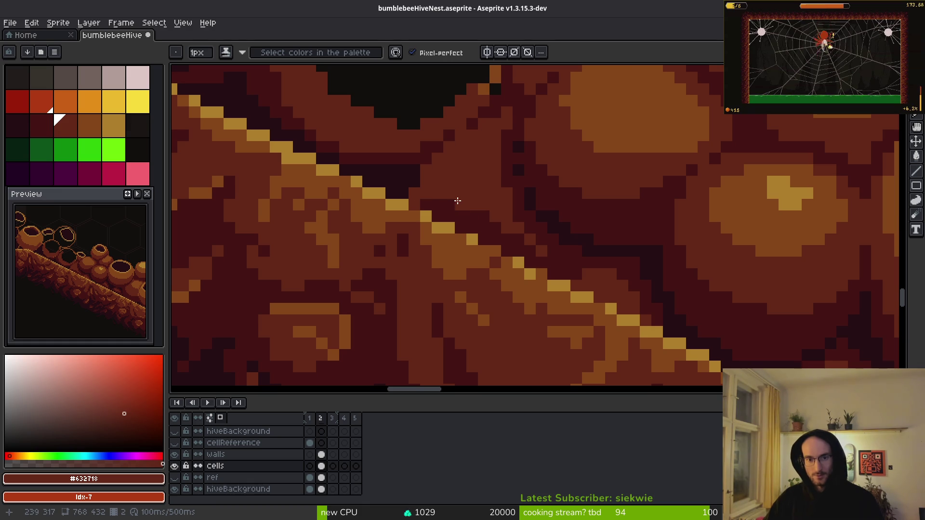
{"action": "scroll", "coordinate": [458, 200], "scroll_direction": "down", "scroll_amount": 4}
{"action": "scroll", "coordinate": [644, 270], "scroll_direction": "up", "scroll_amount": 2}
{"action": "scroll", "coordinate": [659, 247], "scroll_direction": "up", "scroll_amount": 4}
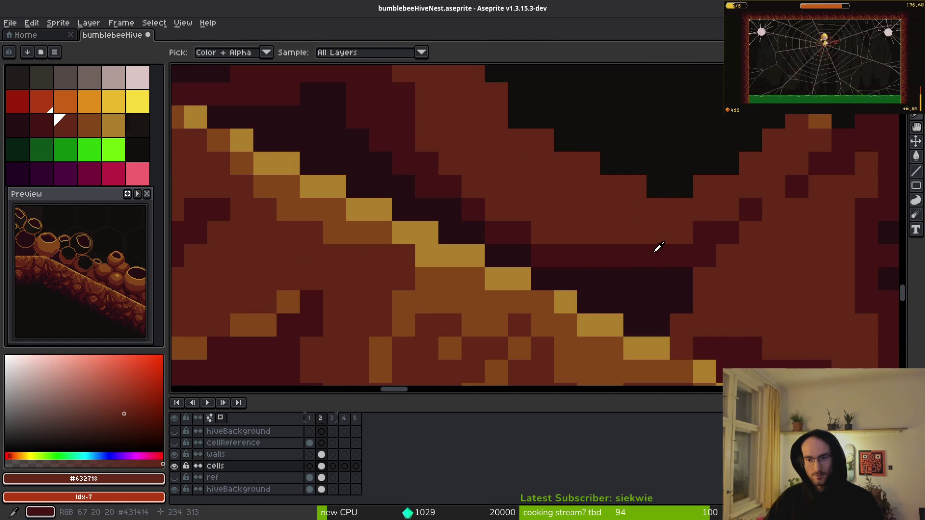
{"action": "left_click", "coordinate": [658, 247], "text": "alt"}
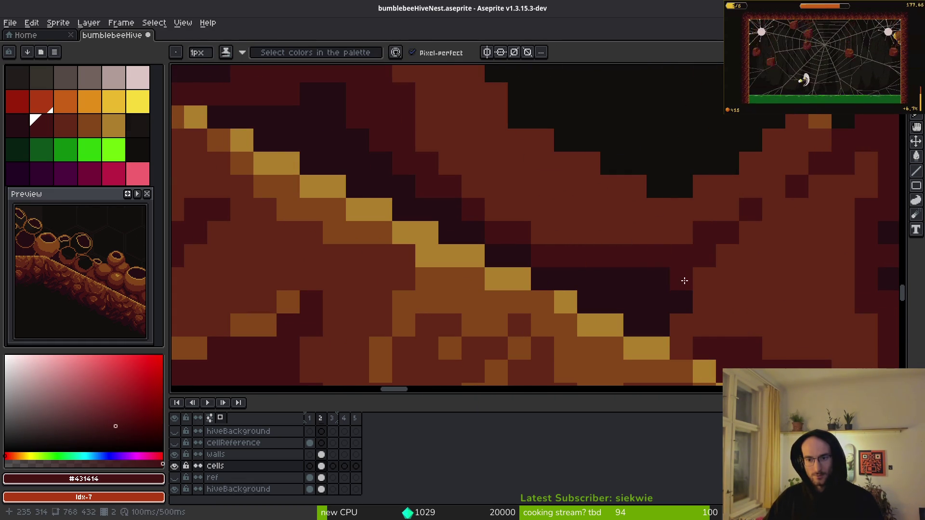
{"action": "mouse_move", "coordinate": [681, 302]}
{"action": "left_mouse_down"}
{"action": "mouse_move", "coordinate": [646, 268]}
{"action": "mouse_move", "coordinate": [535, 259]}
{"action": "left_mouse_up"}
Extend the dark red shading up-left and across the shadow band under the wall
{"action": "mouse_move", "coordinate": [455, 217]}
{"action": "left_mouse_down"}
{"action": "mouse_move", "coordinate": [335, 115]}
{"action": "mouse_move", "coordinate": [334, 138]}
{"action": "left_mouse_up"}
{"action": "scroll", "coordinate": [334, 138], "scroll_direction": "down", "scroll_amount": 3}
{"action": "left_click_drag", "start_coordinate": [497, 197], "coordinate": [575, 242]}
{"action": "scroll", "coordinate": [575, 242], "scroll_direction": "up", "scroll_amount": 2}
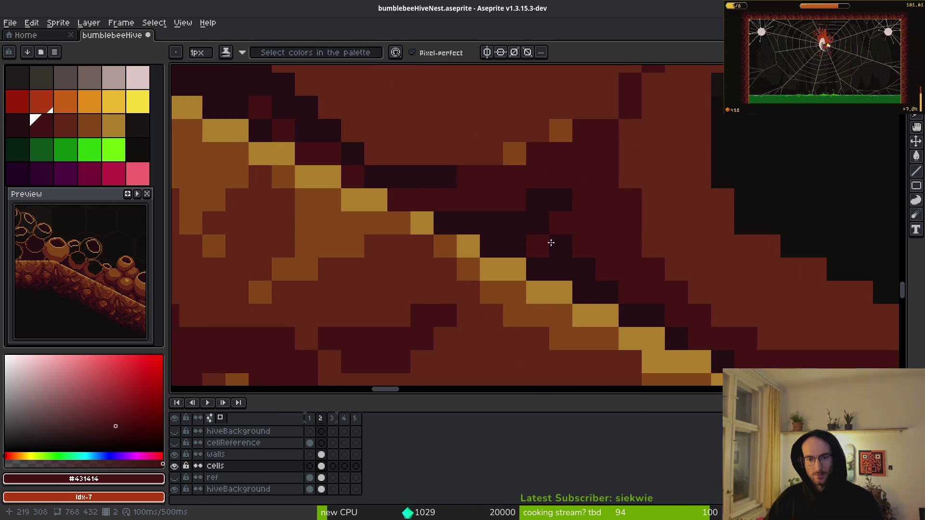
{"action": "left_click", "coordinate": [574, 196], "text": "alt"}
{"action": "scroll", "coordinate": [594, 231], "scroll_direction": "down", "scroll_amount": 2}
{"action": "scroll", "coordinate": [575, 202], "scroll_direction": "up", "scroll_amount": 2}
{"action": "left_click", "coordinate": [615, 190], "text": "alt"}
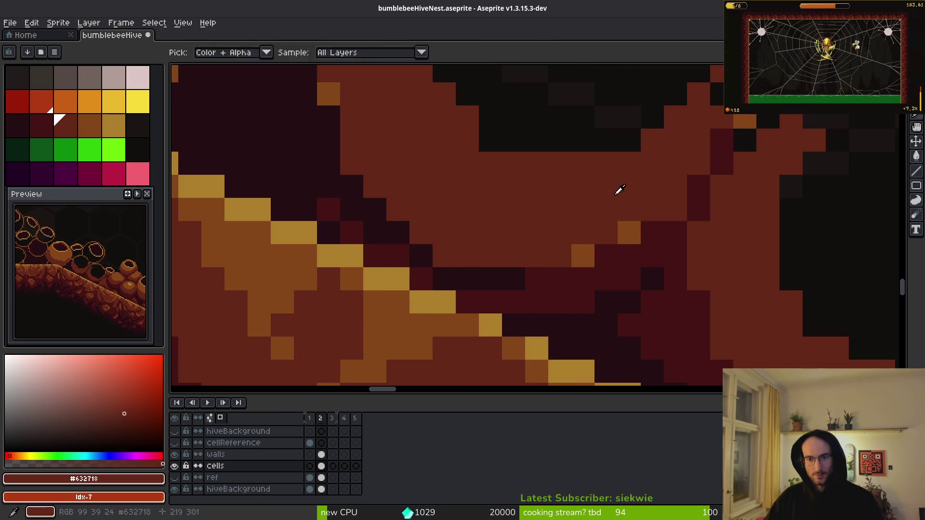
{"action": "left_click", "coordinate": [540, 281], "text": "alt"}
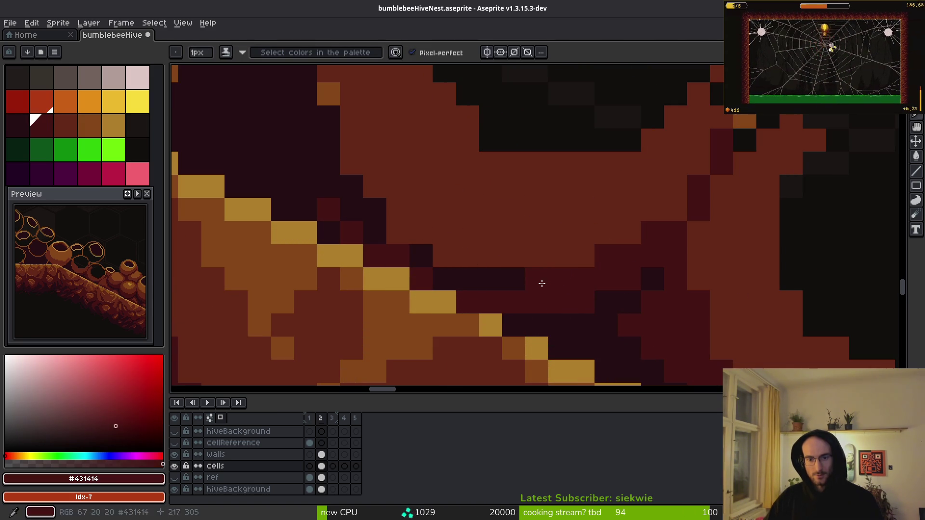
{"action": "mouse_move", "coordinate": [539, 282]}
{"action": "left_mouse_down"}
{"action": "mouse_move", "coordinate": [347, 181]}
{"action": "mouse_move", "coordinate": [378, 217]}
{"action": "mouse_move", "coordinate": [441, 259]}
{"action": "left_mouse_up"}
{"action": "scroll", "coordinate": [442, 259], "scroll_direction": "down", "scroll_amount": 3}
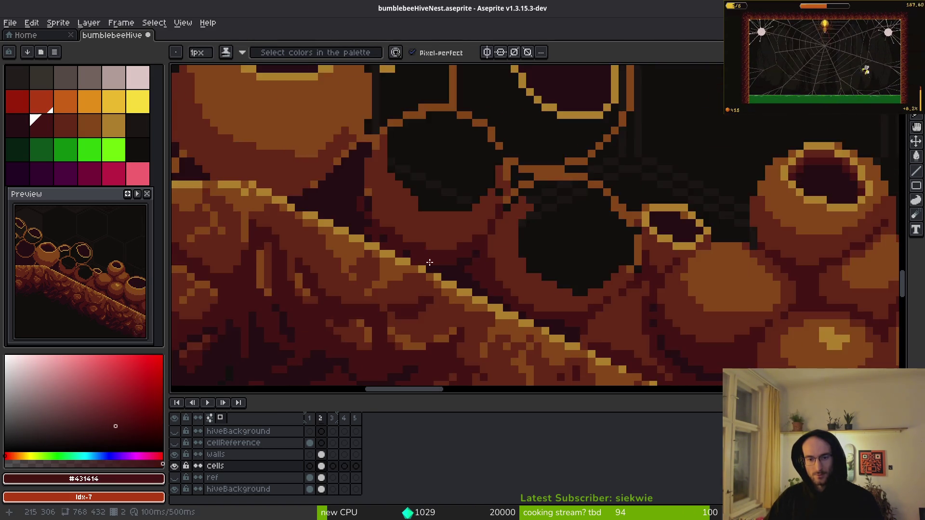
{"action": "scroll", "coordinate": [458, 239], "scroll_direction": "up", "scroll_amount": 4}
Paint diagonal dark red shadow strokes along the crevice between the clustered pots
{"action": "scroll", "coordinate": [533, 222], "scroll_direction": "down", "scroll_amount": 3}
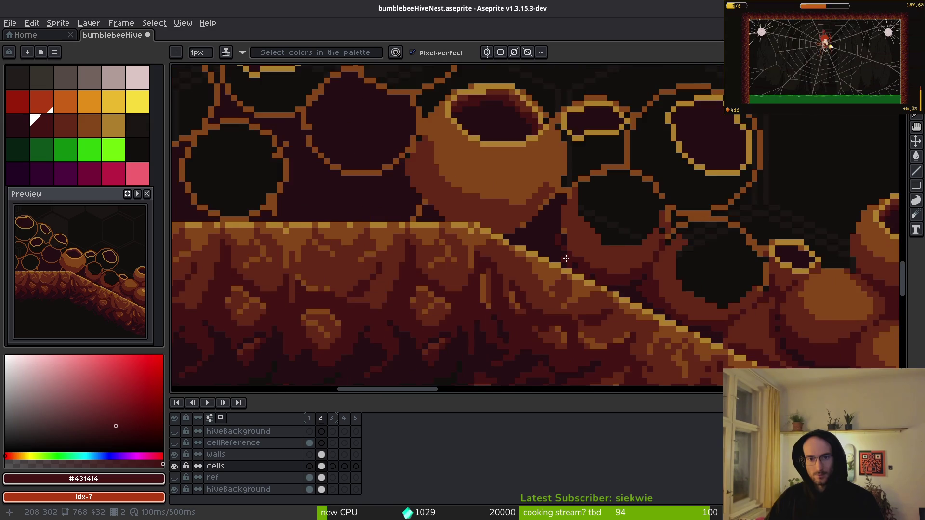
{"action": "scroll", "coordinate": [550, 235], "scroll_direction": "up", "scroll_amount": 2}
{"action": "mouse_move", "coordinate": [552, 104]}
{"action": "left_mouse_down"}
{"action": "mouse_move", "coordinate": [433, 181]}
{"action": "mouse_move", "coordinate": [516, 166]}
{"action": "left_mouse_up"}
{"action": "left_click_drag", "start_coordinate": [551, 140], "coordinate": [544, 233]}
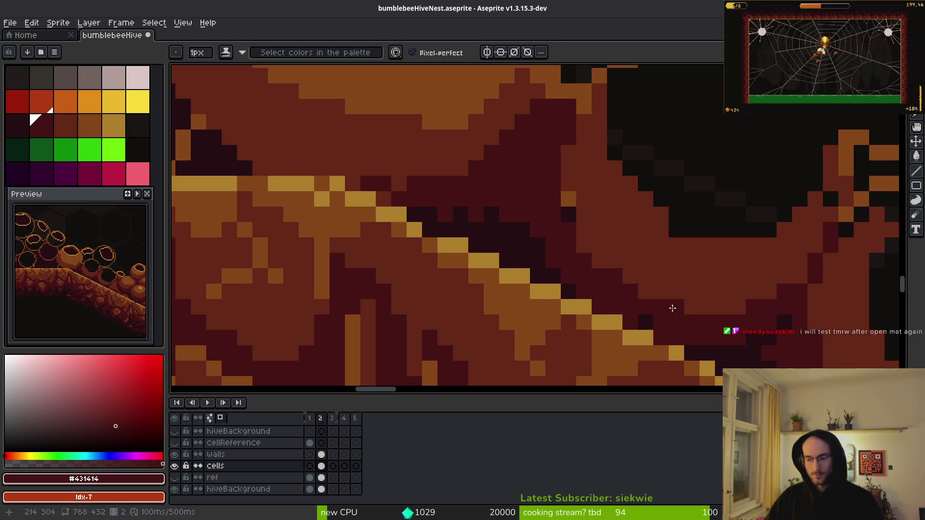
{"action": "left_click_drag", "start_coordinate": [647, 297], "coordinate": [590, 267]}
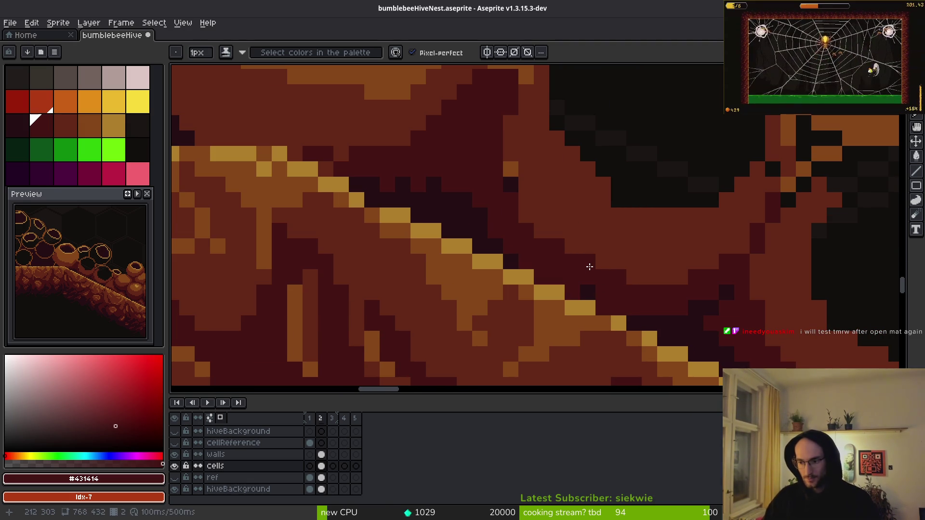
{"action": "mouse_move", "coordinate": [612, 219]}
{"action": "left_mouse_down"}
{"action": "mouse_move", "coordinate": [576, 275]}
{"action": "mouse_move", "coordinate": [424, 223]}
{"action": "left_mouse_up"}
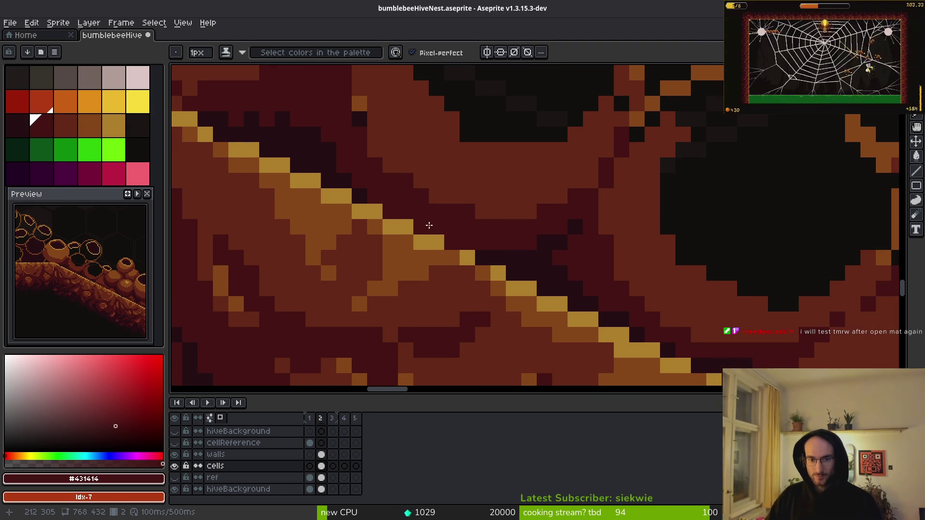
{"action": "mouse_move", "coordinate": [506, 252]}
{"action": "left_mouse_down"}
{"action": "mouse_move", "coordinate": [496, 249]}
{"action": "mouse_move", "coordinate": [510, 231]}
{"action": "mouse_move", "coordinate": [424, 204]}
{"action": "left_mouse_up"}
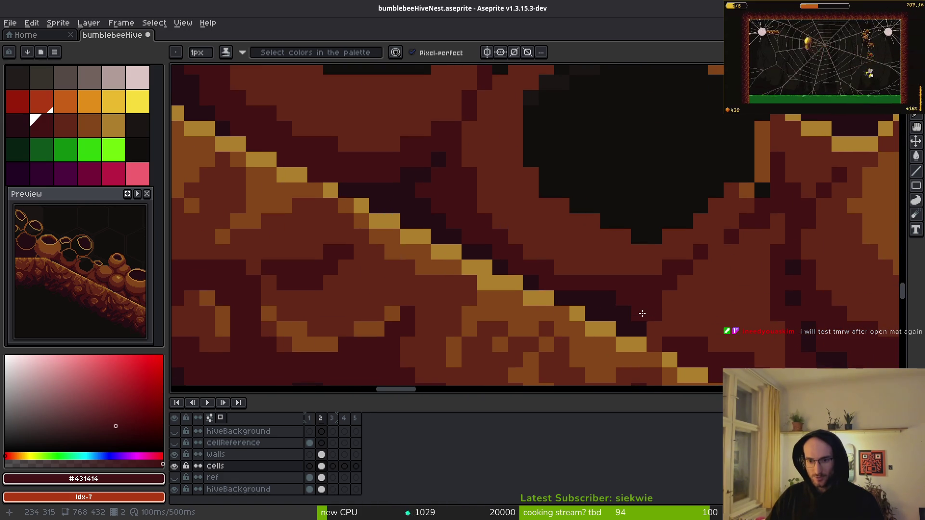
Darken two orange pixels on the pot with dark brown #632718
{"action": "scroll", "coordinate": [639, 317], "scroll_direction": "down", "scroll_amount": 2}
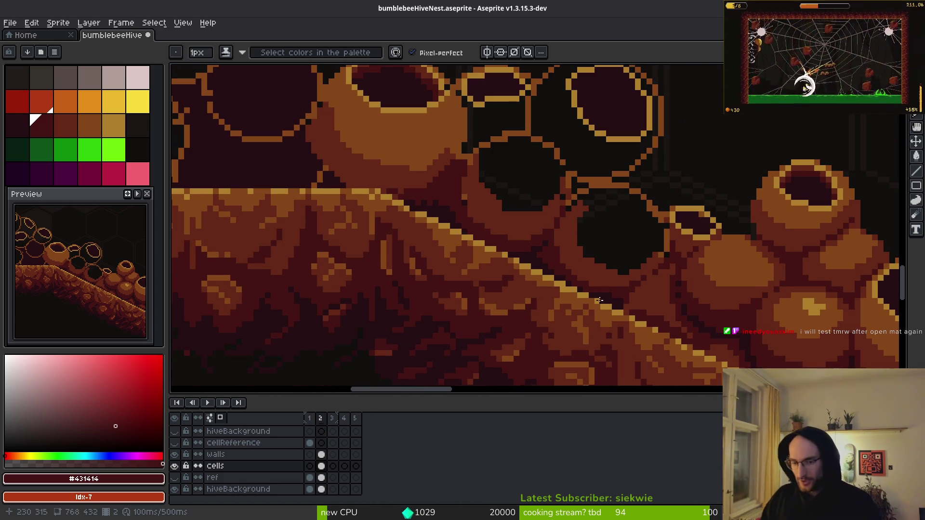
{"action": "scroll", "coordinate": [599, 300], "scroll_direction": "up", "scroll_amount": 2}
{"action": "left_click", "coordinate": [643, 298], "text": "alt"}
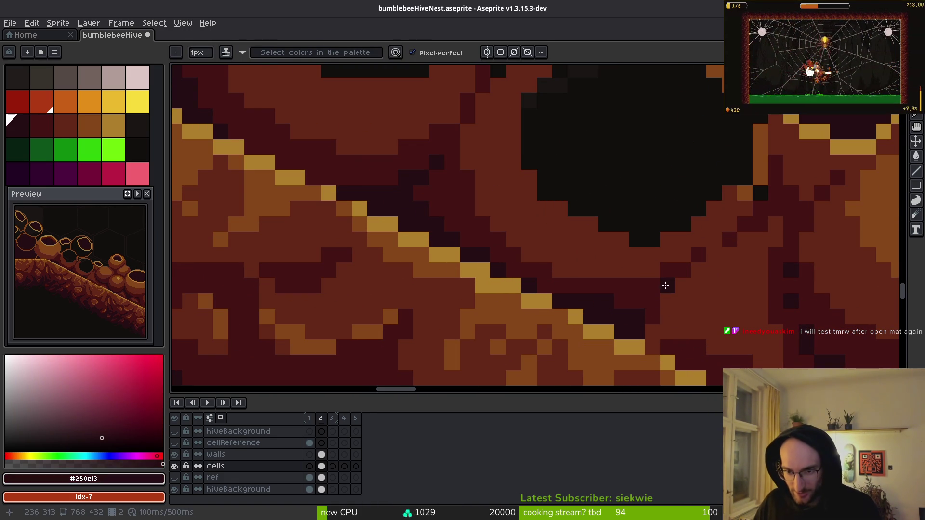
{"action": "left_click", "coordinate": [652, 315], "text": "alt"}
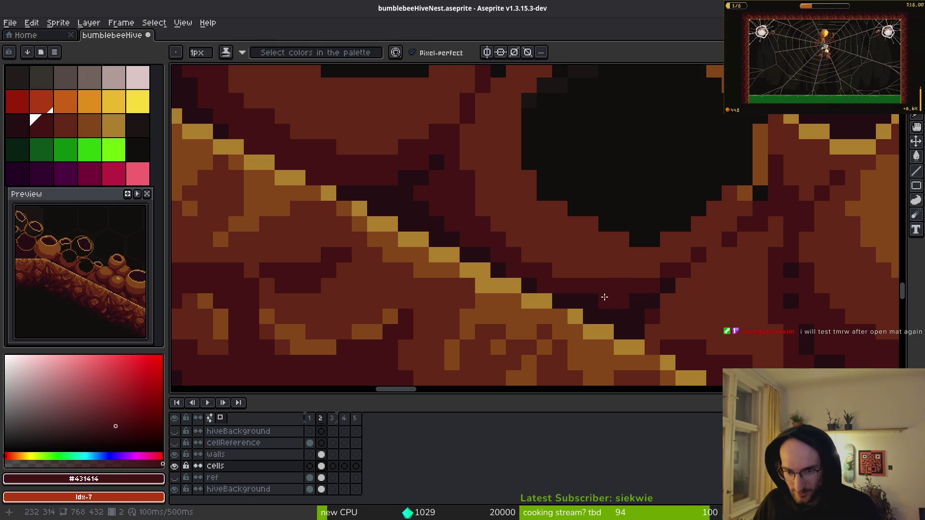
{"action": "scroll", "coordinate": [694, 314], "scroll_direction": "down", "scroll_amount": 6}
{"action": "scroll", "coordinate": [698, 327], "scroll_direction": "up", "scroll_amount": 1}
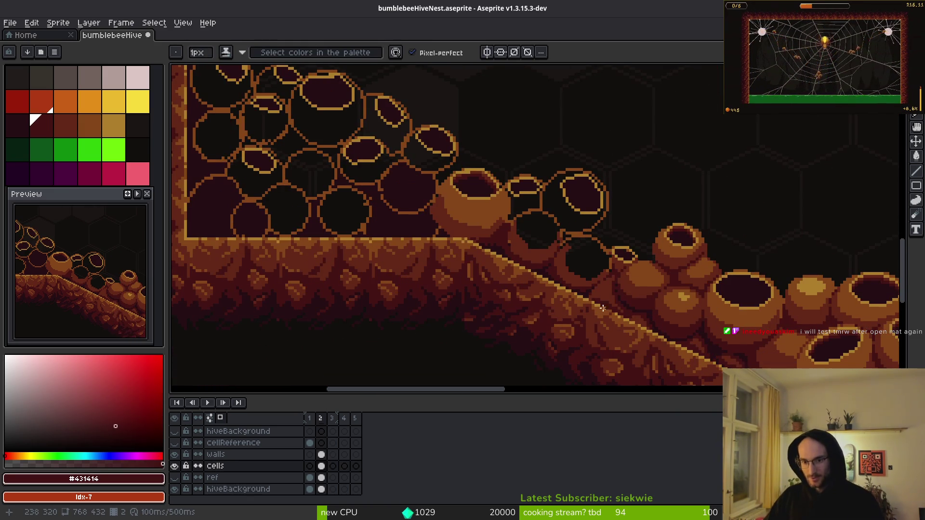
{"action": "scroll", "coordinate": [557, 281], "scroll_direction": "up", "scroll_amount": 1}
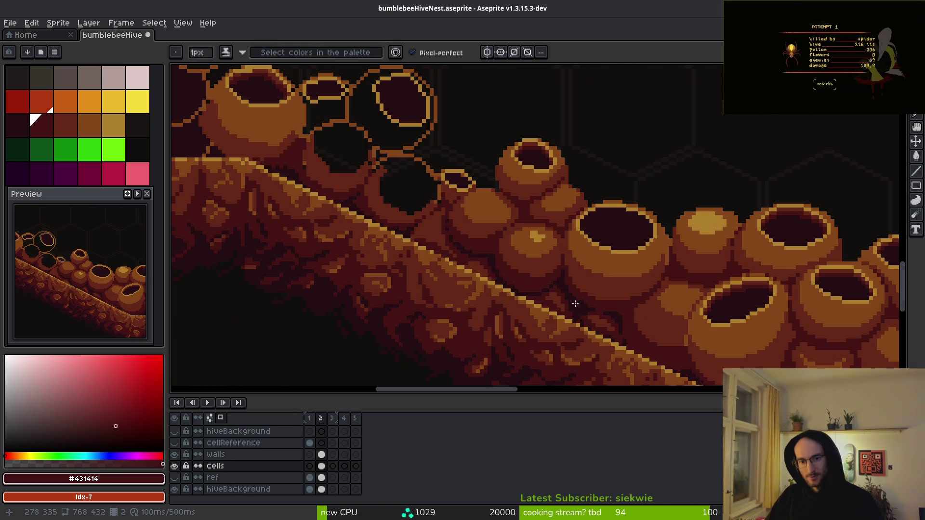
{"action": "scroll", "coordinate": [535, 259], "scroll_direction": "down", "scroll_amount": 2}
{"action": "scroll", "coordinate": [519, 246], "scroll_direction": "up", "scroll_amount": 3}
{"action": "left_click", "coordinate": [519, 244], "text": "alt"}
{"action": "scroll", "coordinate": [519, 245], "scroll_direction": "up", "scroll_amount": 2}
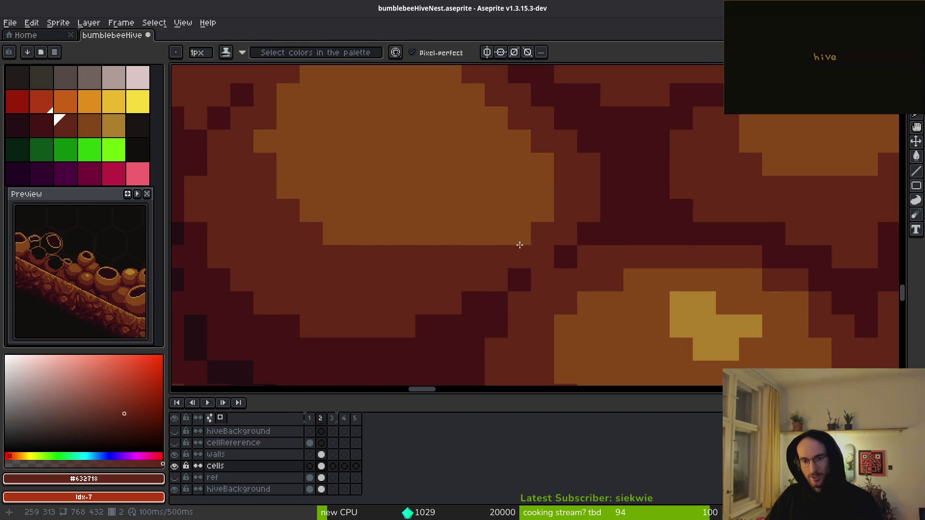
{"action": "left_click_drag", "start_coordinate": [520, 245], "coordinate": [543, 213]}
Lighten one pixel in the pot crevice to mid brown #854619
{"action": "scroll", "coordinate": [558, 183], "scroll_direction": "down", "scroll_amount": 5}
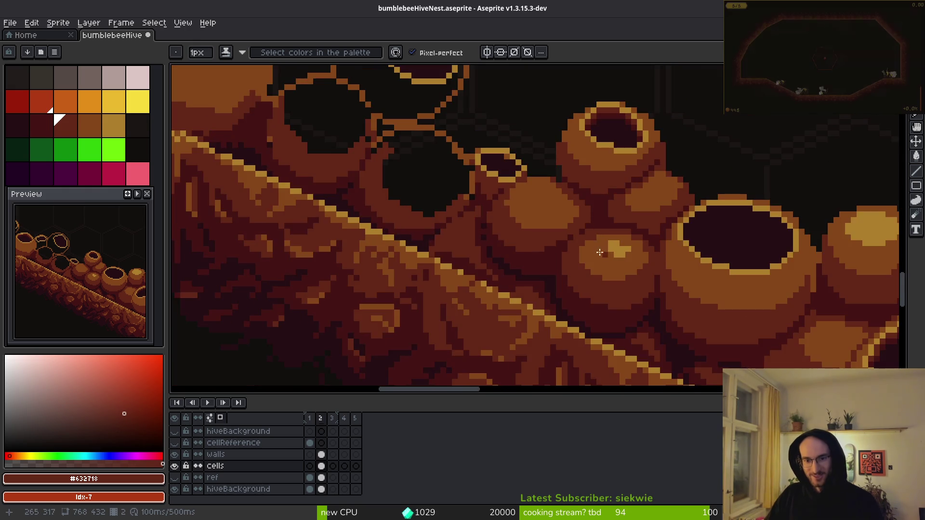
{"action": "scroll", "coordinate": [578, 229], "scroll_direction": "up", "scroll_amount": 4}
{"action": "scroll", "coordinate": [519, 259], "scroll_direction": "down", "scroll_amount": 3}
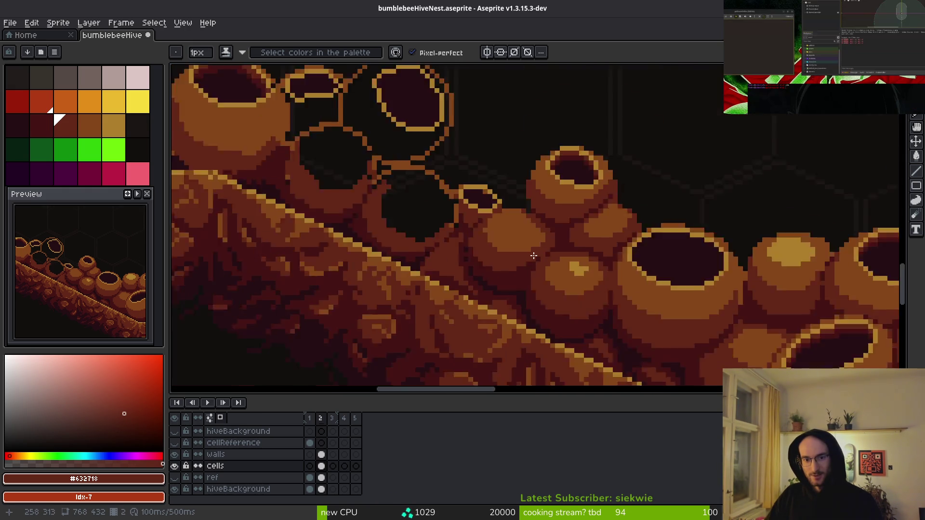
{"action": "scroll", "coordinate": [492, 260], "scroll_direction": "up", "scroll_amount": 2}
{"action": "key", "text": "alt"}
{"action": "left_click", "coordinate": [465, 203], "text": "alt"}
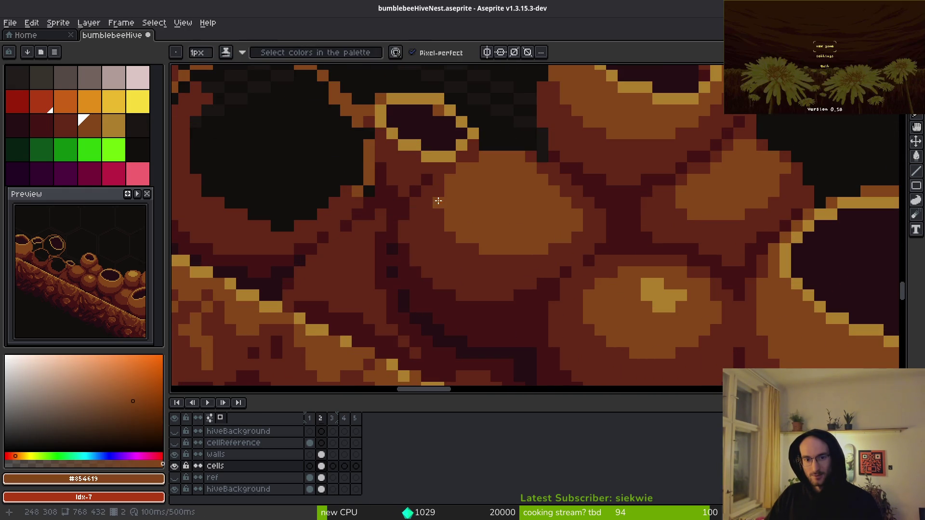
{"action": "scroll", "coordinate": [508, 227], "scroll_direction": "down", "scroll_amount": 3}
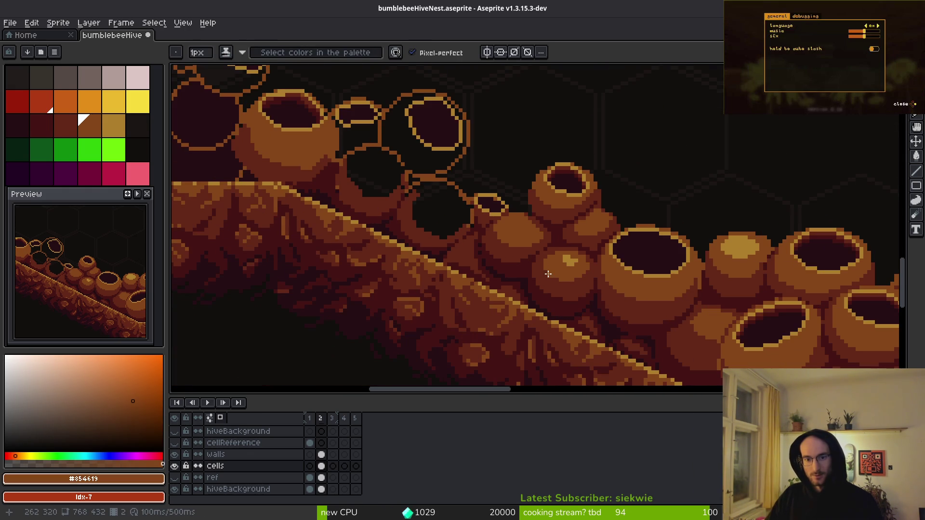
{"action": "scroll", "coordinate": [525, 239], "scroll_direction": "up", "scroll_amount": 3}
{"action": "scroll", "coordinate": [546, 235], "scroll_direction": "down", "scroll_amount": 2}
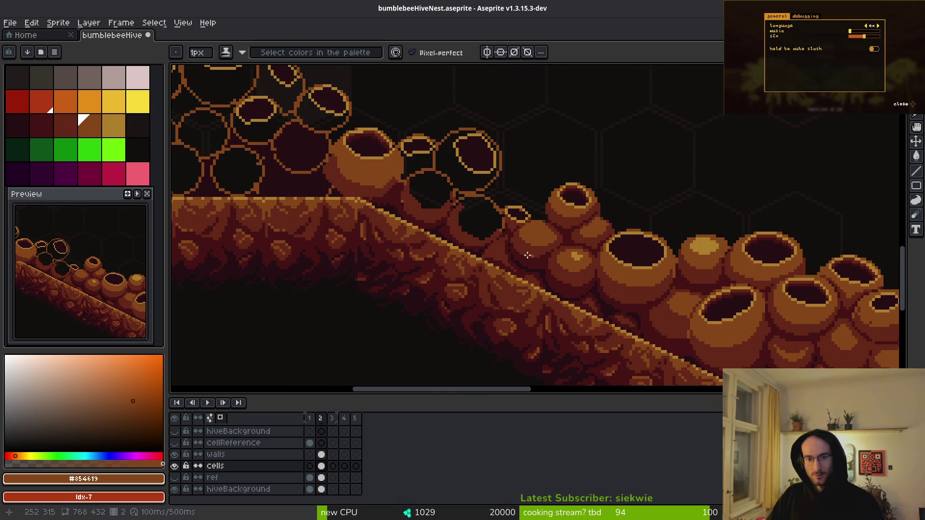
{"action": "scroll", "coordinate": [530, 236], "scroll_direction": "up", "scroll_amount": 3}
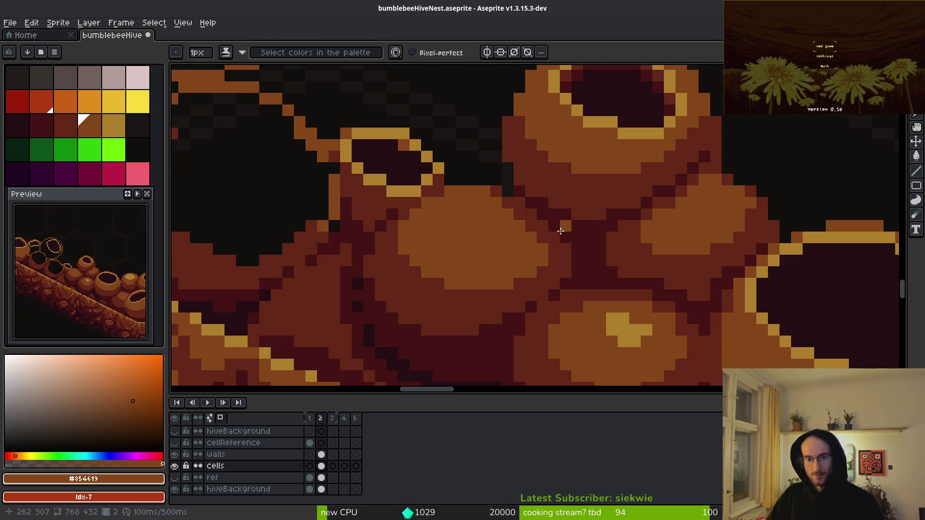
{"action": "left_click", "coordinate": [517, 221], "text": "alt"}
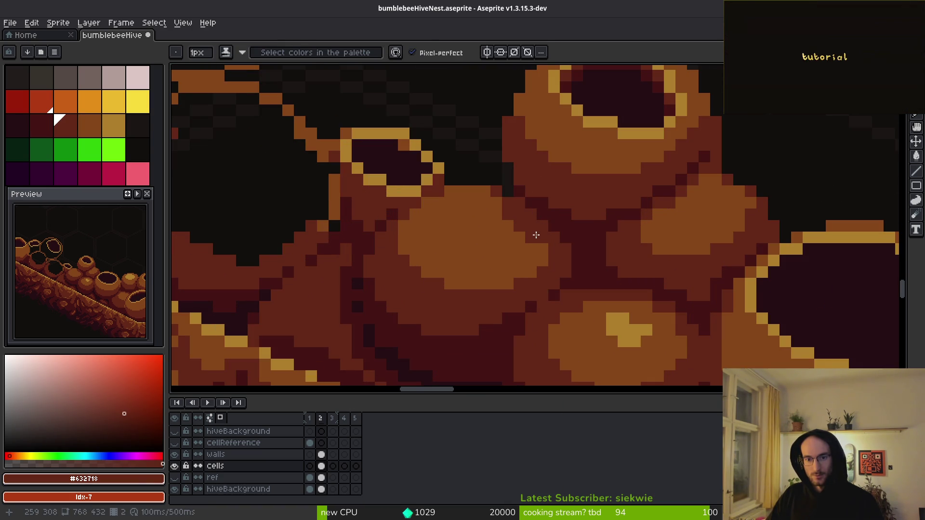
{"action": "scroll", "coordinate": [578, 258], "scroll_direction": "down", "scroll_amount": 2}
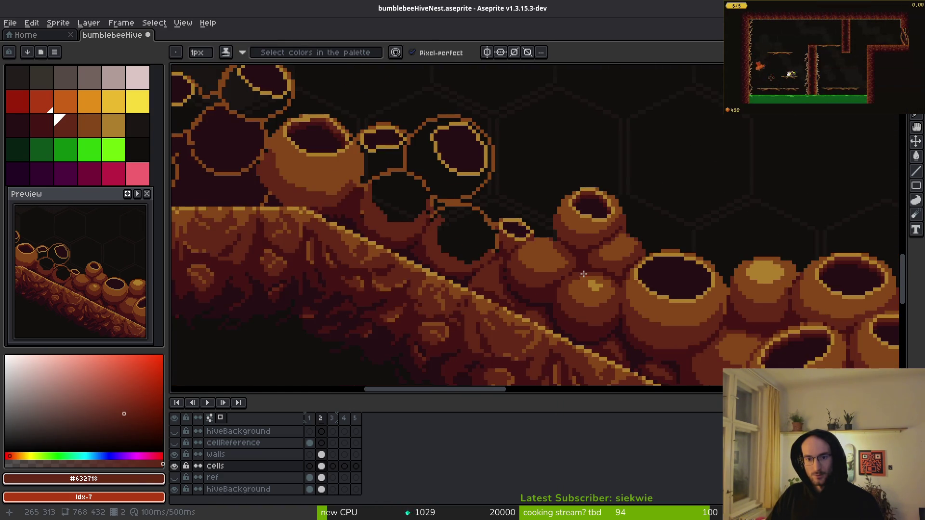
{"action": "scroll", "coordinate": [584, 276], "scroll_direction": "up", "scroll_amount": 3}
{"action": "left_click", "coordinate": [533, 252], "text": "alt"}
{"action": "left_click", "coordinate": [585, 281]}
Paint a dark red #431414 row inside the cell and along its top edge
{"action": "scroll", "coordinate": [584, 281], "scroll_direction": "down", "scroll_amount": 4}
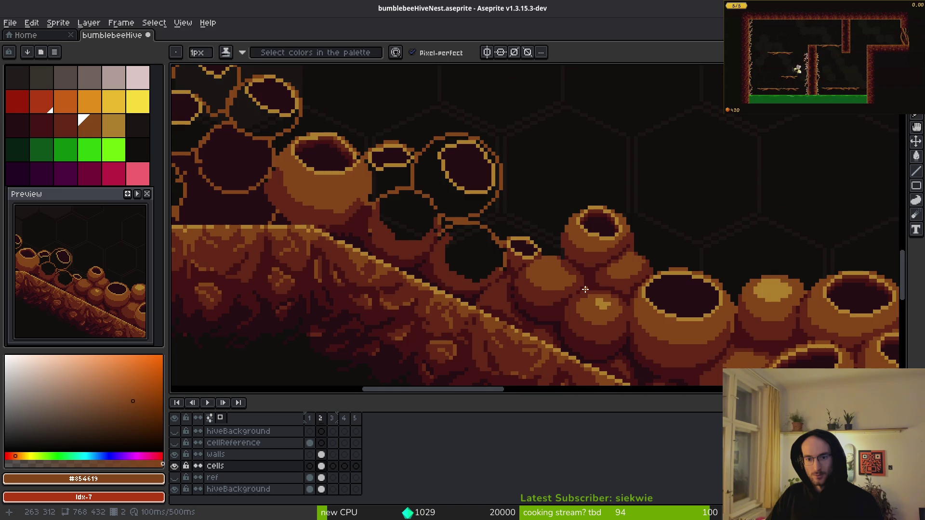
{"action": "scroll", "coordinate": [680, 258], "scroll_direction": "up", "scroll_amount": 4}
{"action": "scroll", "coordinate": [680, 259], "scroll_direction": "up", "scroll_amount": 1}
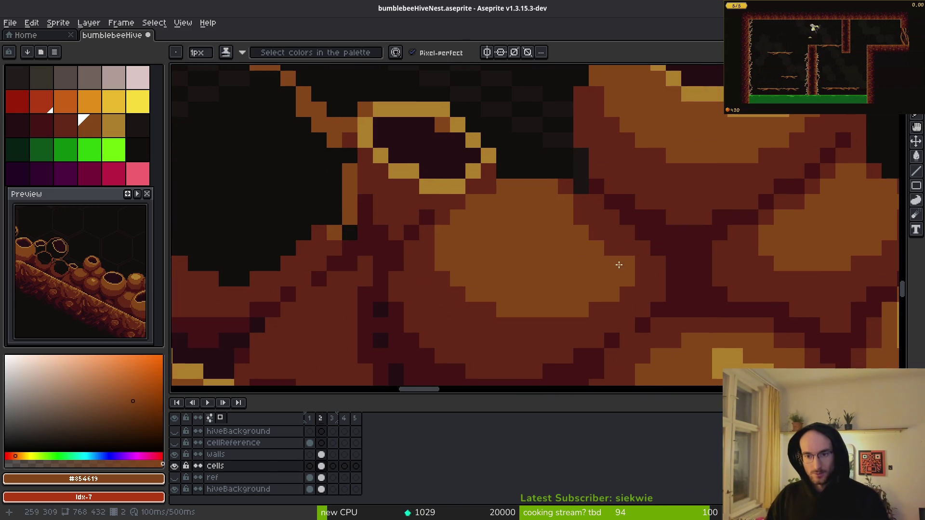
{"action": "left_click", "coordinate": [633, 228], "text": "alt"}
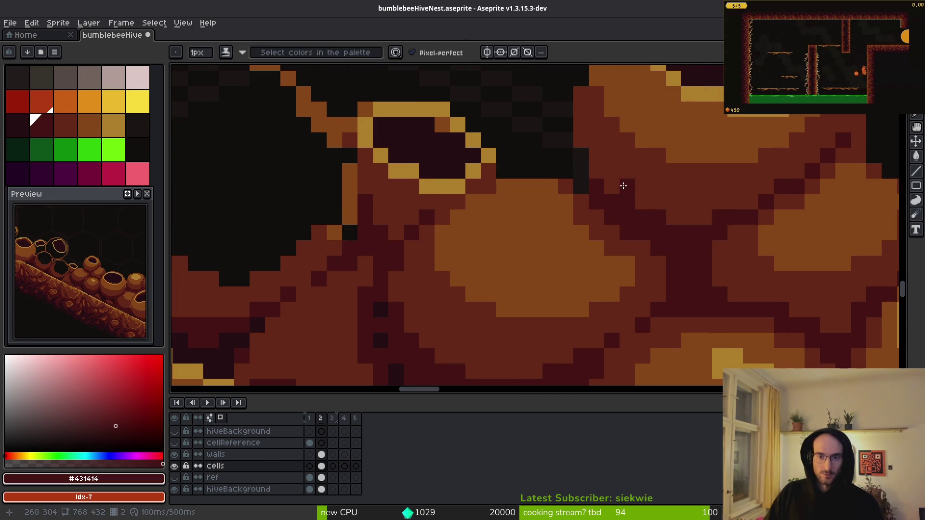
{"action": "scroll", "coordinate": [623, 186], "scroll_direction": "down", "scroll_amount": 3}
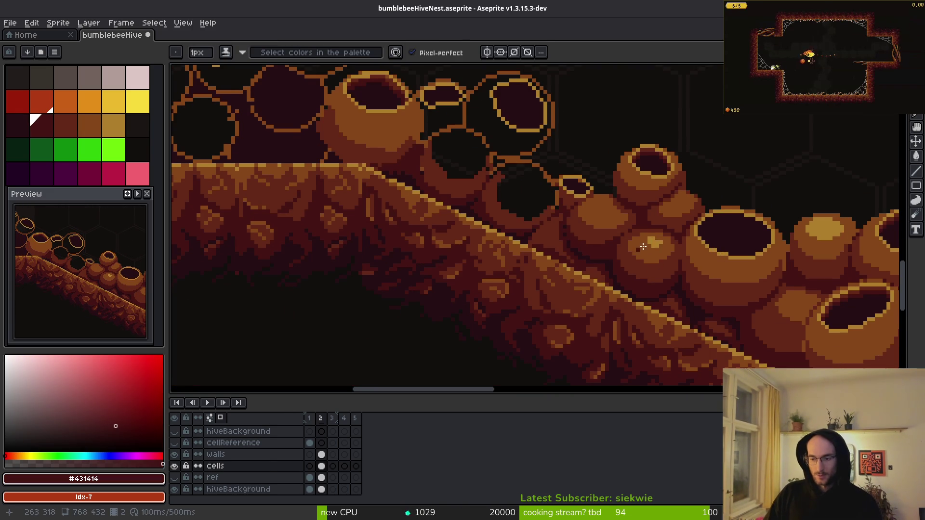
{"action": "scroll", "coordinate": [643, 246], "scroll_direction": "up", "scroll_amount": 4}
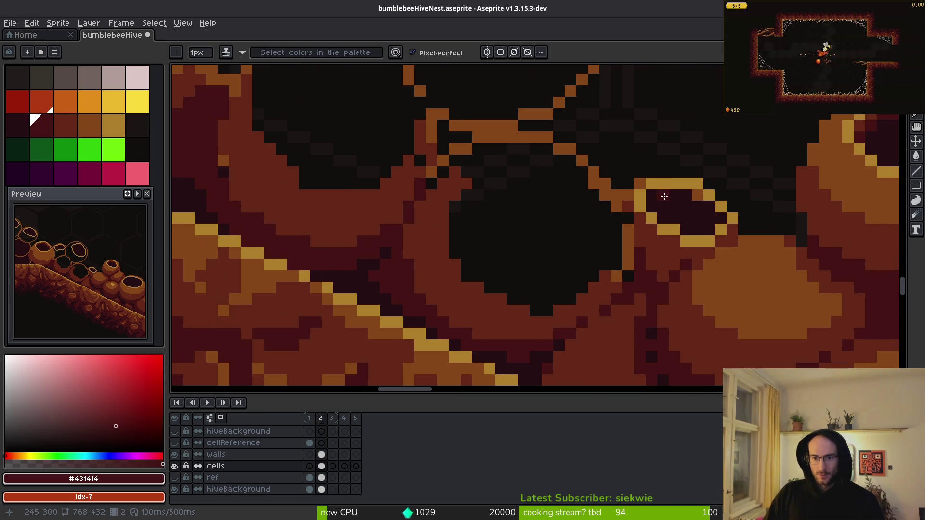
{"action": "scroll", "coordinate": [665, 196], "scroll_direction": "up", "scroll_amount": 2}
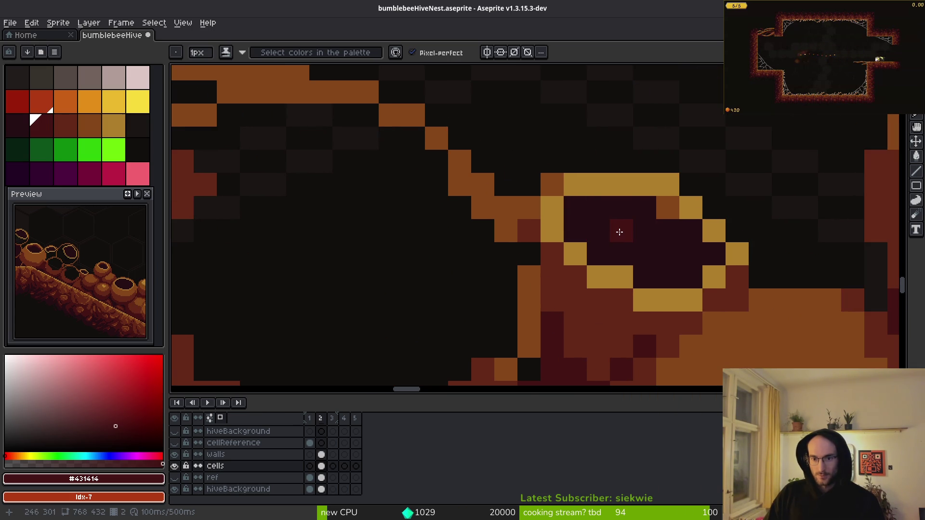
{"action": "scroll", "coordinate": [490, 285], "scroll_direction": "down", "scroll_amount": 2}
{"action": "scroll", "coordinate": [700, 260], "scroll_direction": "up", "scroll_amount": 2}
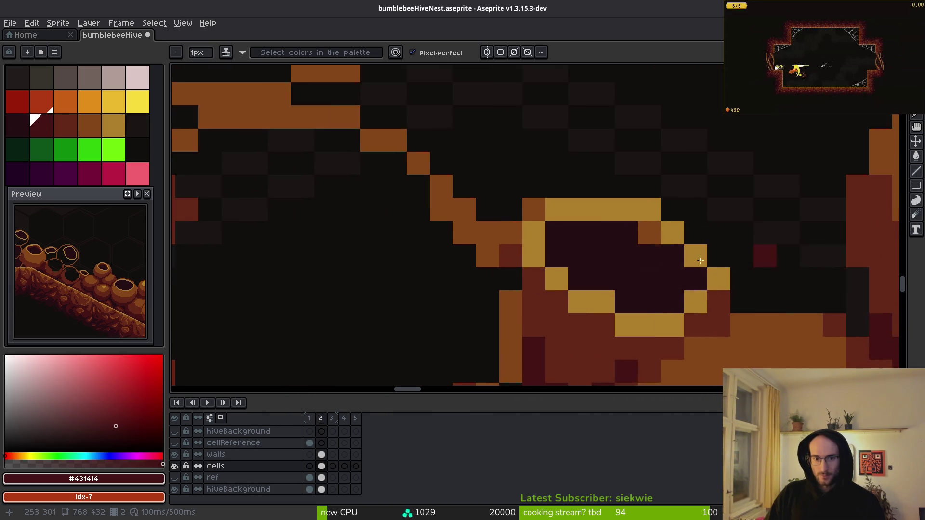
{"action": "scroll", "coordinate": [533, 265], "scroll_direction": "up", "scroll_amount": 1}
{"action": "mouse_move", "coordinate": [559, 246]}
{"action": "left_mouse_down"}
{"action": "mouse_move", "coordinate": [749, 279]}
{"action": "mouse_move", "coordinate": [675, 221]}
{"action": "mouse_move", "coordinate": [553, 223]}
{"action": "left_mouse_up"}
{"action": "left_click", "coordinate": [783, 318], "text": "alt"}
Give the small pot rim's left end a yellow #ac7e2c pixel instead of mid brown
{"action": "scroll", "coordinate": [553, 222], "scroll_direction": "down", "scroll_amount": 2}
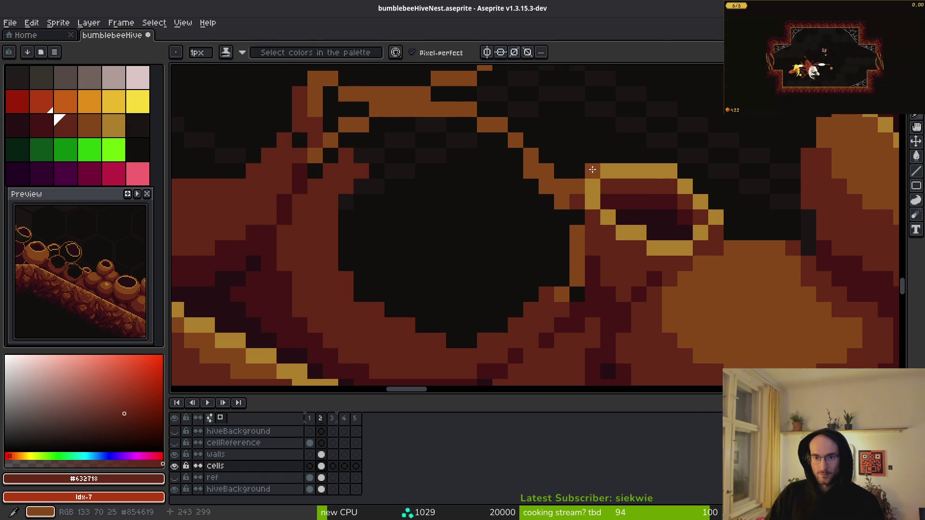
{"action": "left_click", "coordinate": [577, 184], "text": "alt"}
{"action": "left_click", "coordinate": [592, 171]}
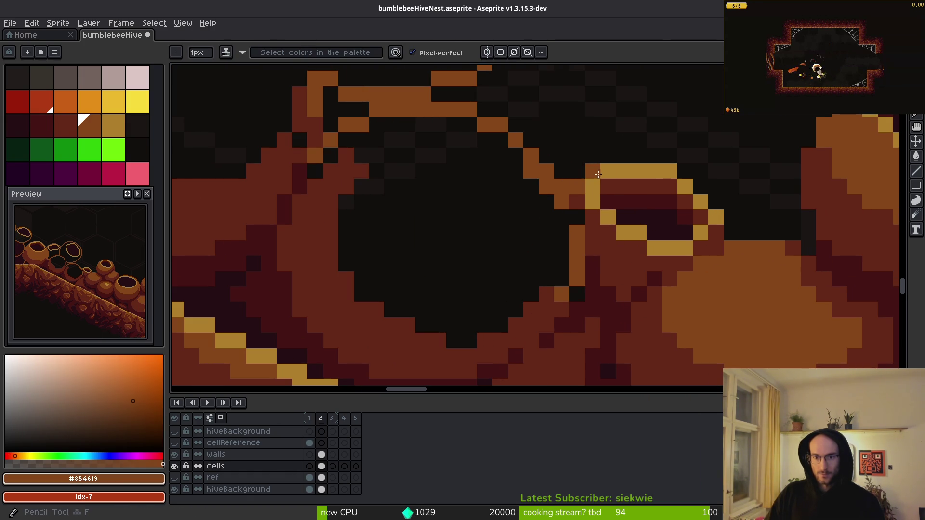
{"action": "left_click", "coordinate": [716, 218]}
{"action": "key", "text": "ctrl+z"}
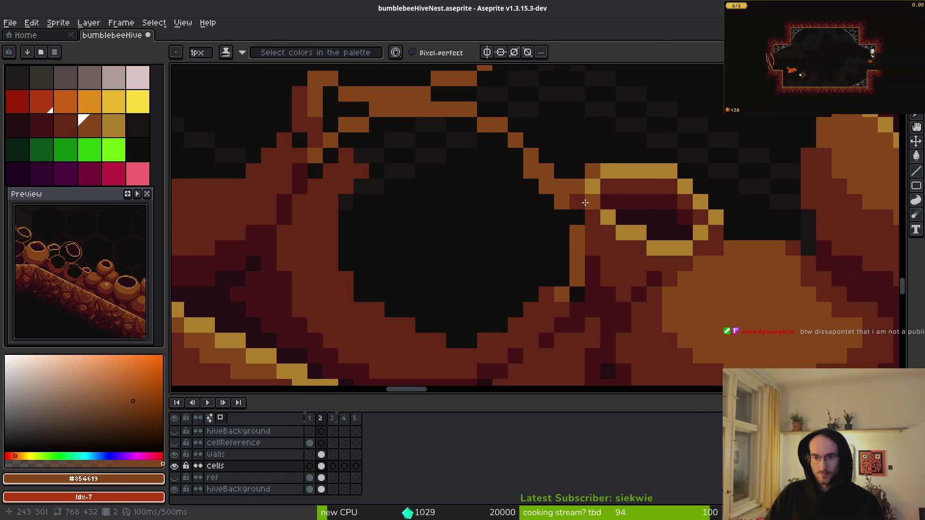
{"action": "left_click", "coordinate": [614, 167], "text": "alt"}
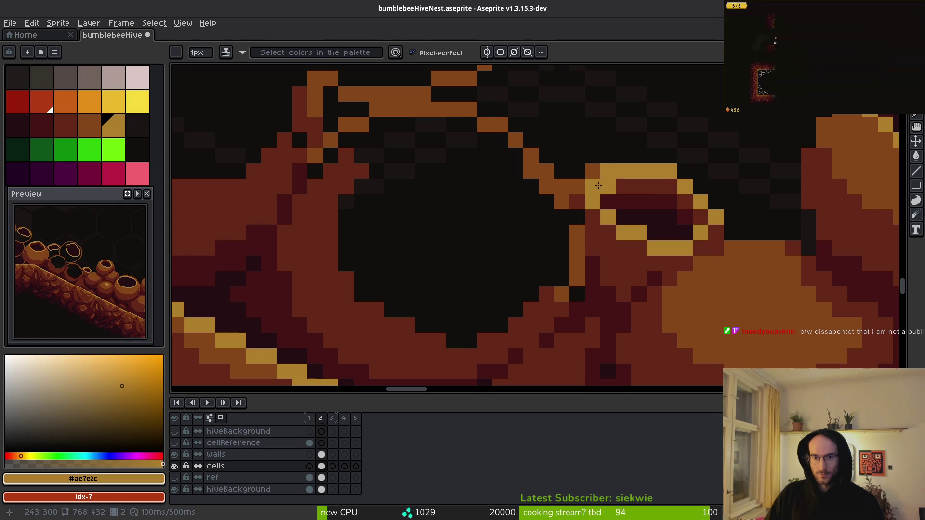
{"action": "left_click", "coordinate": [607, 186]}
Add a mid brown pixel beside the rim and erase the stray pixel left of it
{"action": "left_click", "coordinate": [592, 172], "text": "alt"}
{"action": "left_click", "coordinate": [608, 171]}
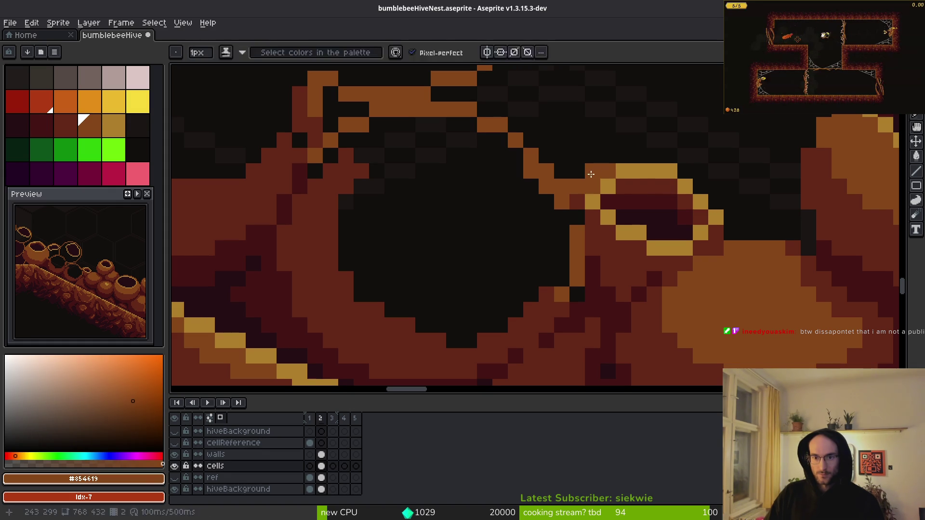
{"action": "key", "text": "e"}
{"action": "left_click", "coordinate": [592, 172]}
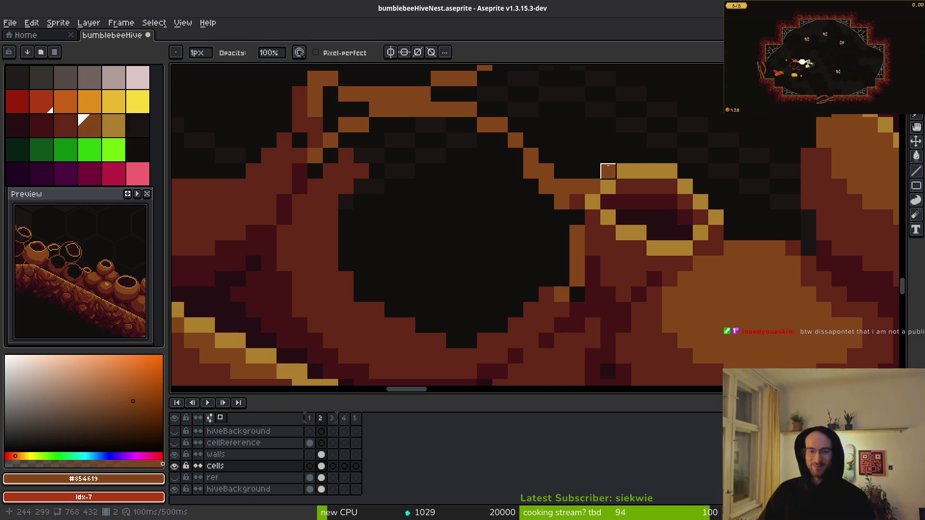
Darken the top row and reshape the edge of the dark hole with #632718
{"action": "scroll", "coordinate": [627, 187], "scroll_direction": "left", "scroll_amount": 1}
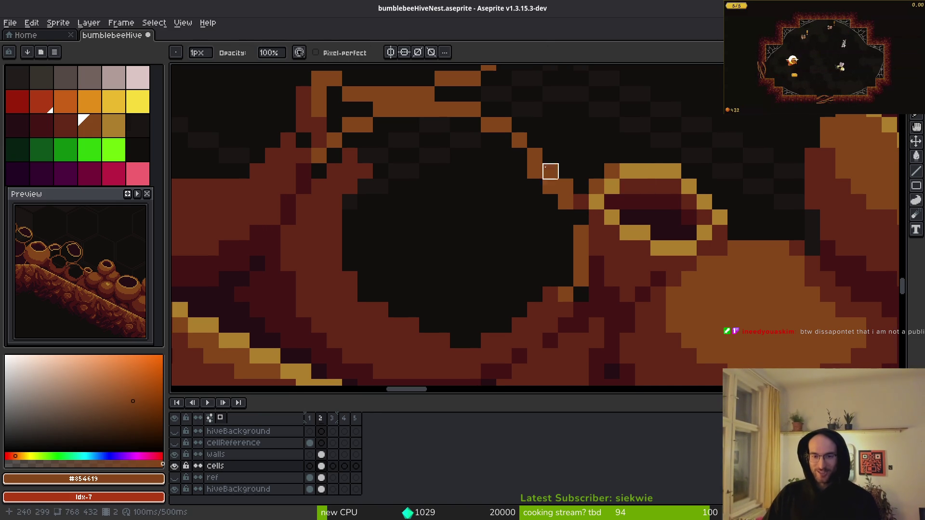
{"action": "key", "text": "b"}
{"action": "scroll", "coordinate": [532, 254], "scroll_direction": "left", "scroll_amount": 1}
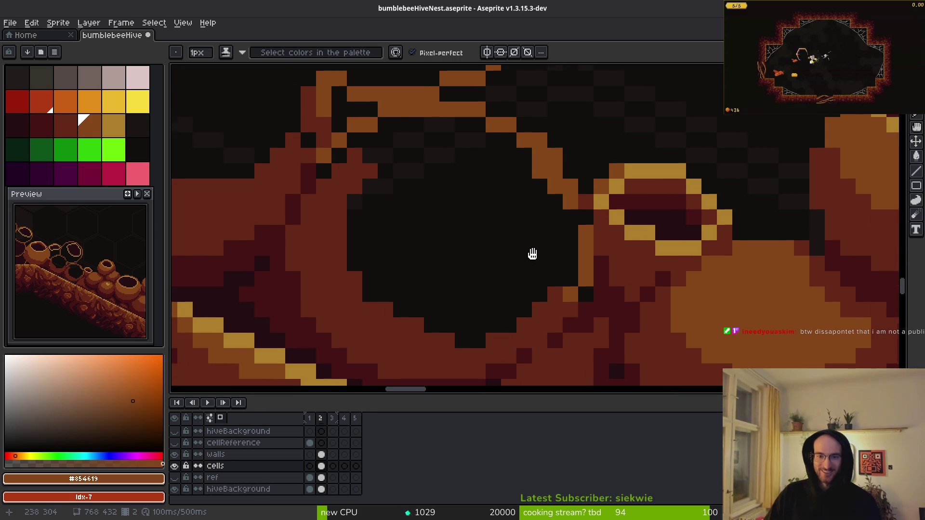
{"action": "scroll", "coordinate": [533, 254], "scroll_direction": "left", "scroll_amount": 5}
{"action": "left_click", "coordinate": [59, 120]}
{"action": "mouse_move", "coordinate": [395, 118]}
{"action": "left_mouse_down"}
{"action": "mouse_move", "coordinate": [449, 118]}
{"action": "mouse_move", "coordinate": [381, 119]}
{"action": "mouse_move", "coordinate": [372, 155]}
{"action": "left_mouse_up"}
{"action": "mouse_move", "coordinate": [492, 119]}
{"action": "left_mouse_down"}
{"action": "mouse_move", "coordinate": [555, 146]}
{"action": "mouse_move", "coordinate": [579, 174]}
{"action": "left_mouse_up"}
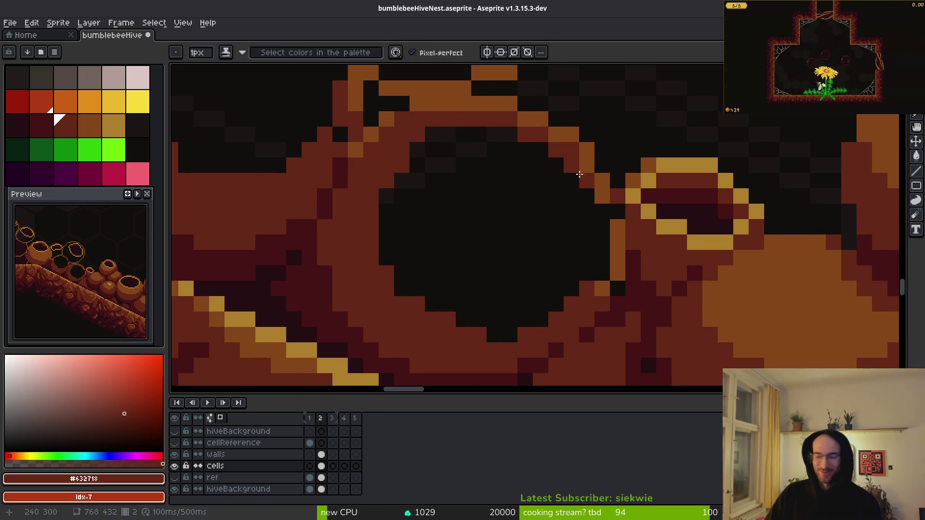
{"action": "mouse_move", "coordinate": [595, 199]}
{"action": "left_mouse_down"}
{"action": "mouse_move", "coordinate": [598, 262]}
{"action": "mouse_move", "coordinate": [582, 282]}
{"action": "left_mouse_up"}
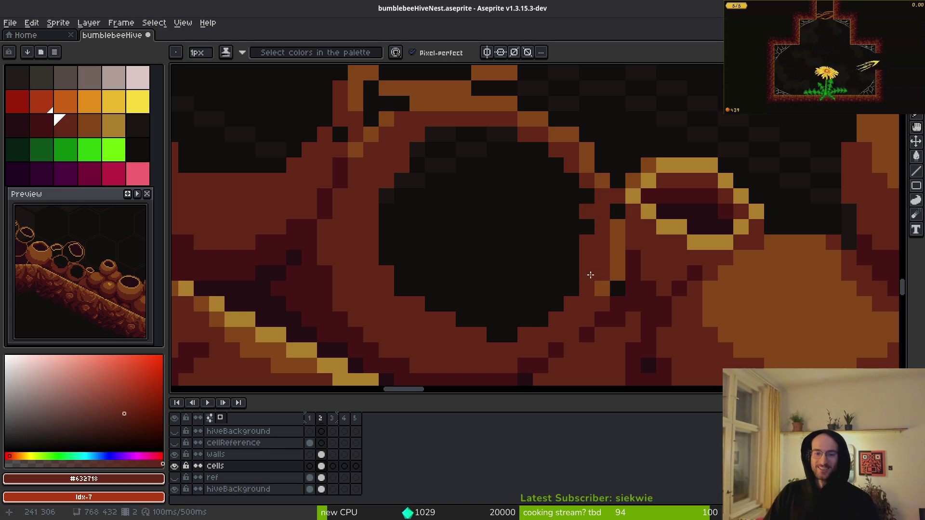
Trace a mid brown #854619 outline along the dark cell's top and right edges
{"action": "scroll", "coordinate": [530, 295], "scroll_direction": "down", "scroll_amount": 3}
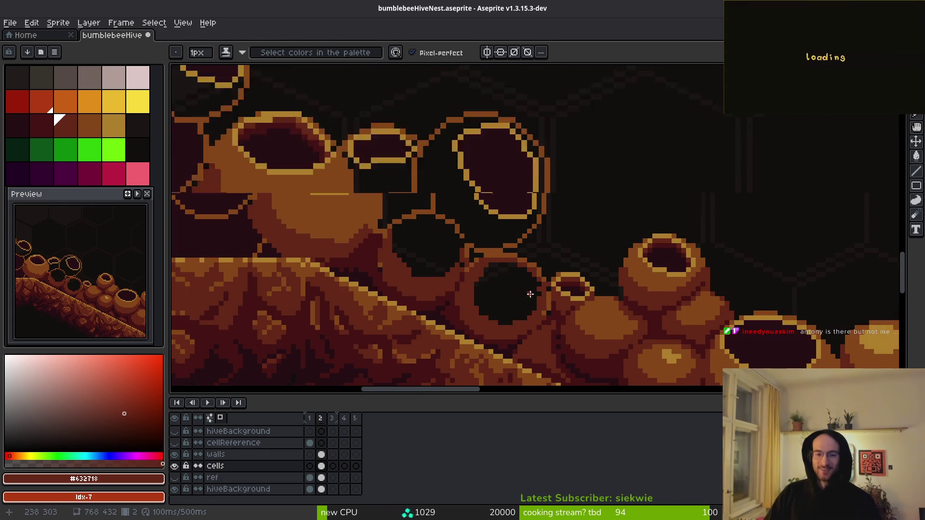
{"action": "scroll", "coordinate": [530, 293], "scroll_direction": "up", "scroll_amount": 1}
{"action": "left_click", "coordinate": [656, 320], "text": "alt"}
{"action": "scroll", "coordinate": [526, 186], "scroll_direction": "up", "scroll_amount": 2}
{"action": "scroll", "coordinate": [543, 204], "scroll_direction": "down", "scroll_amount": 1}
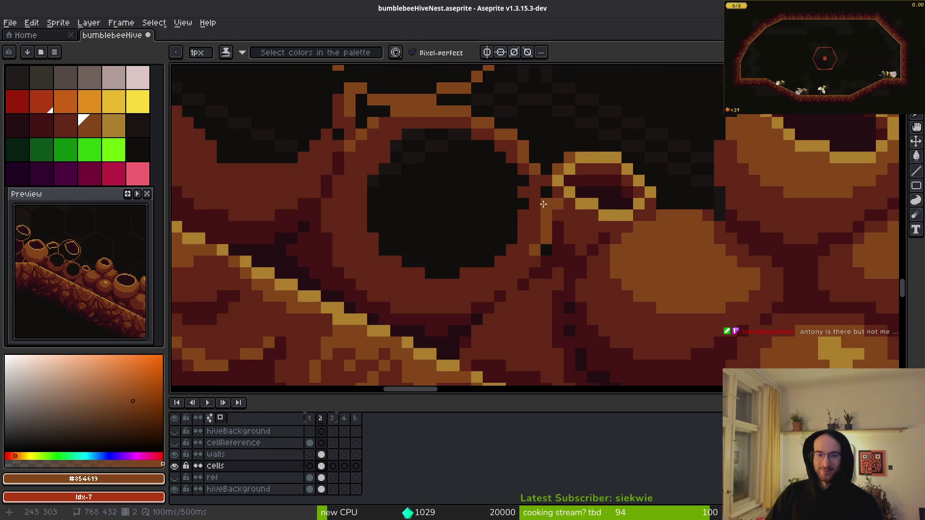
{"action": "scroll", "coordinate": [431, 142], "scroll_direction": "up", "scroll_amount": 1}
{"action": "mouse_move", "coordinate": [419, 126]}
{"action": "left_mouse_down"}
{"action": "mouse_move", "coordinate": [487, 132]}
{"action": "mouse_move", "coordinate": [588, 289]}
{"action": "mouse_move", "coordinate": [396, 292]}
{"action": "mouse_move", "coordinate": [381, 145]}
{"action": "mouse_move", "coordinate": [553, 155]}
{"action": "mouse_move", "coordinate": [588, 244]}
{"action": "mouse_move", "coordinate": [542, 198]}
{"action": "left_mouse_up"}
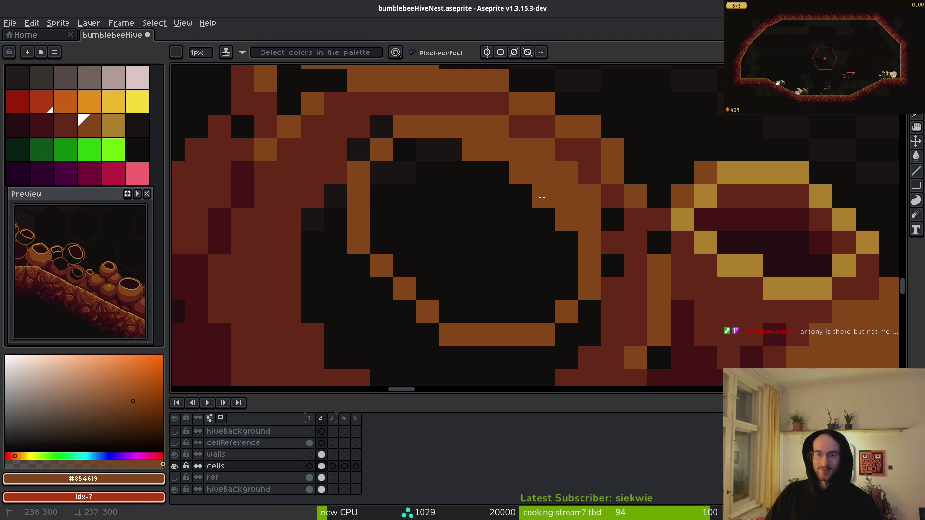
Paint brown at the new pot's top-left and bucket-fill its dark interior brown
{"action": "mouse_move", "coordinate": [403, 128]}
{"action": "left_mouse_down"}
{"action": "mouse_move", "coordinate": [407, 190]}
{"action": "mouse_move", "coordinate": [451, 195]}
{"action": "left_mouse_up"}
{"action": "key", "text": "g"}
{"action": "left_click", "coordinate": [499, 262]}
{"action": "scroll", "coordinate": [504, 256], "scroll_direction": "down", "scroll_amount": 5}
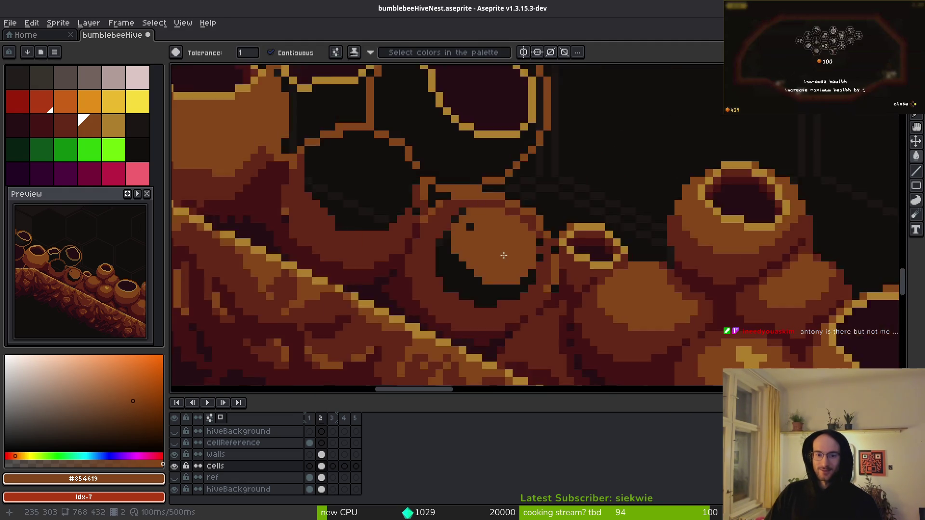
{"action": "scroll", "coordinate": [504, 256], "scroll_direction": "up", "scroll_amount": 3}
Pencil over the two leftover black pixels at the cell's lower-left with brown
{"action": "key", "text": "b"}
{"action": "left_click", "coordinate": [383, 290]}
{"action": "left_click", "coordinate": [413, 305]}
{"action": "scroll", "coordinate": [489, 269], "scroll_direction": "down", "scroll_amount": 3}
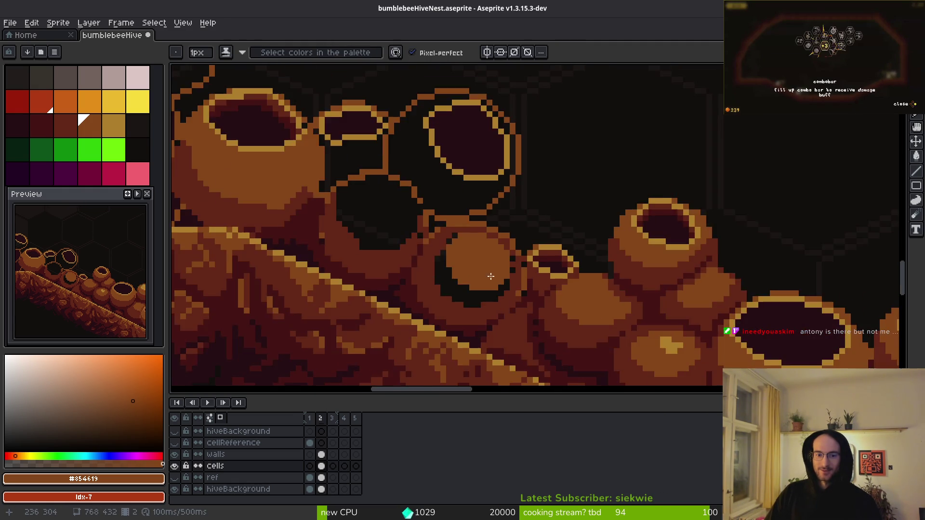
{"action": "scroll", "coordinate": [496, 279], "scroll_direction": "up", "scroll_amount": 1}
{"action": "scroll", "coordinate": [502, 261], "scroll_direction": "up", "scroll_amount": 1}
Return to the Paint Bucket with dark red-brown #632718 chosen from the palette
{"action": "key", "text": "g"}
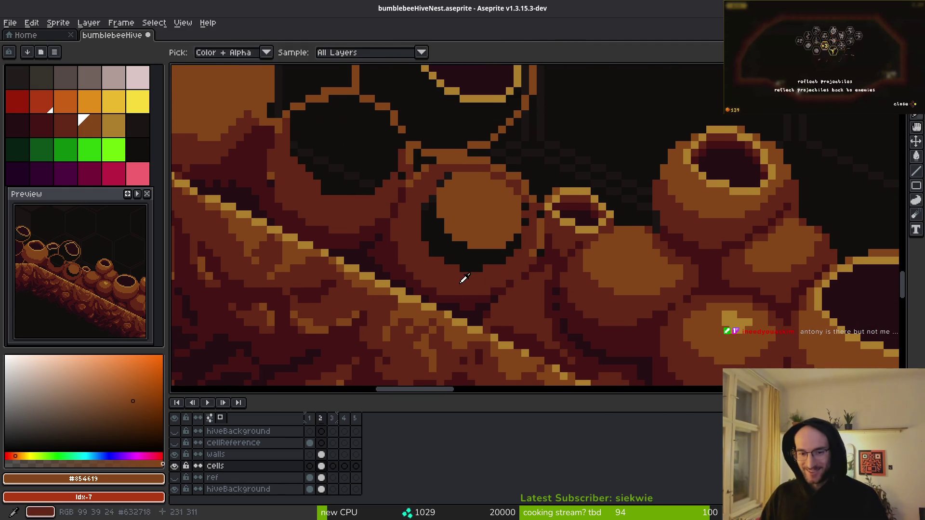
{"action": "left_click", "coordinate": [56, 118]}
{"action": "scroll", "coordinate": [454, 265], "scroll_direction": "up", "scroll_amount": 2}
{"action": "scroll", "coordinate": [524, 268], "scroll_direction": "up", "scroll_amount": 3}
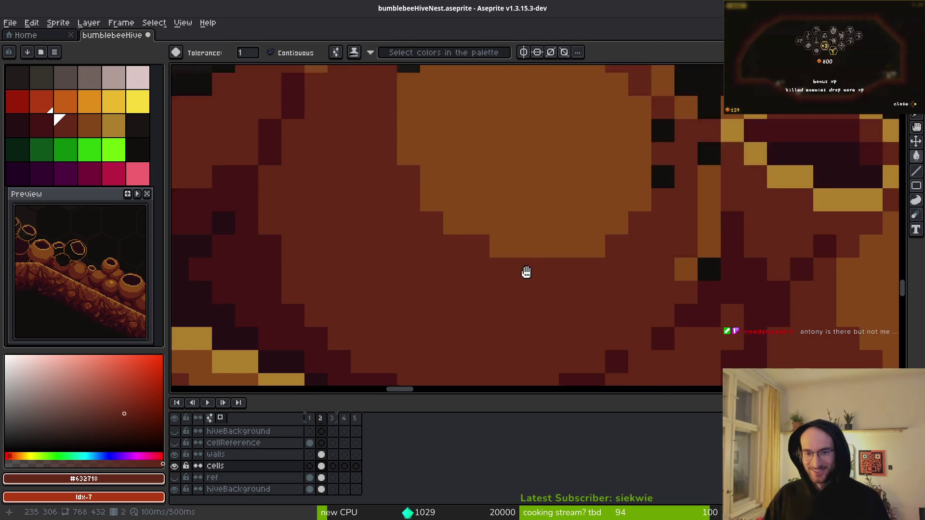
{"action": "scroll", "coordinate": [501, 198], "scroll_direction": "down", "scroll_amount": 2}
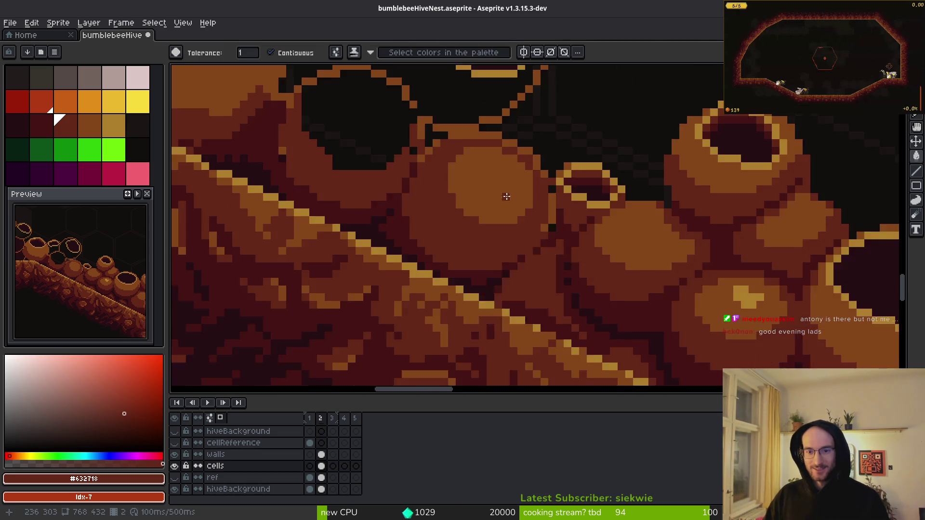
{"action": "scroll", "coordinate": [542, 224], "scroll_direction": "up", "scroll_amount": 2}
{"action": "scroll", "coordinate": [540, 327], "scroll_direction": "down", "scroll_amount": 2}
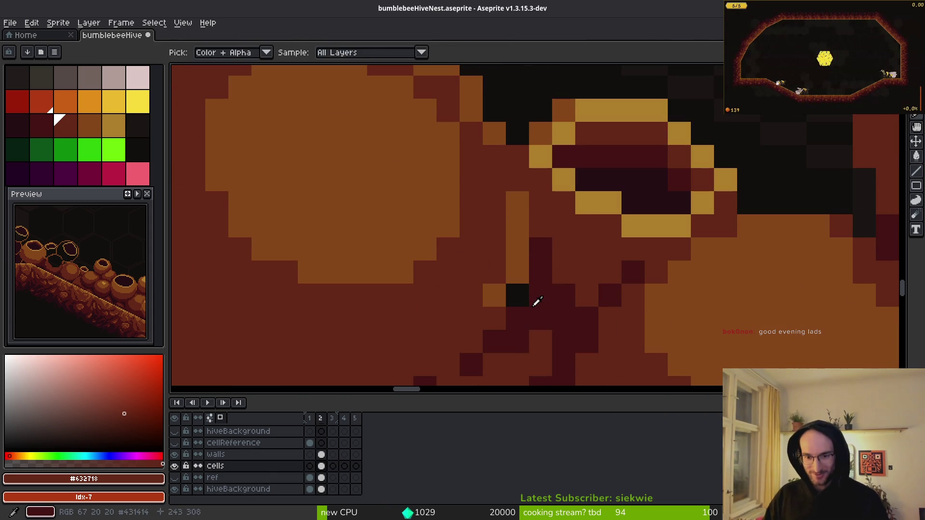
Fill the crevice beside the small pot with the darkest red #431414
{"action": "left_click", "coordinate": [533, 302], "text": "alt"}
{"action": "scroll", "coordinate": [565, 298], "scroll_direction": "down", "scroll_amount": 3}
{"action": "scroll", "coordinate": [565, 298], "scroll_direction": "up", "scroll_amount": 3}
{"action": "left_click", "coordinate": [554, 285], "text": "alt"}
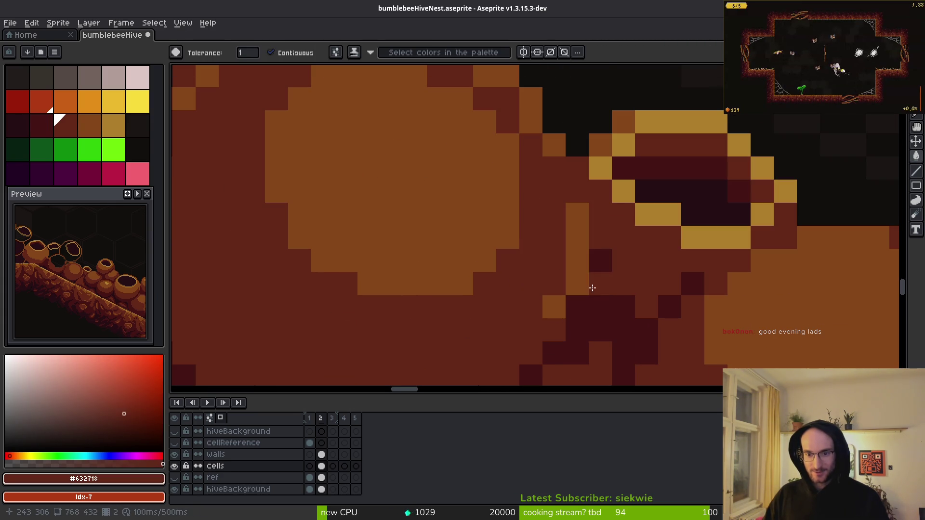
{"action": "left_click", "coordinate": [582, 275], "text": "alt"}
{"action": "left_click", "coordinate": [583, 278]}
{"action": "left_click", "coordinate": [576, 288], "text": "alt"}
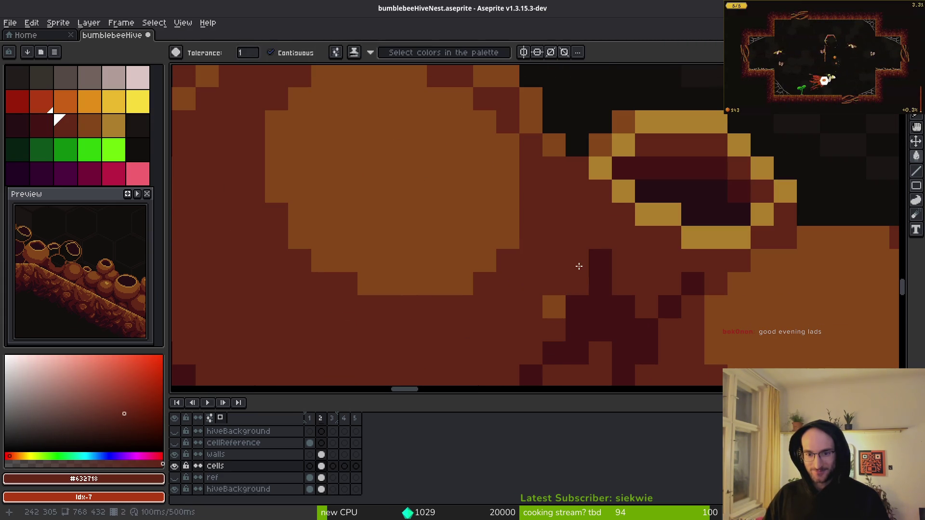
Pencil a lighter brown #854619 pixel onto the pot's edge
{"action": "key", "text": "f"}
{"action": "left_click", "coordinate": [576, 262], "text": "alt"}
{"action": "left_click", "coordinate": [576, 284]}
{"action": "scroll", "coordinate": [562, 314], "scroll_direction": "down", "scroll_amount": 5}
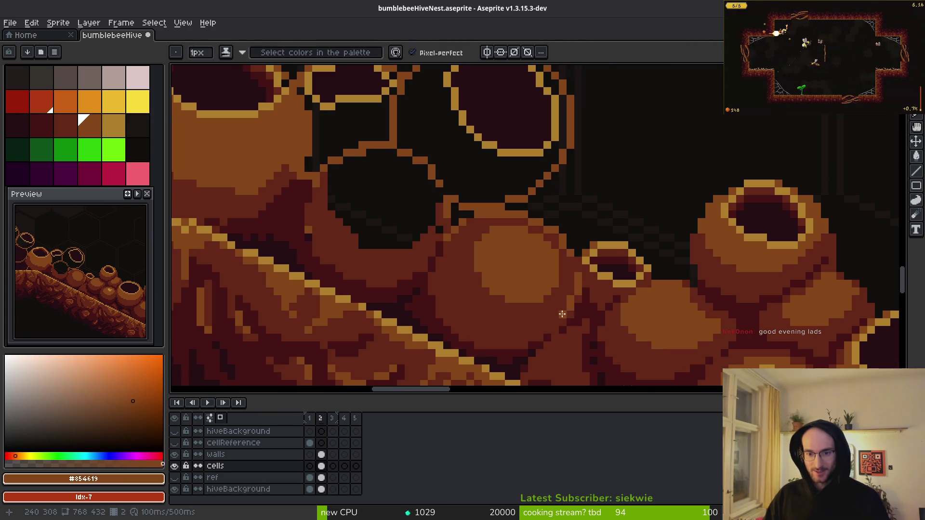
{"action": "scroll", "coordinate": [583, 262], "scroll_direction": "up", "scroll_amount": 4}
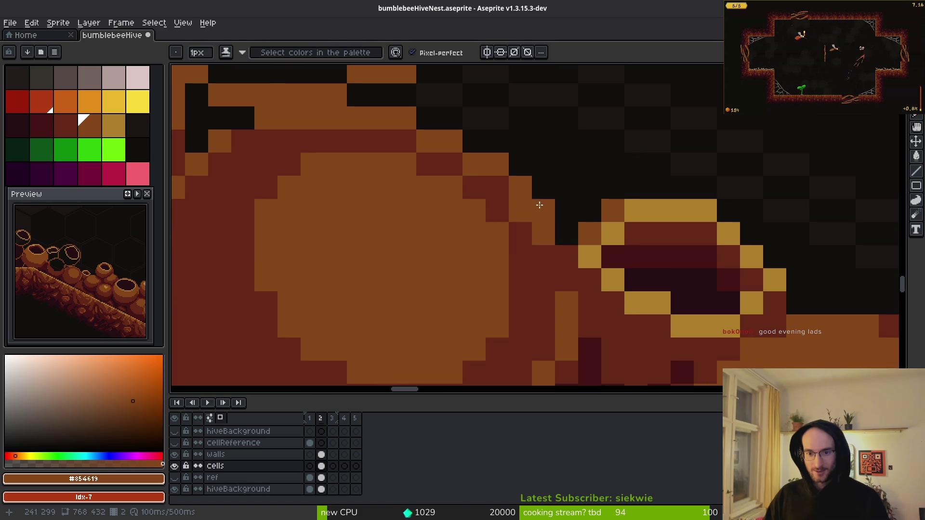
{"action": "left_click", "coordinate": [524, 215], "text": "alt"}
{"action": "left_click", "coordinate": [552, 239], "text": "alt"}
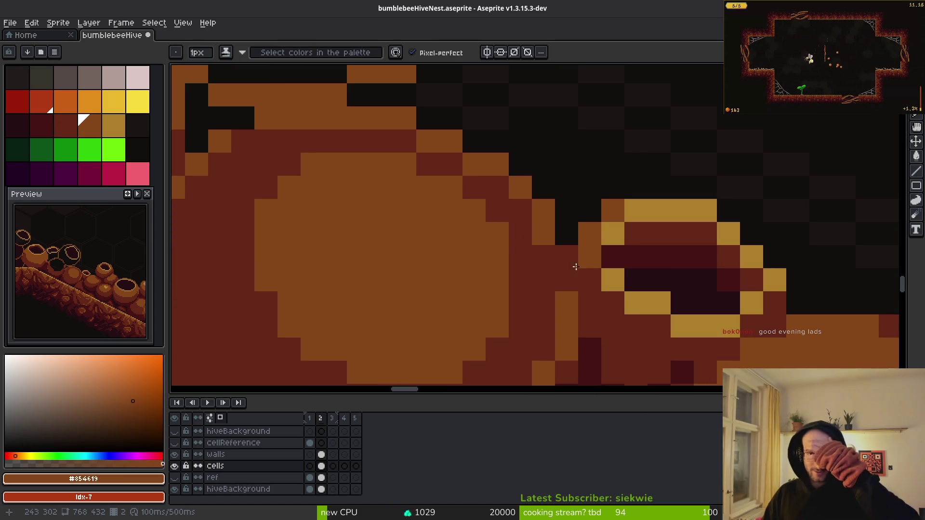
{"action": "scroll", "coordinate": [550, 268], "scroll_direction": "down", "scroll_amount": 5}
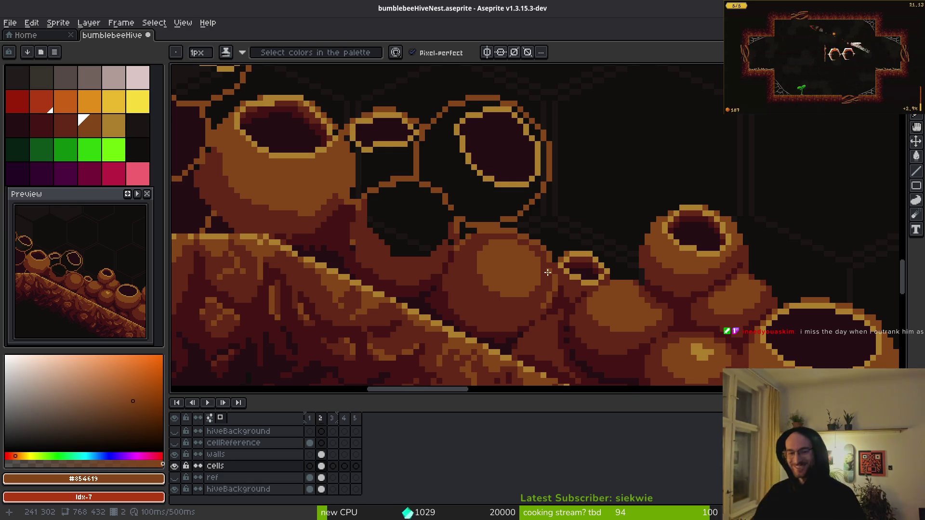
Touch up the pot rim pixels with orange-brown and dark red
{"action": "scroll", "coordinate": [548, 272], "scroll_direction": "up", "scroll_amount": 3}
{"action": "left_click", "coordinate": [504, 225], "text": "alt"}
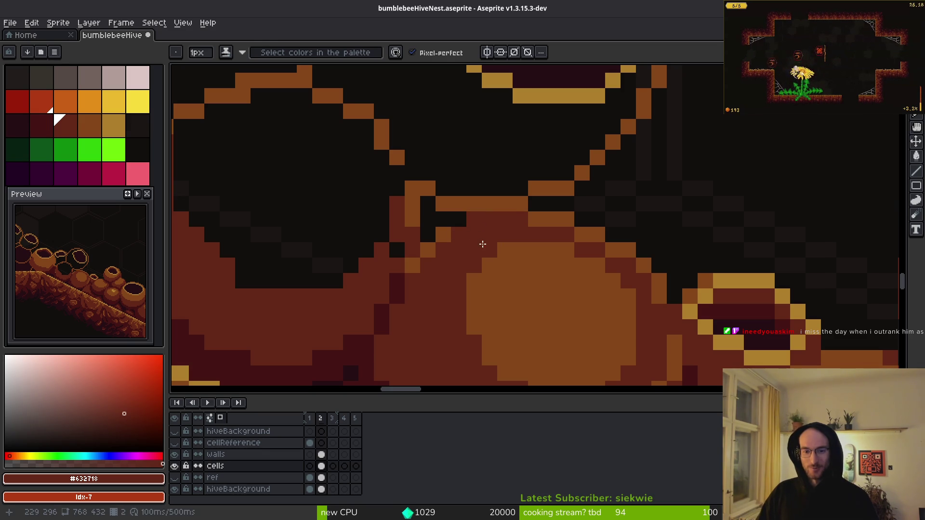
{"action": "left_click", "coordinate": [476, 203], "text": "alt"}
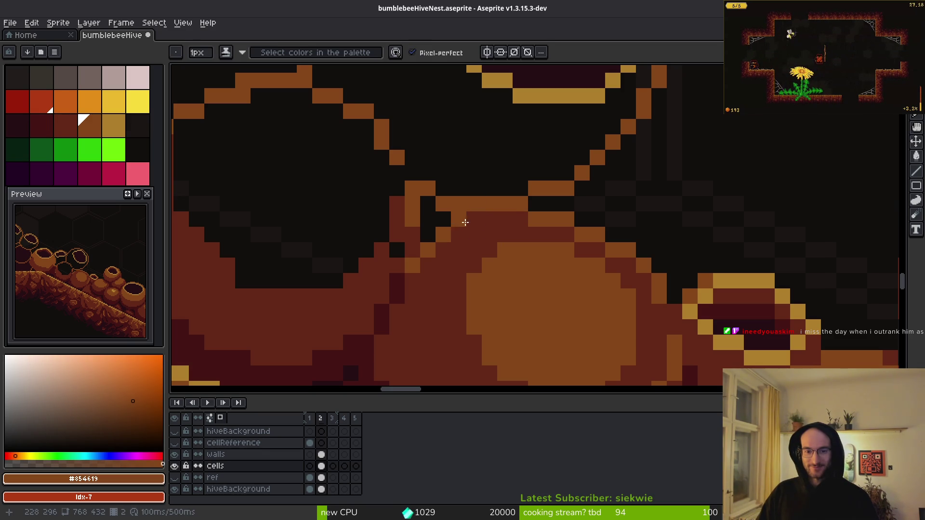
{"action": "left_click", "coordinate": [428, 236]}
{"action": "left_click", "coordinate": [461, 237], "text": "alt"}
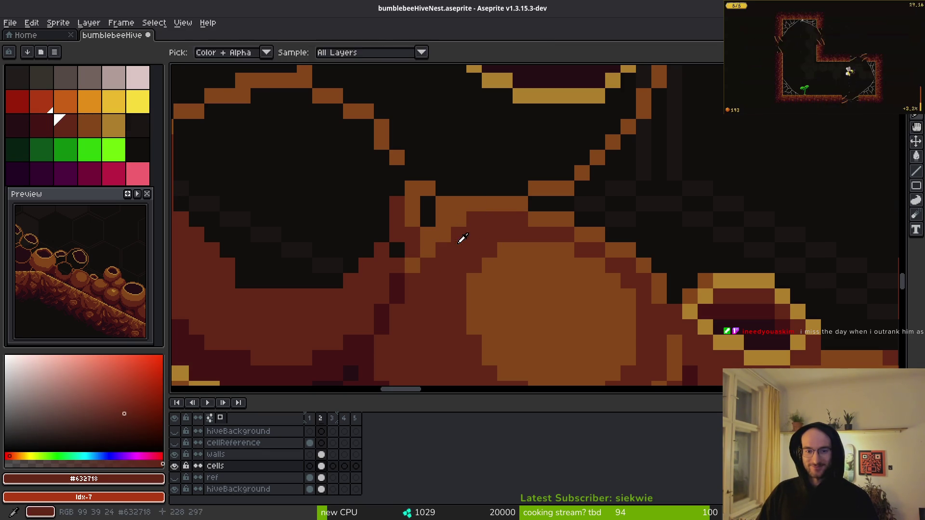
{"action": "left_click", "coordinate": [442, 236]}
{"action": "scroll", "coordinate": [428, 270], "scroll_direction": "down", "scroll_amount": 5}
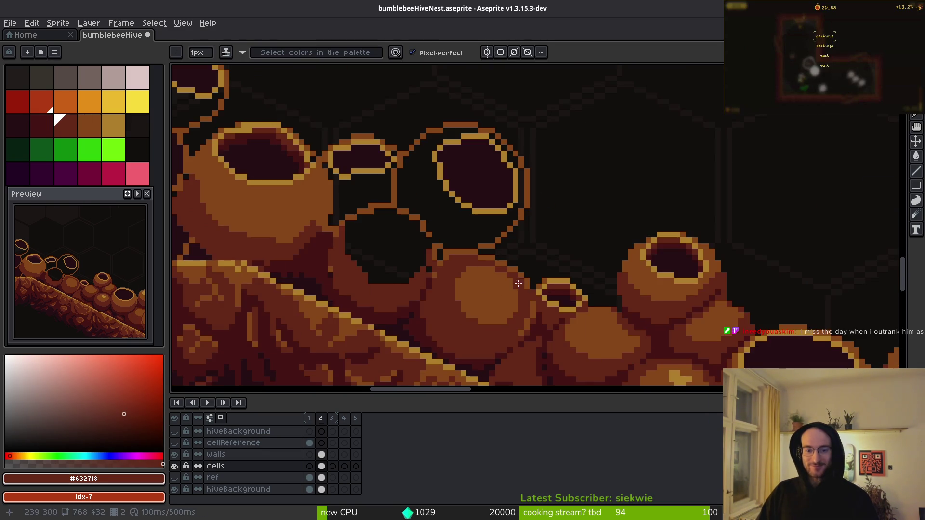
{"action": "scroll", "coordinate": [434, 262], "scroll_direction": "up", "scroll_amount": 7}
{"action": "left_click", "coordinate": [359, 217], "text": "alt"}
{"action": "left_click", "coordinate": [380, 224]}
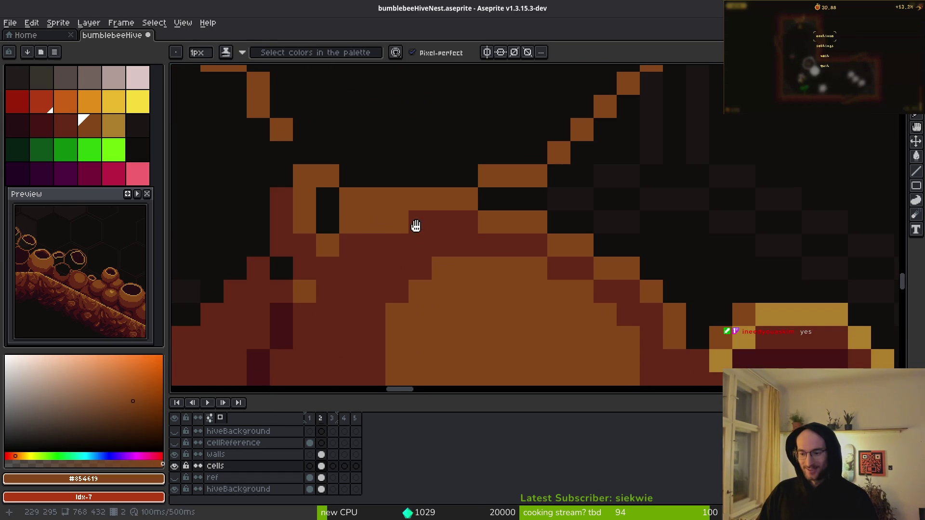
Paint dark red pixels leftward over the rim, undoing one stray change
{"action": "left_click_drag", "start_coordinate": [415, 226], "coordinate": [466, 225]}
{"action": "left_click", "coordinate": [410, 200], "text": "alt"}
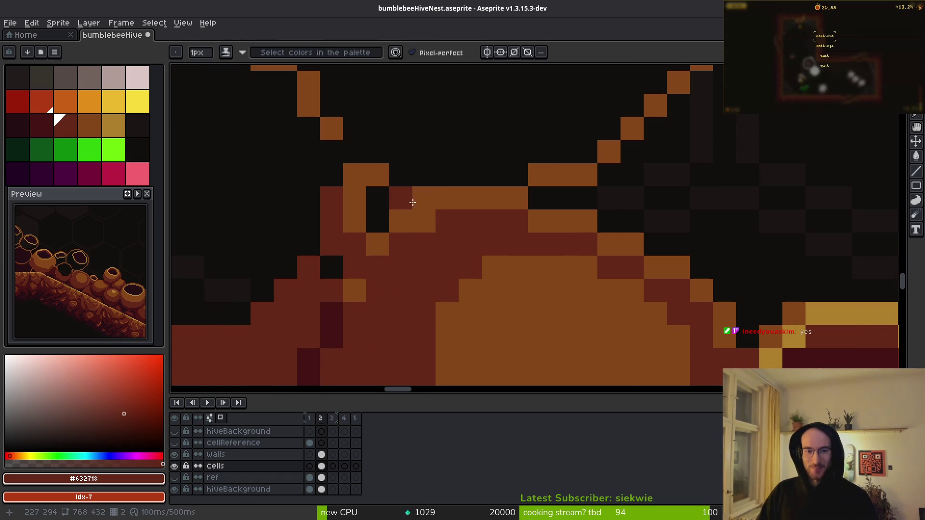
{"action": "mouse_move", "coordinate": [412, 202]}
{"action": "left_mouse_down"}
{"action": "mouse_move", "coordinate": [372, 201]}
{"action": "mouse_move", "coordinate": [354, 221]}
{"action": "left_mouse_up"}
{"action": "left_click_drag", "start_coordinate": [287, 255], "coordinate": [417, 215]}
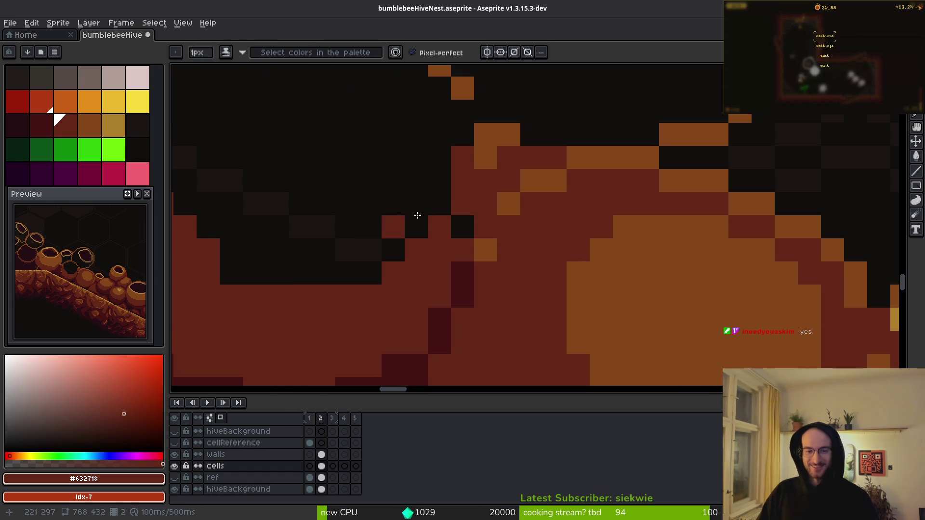
{"action": "key", "text": "ctrl+z"}
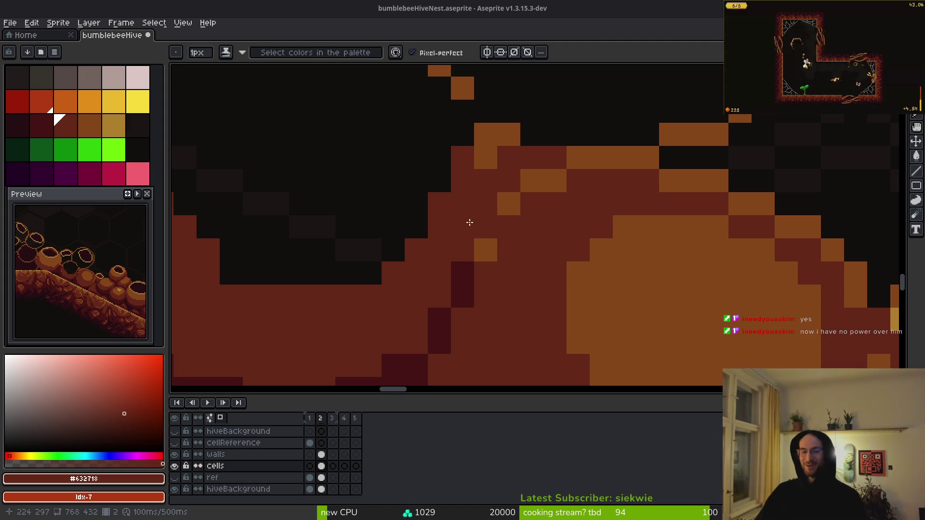
{"action": "scroll", "coordinate": [530, 250], "scroll_direction": "down", "scroll_amount": 4}
{"action": "scroll", "coordinate": [573, 249], "scroll_direction": "up", "scroll_amount": 3}
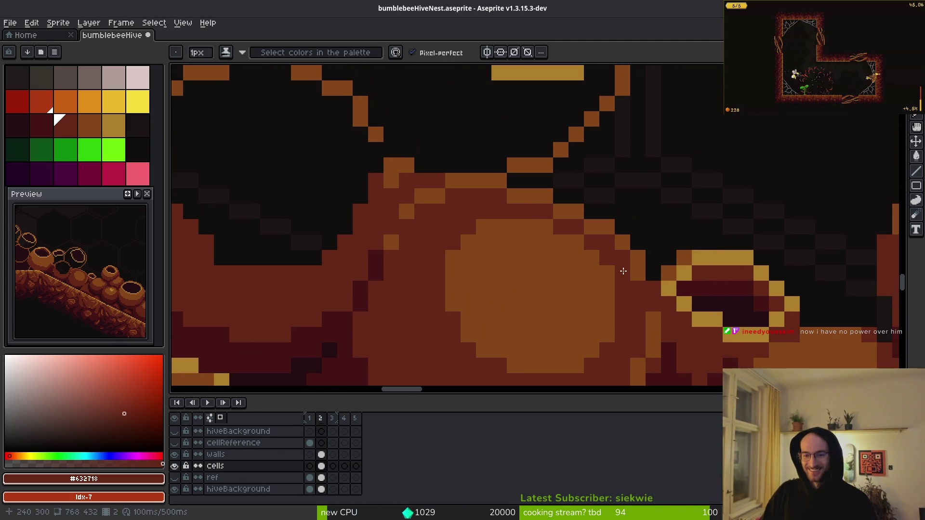
Turn the rim's orange highlight dark red and shade the cell's upper edge with #431414
{"action": "mouse_move", "coordinate": [592, 226]}
{"action": "left_mouse_down"}
{"action": "mouse_move", "coordinate": [547, 196]}
{"action": "mouse_move", "coordinate": [468, 179]}
{"action": "left_mouse_up"}
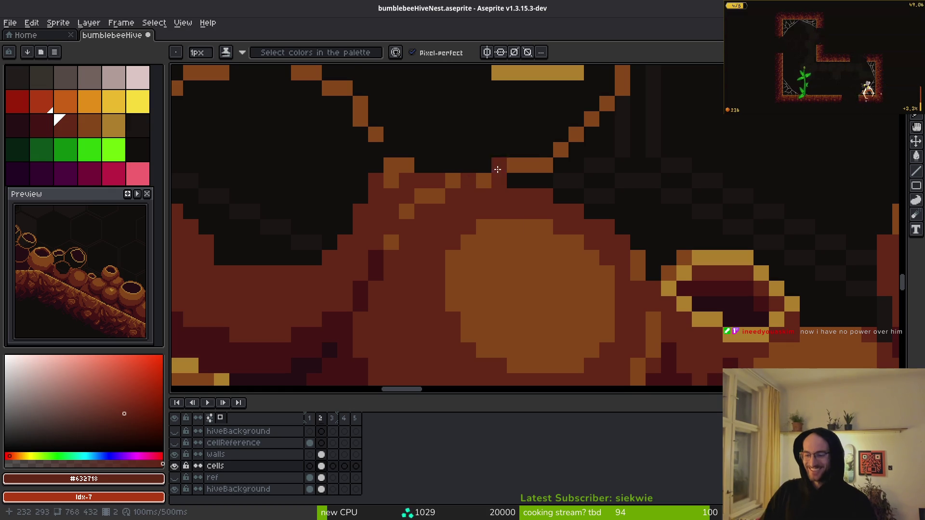
{"action": "scroll", "coordinate": [565, 233], "scroll_direction": "down", "scroll_amount": 3}
{"action": "scroll", "coordinate": [530, 226], "scroll_direction": "down", "scroll_amount": 1}
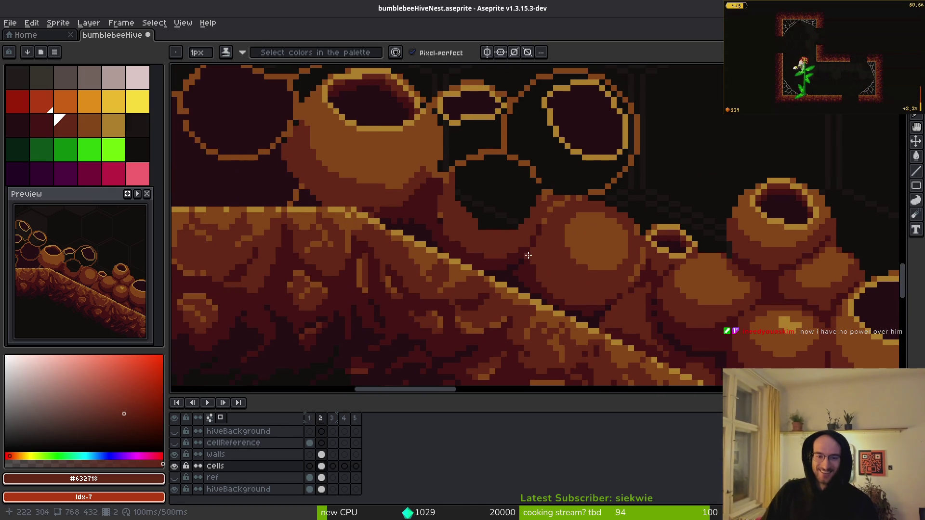
{"action": "left_click", "coordinate": [541, 220], "text": "alt"}
{"action": "scroll", "coordinate": [540, 220], "scroll_direction": "up", "scroll_amount": 2}
{"action": "left_click_drag", "start_coordinate": [441, 108], "coordinate": [478, 135]}
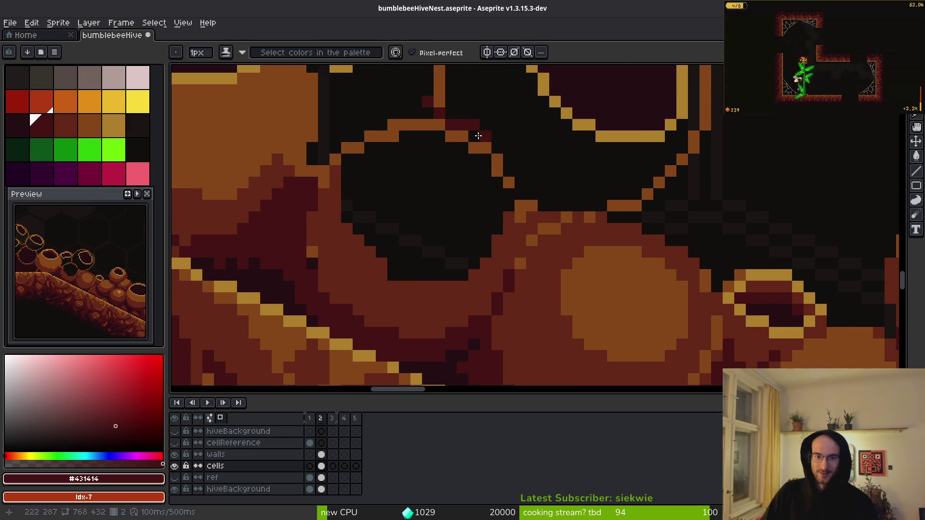
{"action": "left_click_drag", "start_coordinate": [523, 189], "coordinate": [601, 210]}
Paint a diagonal #431414 shadow line along the hive edge
{"action": "left_click_drag", "start_coordinate": [645, 191], "coordinate": [606, 264]}
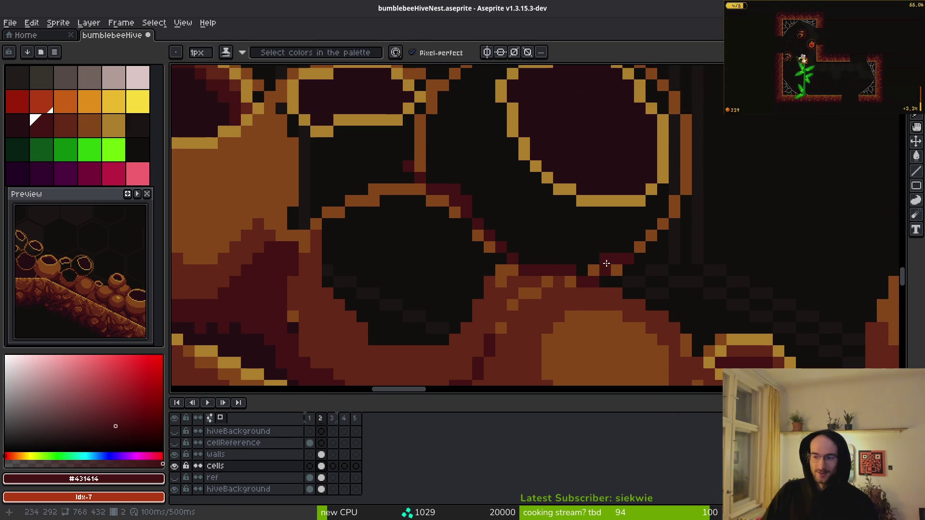
{"action": "scroll", "coordinate": [646, 273], "scroll_direction": "up", "scroll_amount": 4}
{"action": "mouse_move", "coordinate": [709, 166]}
{"action": "left_mouse_down"}
{"action": "mouse_move", "coordinate": [636, 223]}
{"action": "mouse_move", "coordinate": [531, 251]}
{"action": "left_mouse_up"}
{"action": "left_click_drag", "start_coordinate": [474, 226], "coordinate": [357, 190]}
{"action": "left_click_drag", "start_coordinate": [464, 205], "coordinate": [574, 240]}
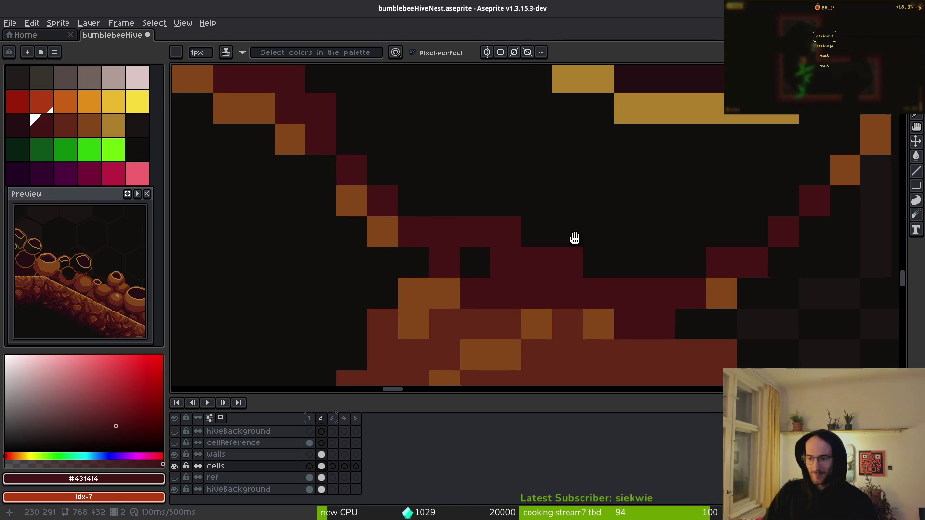
{"action": "mouse_move", "coordinate": [511, 280]}
{"action": "left_mouse_down"}
{"action": "mouse_move", "coordinate": [399, 157]}
{"action": "mouse_move", "coordinate": [549, 259]}
{"action": "left_mouse_up"}
{"action": "mouse_move", "coordinate": [568, 309]}
{"action": "left_mouse_down"}
{"action": "mouse_move", "coordinate": [497, 227]}
{"action": "mouse_move", "coordinate": [541, 333]}
{"action": "left_mouse_up"}
Repaint the orange vertical column and nearby orange cell dark red
{"action": "left_click_drag", "start_coordinate": [469, 236], "coordinate": [496, 270]}
{"action": "left_click", "coordinate": [470, 213]}
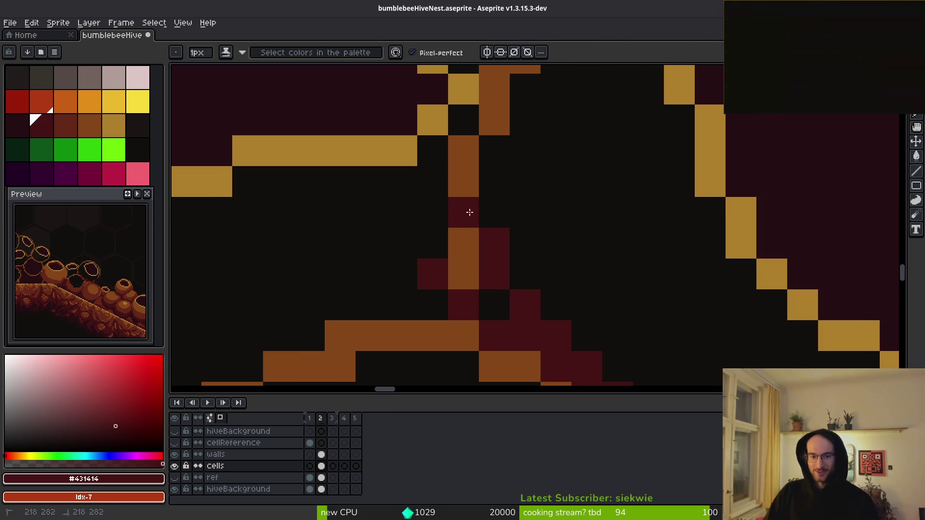
{"action": "left_click_drag", "start_coordinate": [464, 243], "coordinate": [466, 190]}
{"action": "left_click", "coordinate": [469, 275]}
{"action": "scroll", "coordinate": [524, 252], "scroll_direction": "down", "scroll_amount": 2}
{"action": "scroll", "coordinate": [525, 268], "scroll_direction": "up", "scroll_amount": 2}
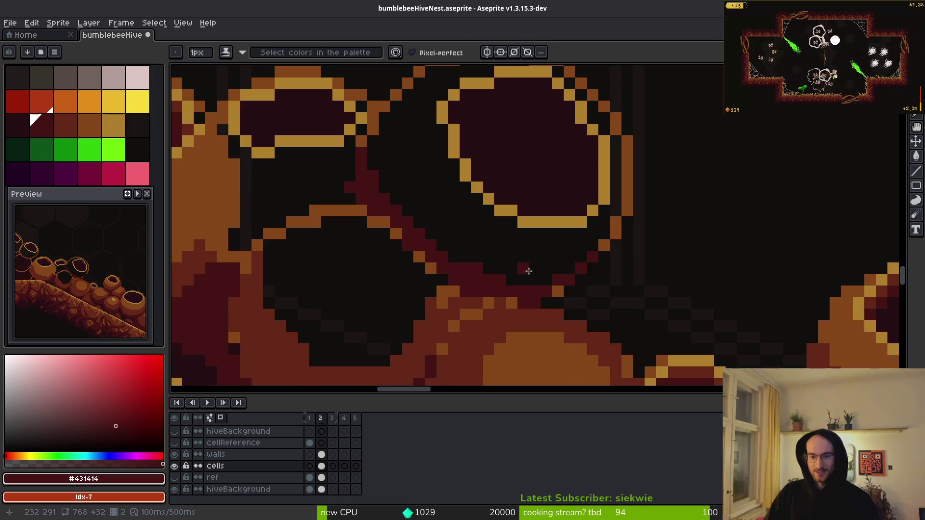
{"action": "mouse_move", "coordinate": [583, 273]}
{"action": "left_mouse_down"}
{"action": "mouse_move", "coordinate": [353, 306]}
{"action": "mouse_move", "coordinate": [572, 256]}
{"action": "mouse_move", "coordinate": [557, 275]}
{"action": "mouse_move", "coordinate": [562, 258]}
{"action": "left_mouse_up"}
Erase stray dark red pixels below the crevice and touch up one pixel
{"action": "key", "text": "e"}
{"action": "scroll", "coordinate": [545, 258], "scroll_direction": "down", "scroll_amount": 3}
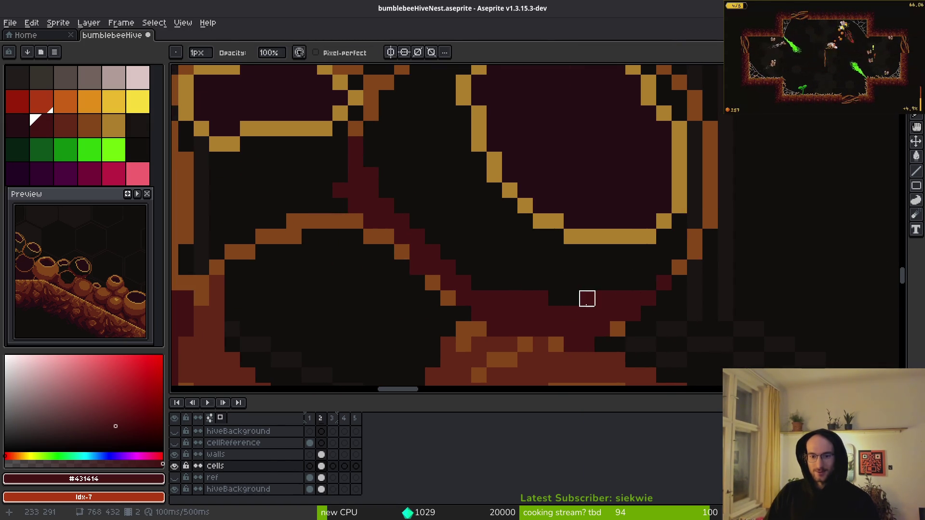
{"action": "left_click_drag", "start_coordinate": [556, 298], "coordinate": [518, 298]}
{"action": "key", "text": "b"}
{"action": "left_click", "coordinate": [572, 315]}
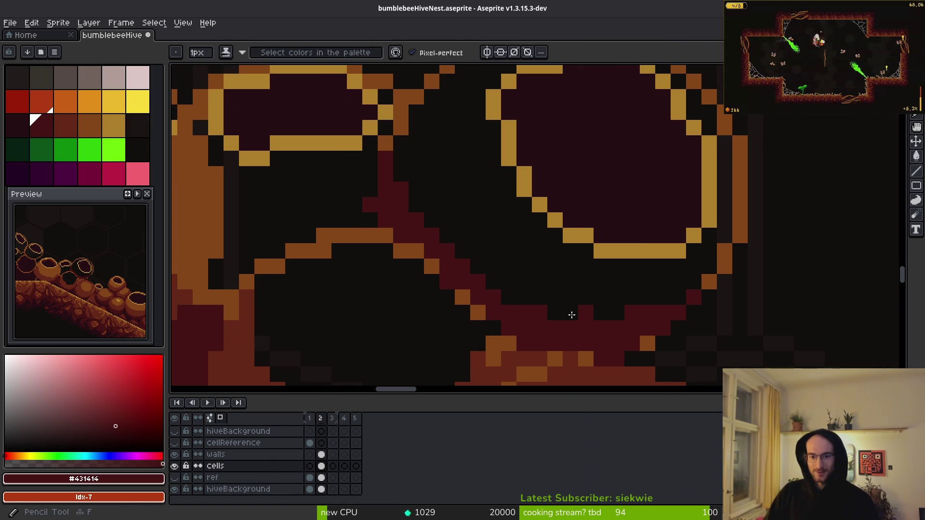
Paint a dark red column between the pots and extend the crevice diagonally down-right
{"action": "mouse_move", "coordinate": [406, 187]}
{"action": "left_mouse_down"}
{"action": "mouse_move", "coordinate": [475, 305]}
{"action": "mouse_move", "coordinate": [440, 259]}
{"action": "mouse_move", "coordinate": [435, 180]}
{"action": "left_mouse_up"}
{"action": "left_click", "coordinate": [451, 169]}
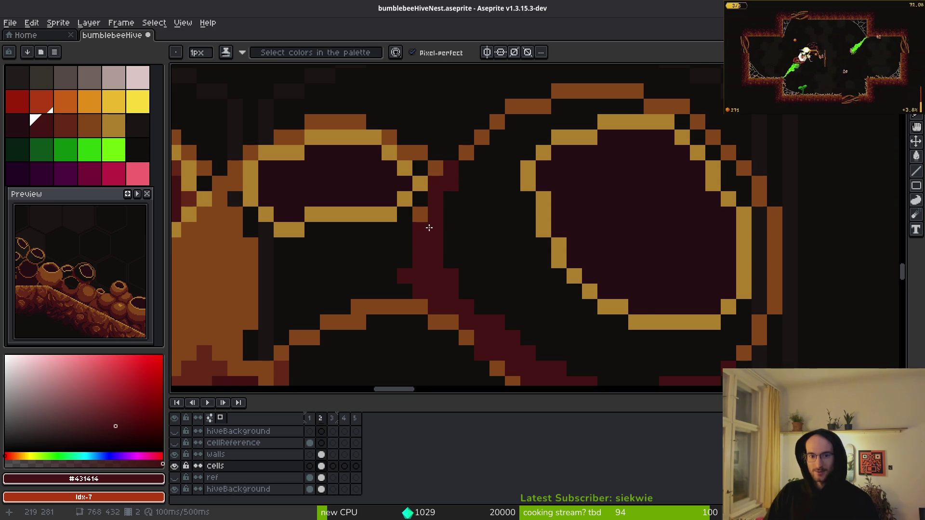
{"action": "left_click", "coordinate": [685, 338]}
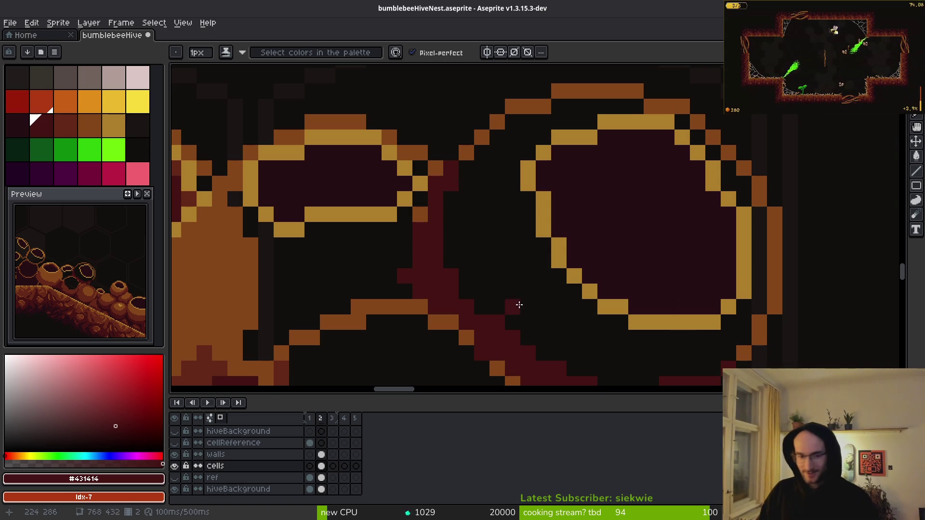
{"action": "scroll", "coordinate": [562, 289], "scroll_direction": "down", "scroll_amount": 5}
{"action": "scroll", "coordinate": [558, 256], "scroll_direction": "up", "scroll_amount": 5}
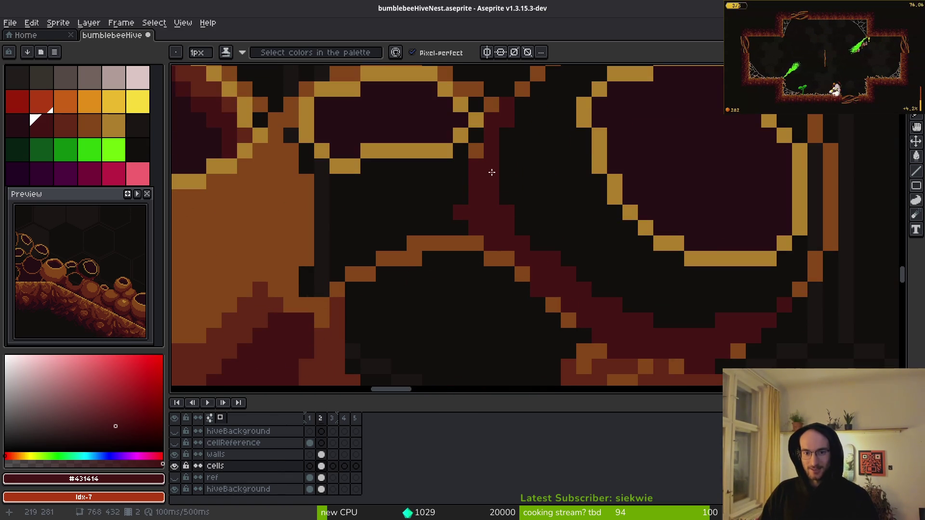
{"action": "left_click_drag", "start_coordinate": [491, 172], "coordinate": [559, 273]}
{"action": "scroll", "coordinate": [505, 176], "scroll_direction": "down", "scroll_amount": 3}
Paint one more cell dark red and add deepest-shadow #250c13 pixels into the crevice
{"action": "scroll", "coordinate": [669, 244], "scroll_direction": "up", "scroll_amount": 4}
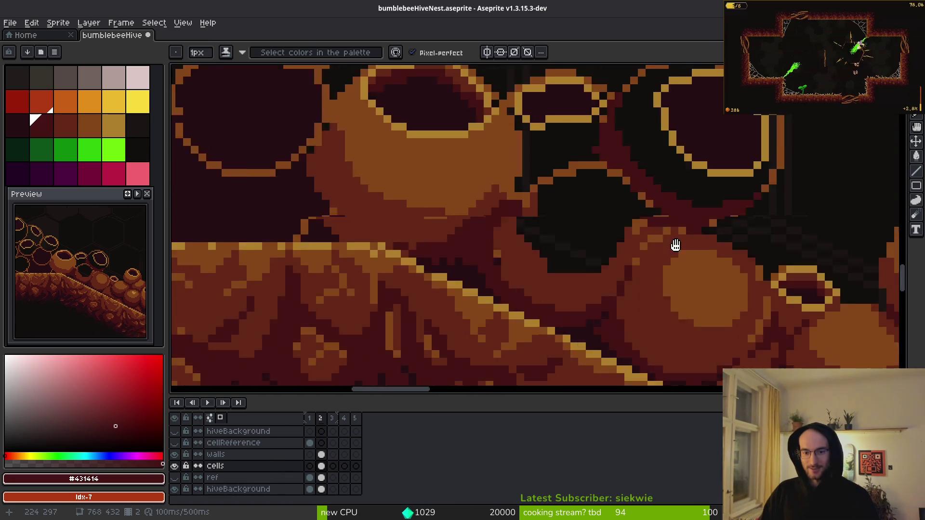
{"action": "left_click", "coordinate": [553, 198]}
{"action": "scroll", "coordinate": [668, 267], "scroll_direction": "down", "scroll_amount": 3}
{"action": "scroll", "coordinate": [540, 213], "scroll_direction": "up", "scroll_amount": 3}
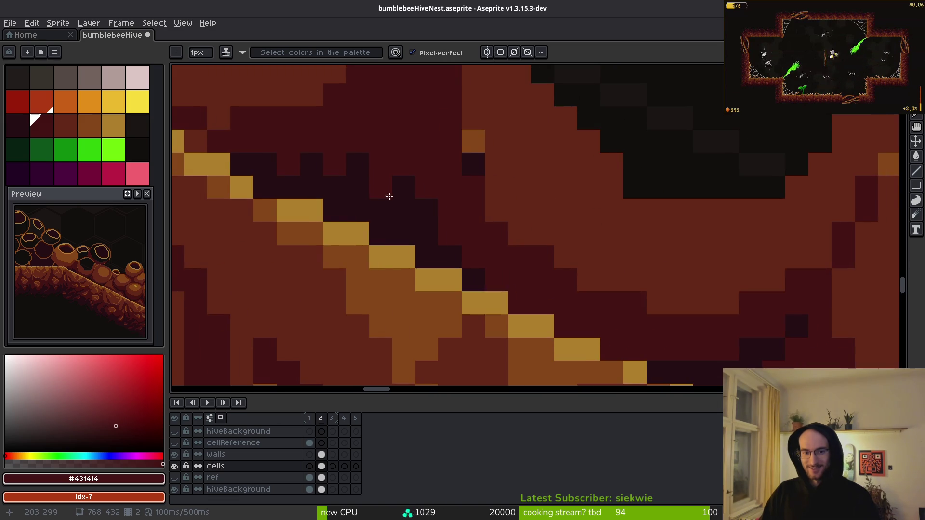
{"action": "scroll", "coordinate": [389, 197], "scroll_direction": "up", "scroll_amount": 2}
{"action": "left_click", "coordinate": [408, 243], "text": "alt"}
{"action": "left_click_drag", "start_coordinate": [430, 176], "coordinate": [413, 206]}
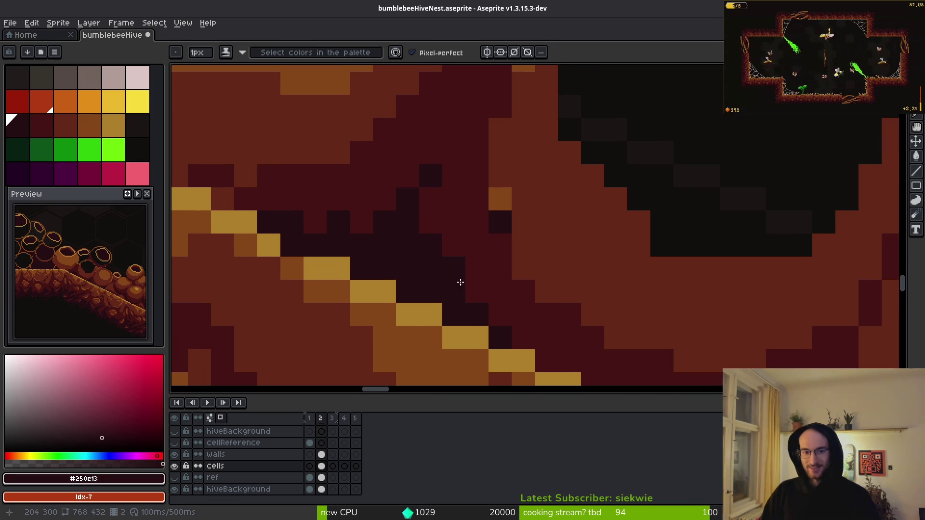
{"action": "scroll", "coordinate": [460, 282], "scroll_direction": "down", "scroll_amount": 3}
{"action": "scroll", "coordinate": [577, 241], "scroll_direction": "up", "scroll_amount": 3}
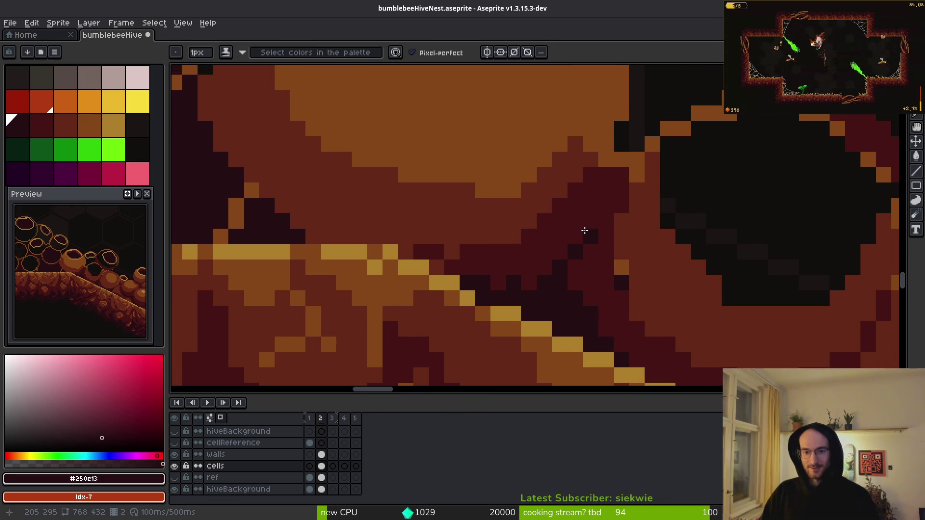
Darken three more crevice pixels with #250c13
{"action": "left_click", "coordinate": [578, 218], "text": "alt"}
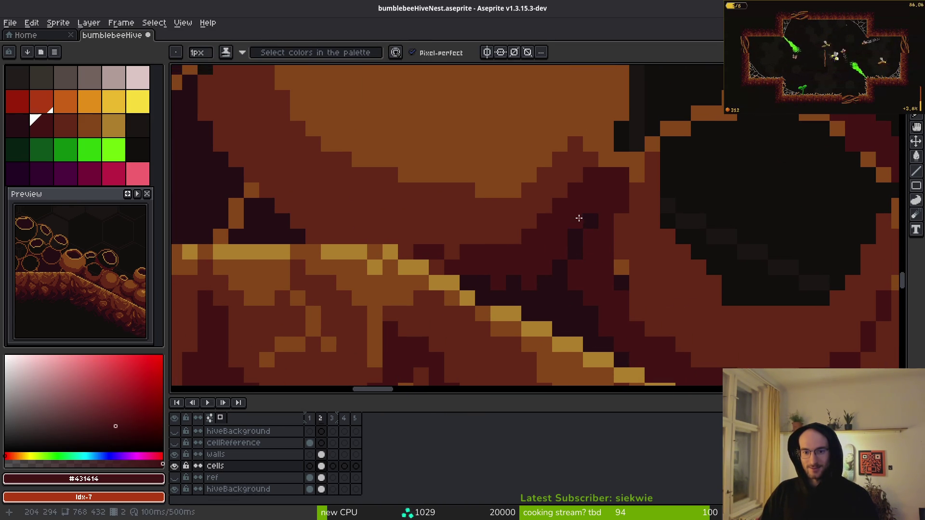
{"action": "left_click", "coordinate": [547, 276], "text": "alt"}
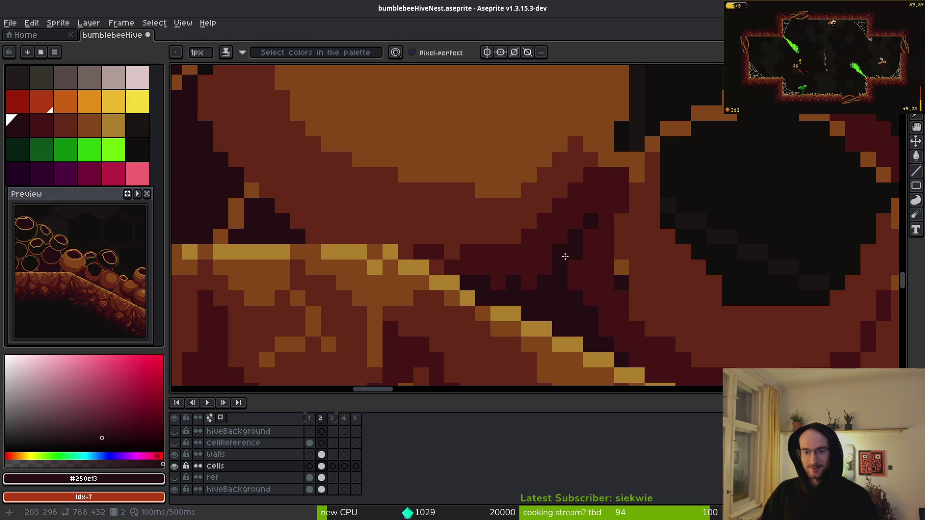
{"action": "scroll", "coordinate": [531, 276], "scroll_direction": "down", "scroll_amount": 2}
{"action": "scroll", "coordinate": [510, 283], "scroll_direction": "up", "scroll_amount": 3}
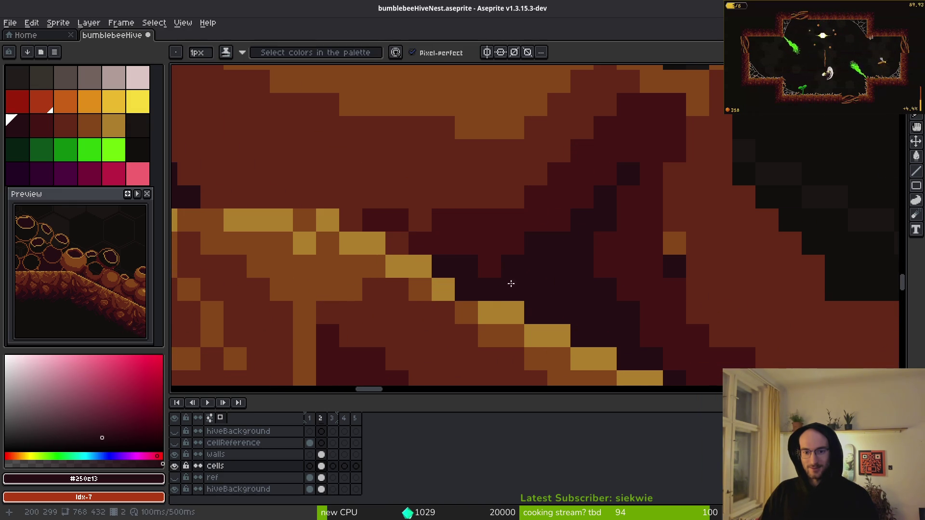
{"action": "left_click_drag", "start_coordinate": [407, 244], "coordinate": [415, 246]}
{"action": "left_click", "coordinate": [351, 221]}
{"action": "scroll", "coordinate": [530, 260], "scroll_direction": "down", "scroll_amount": 4}
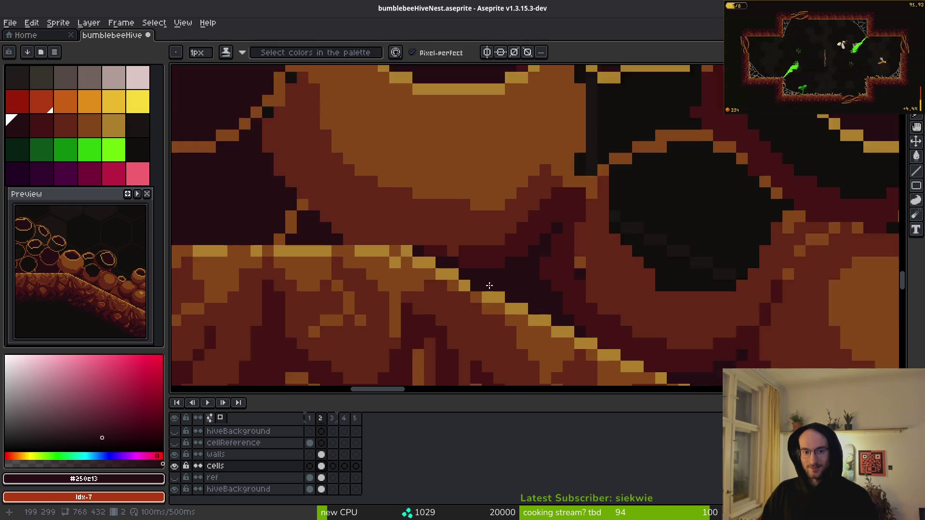
{"action": "scroll", "coordinate": [610, 275], "scroll_direction": "up", "scroll_amount": 3}
{"action": "scroll", "coordinate": [610, 275], "scroll_direction": "down", "scroll_amount": 2}
{"action": "scroll", "coordinate": [541, 278], "scroll_direction": "up", "scroll_amount": 2}
Paint brown-red #632718 down the large pot's lower right side, covering the light orange patch
{"action": "left_click", "coordinate": [541, 279], "text": "alt"}
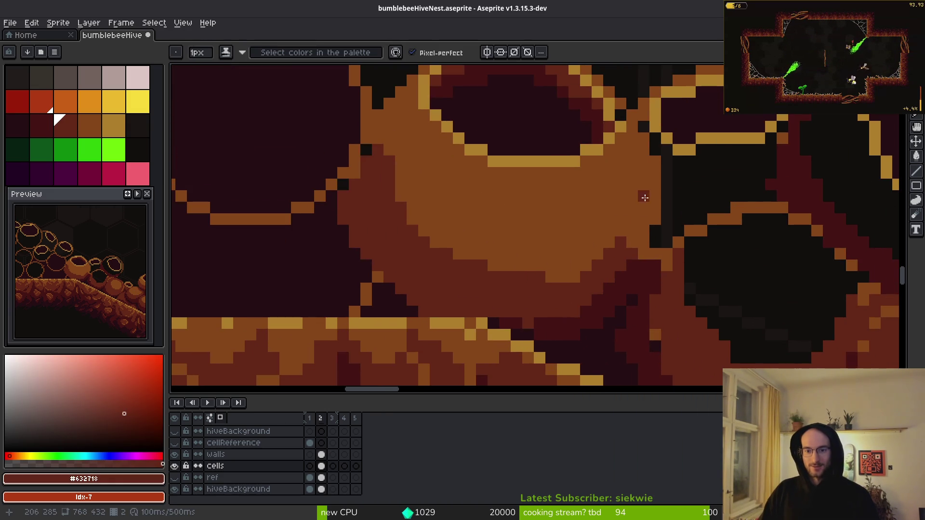
{"action": "mouse_move", "coordinate": [642, 192]}
{"action": "left_mouse_down"}
{"action": "mouse_move", "coordinate": [526, 261]}
{"action": "mouse_move", "coordinate": [557, 268]}
{"action": "left_mouse_up"}
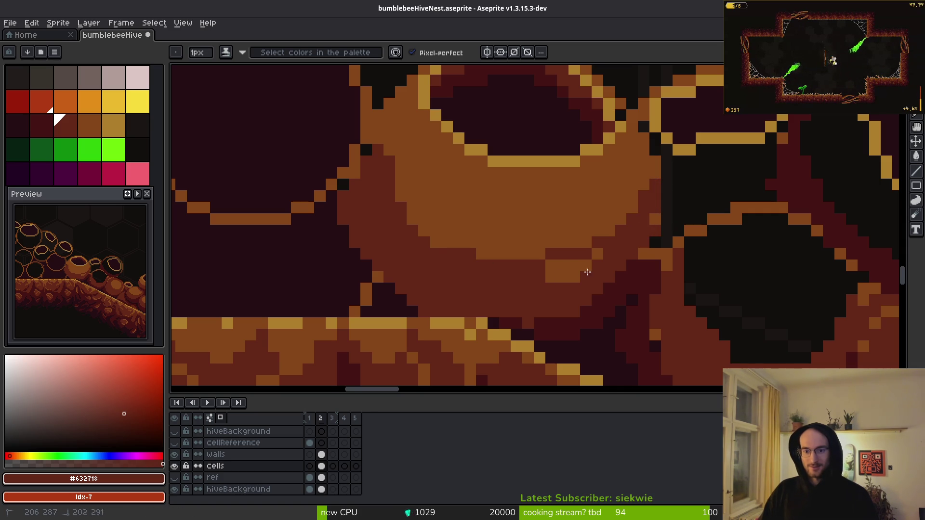
{"action": "left_click_drag", "start_coordinate": [588, 272], "coordinate": [573, 263]}
{"action": "scroll", "coordinate": [653, 286], "scroll_direction": "down", "scroll_amount": 1}
{"action": "scroll", "coordinate": [625, 226], "scroll_direction": "up", "scroll_amount": 1}
Draw a #431414 diagonal edge up-right and repaint a short vertical strip in #632718
{"action": "left_click", "coordinate": [624, 225], "text": "alt"}
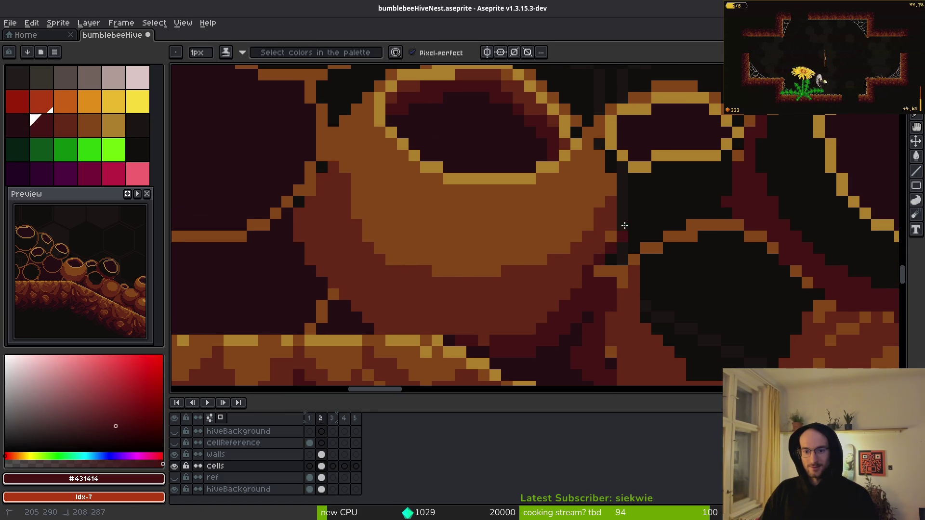
{"action": "left_click_drag", "start_coordinate": [626, 248], "coordinate": [694, 213]}
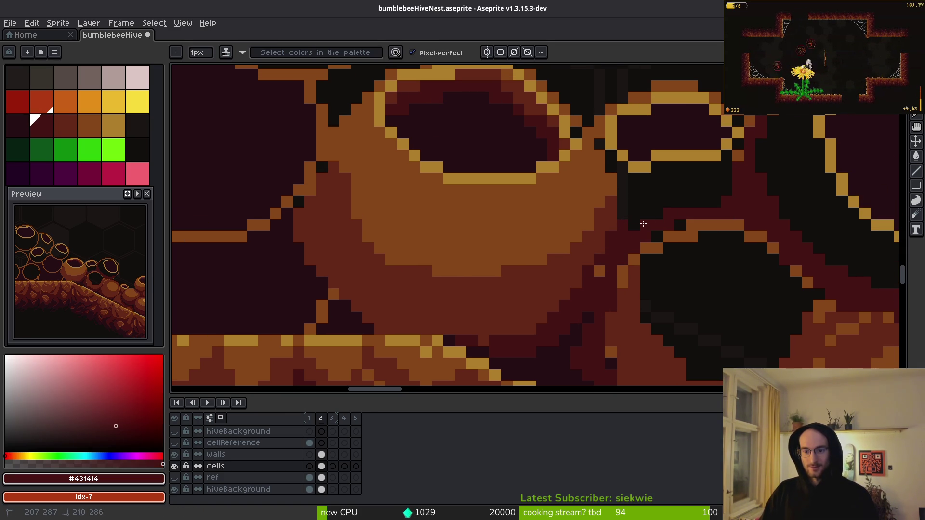
{"action": "left_click_drag", "start_coordinate": [618, 208], "coordinate": [615, 178]}
{"action": "left_click", "coordinate": [578, 186], "text": "alt"}
{"action": "left_click", "coordinate": [613, 198], "text": "alt"}
Add orange #854619 rim pixels along the pot edge and three dark #632718 pixels diagonally below
{"action": "scroll", "coordinate": [599, 227], "scroll_direction": "down", "scroll_amount": 2}
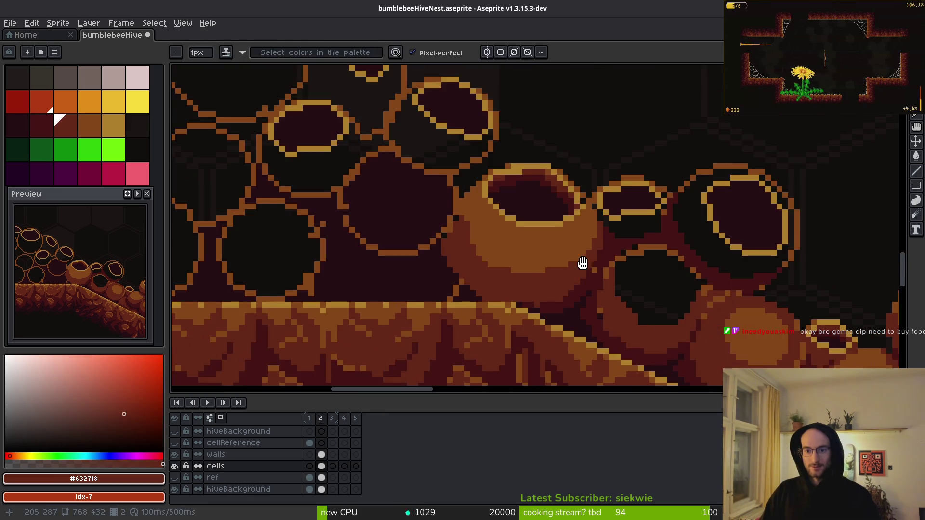
{"action": "scroll", "coordinate": [582, 262], "scroll_direction": "up", "scroll_amount": 3}
{"action": "left_click", "coordinate": [520, 159], "text": "alt"}
{"action": "mouse_move", "coordinate": [507, 139]}
{"action": "left_mouse_down"}
{"action": "mouse_move", "coordinate": [553, 185]}
{"action": "mouse_move", "coordinate": [558, 214]}
{"action": "mouse_move", "coordinate": [533, 158]}
{"action": "left_mouse_up"}
{"action": "left_click", "coordinate": [599, 295], "text": "alt"}
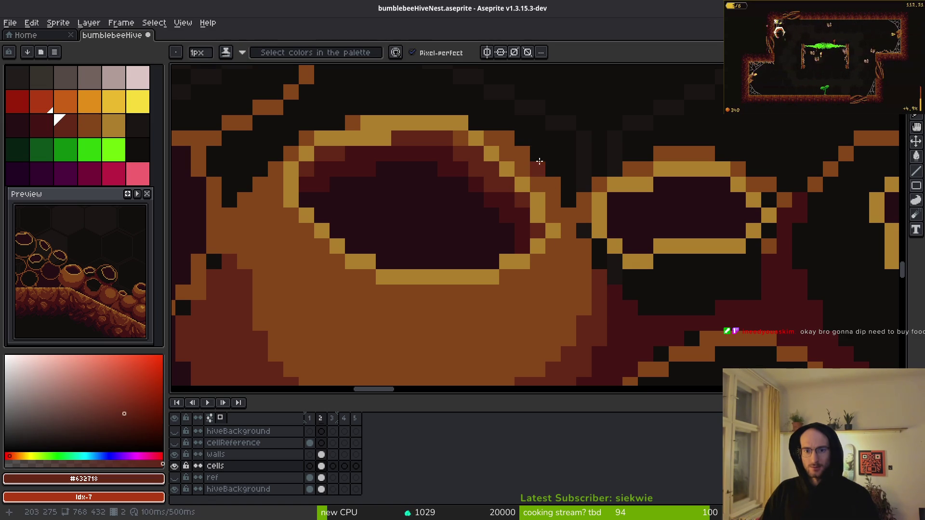
{"action": "left_click", "coordinate": [556, 184]}
{"action": "left_click_drag", "start_coordinate": [571, 214], "coordinate": [582, 248]}
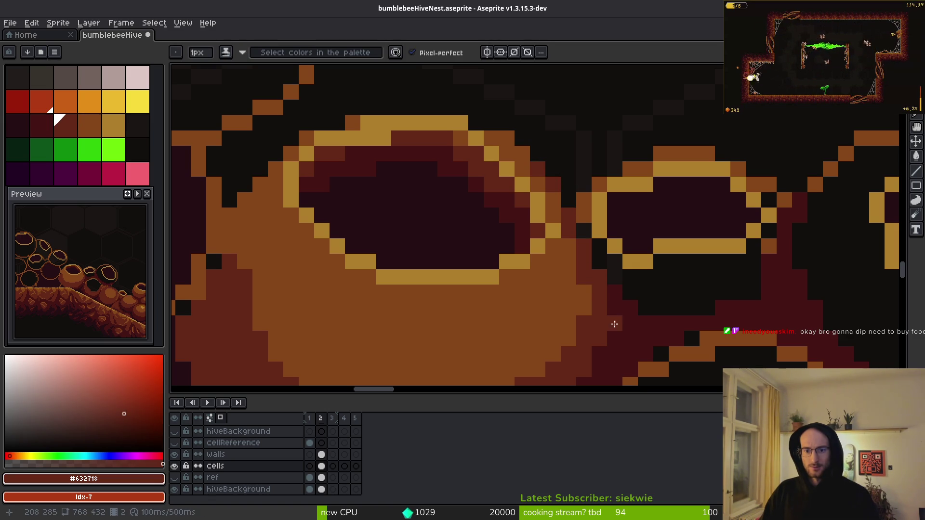
Paint a golden #ac7c2c diagonal along the pot rim
{"action": "scroll", "coordinate": [593, 295], "scroll_direction": "down", "scroll_amount": 2}
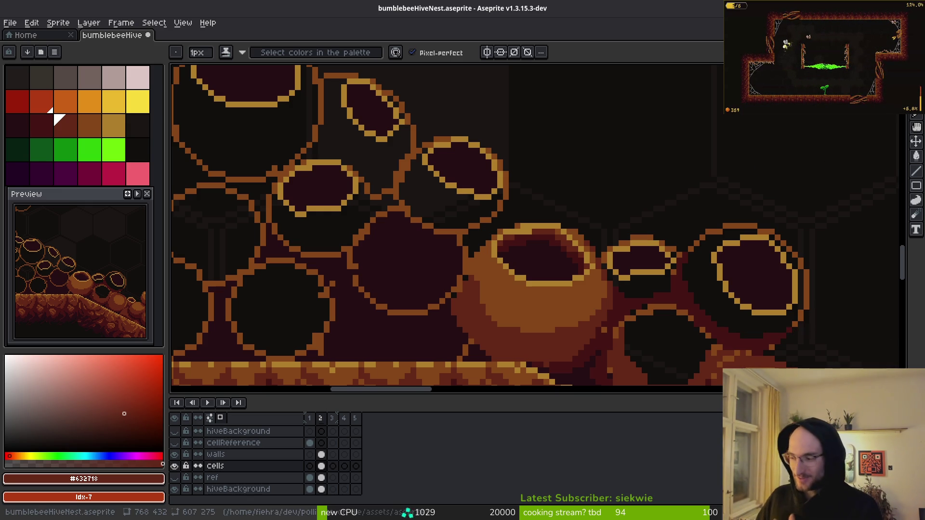
{"action": "scroll", "coordinate": [528, 249], "scroll_direction": "up", "scroll_amount": 5}
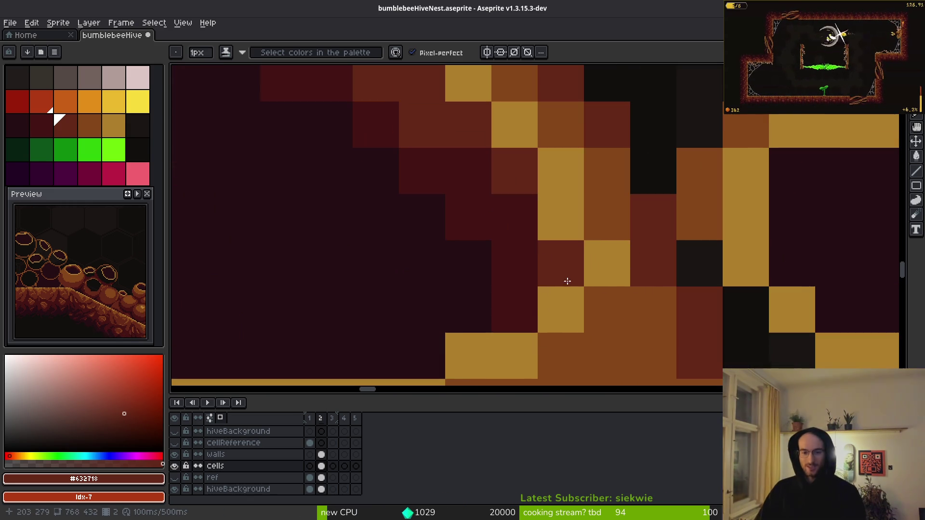
{"action": "scroll", "coordinate": [588, 230], "scroll_direction": "right", "scroll_amount": 3}
{"action": "left_click", "coordinate": [609, 293], "text": "alt"}
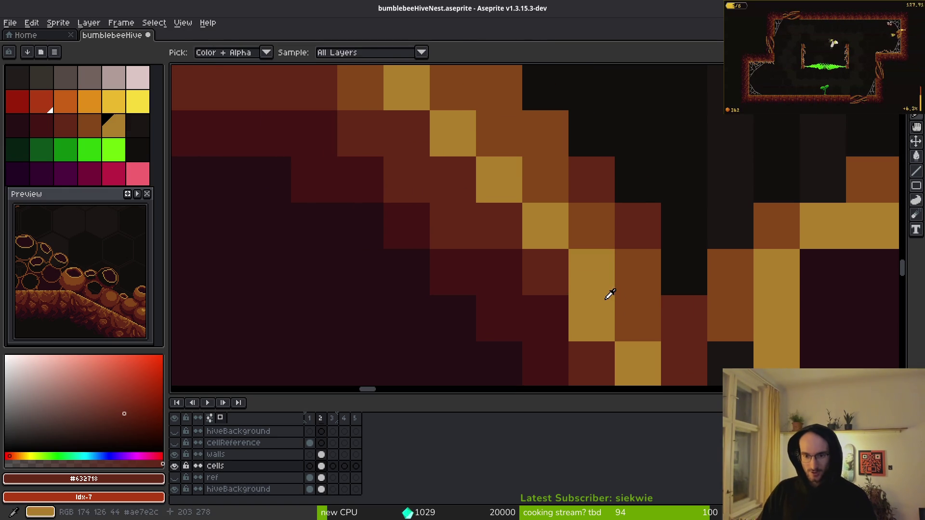
{"action": "left_click_drag", "start_coordinate": [572, 226], "coordinate": [452, 103]}
{"action": "left_click_drag", "start_coordinate": [536, 182], "coordinate": [668, 294]}
Paint brown-red #632718 over the golden diagonal and add dark red #431414 cells
{"action": "scroll", "coordinate": [669, 294], "scroll_direction": "down", "scroll_amount": 2}
{"action": "scroll", "coordinate": [668, 294], "scroll_direction": "right", "scroll_amount": 2}
{"action": "left_click", "coordinate": [460, 196], "text": "alt"}
{"action": "left_click_drag", "start_coordinate": [503, 170], "coordinate": [647, 303]}
{"action": "scroll", "coordinate": [647, 303], "scroll_direction": "down", "scroll_amount": 2}
{"action": "left_click_drag", "start_coordinate": [567, 202], "coordinate": [565, 241]}
{"action": "scroll", "coordinate": [562, 270], "scroll_direction": "up", "scroll_amount": 1}
{"action": "left_click", "coordinate": [561, 270], "text": "alt"}
{"action": "left_click", "coordinate": [515, 155]}
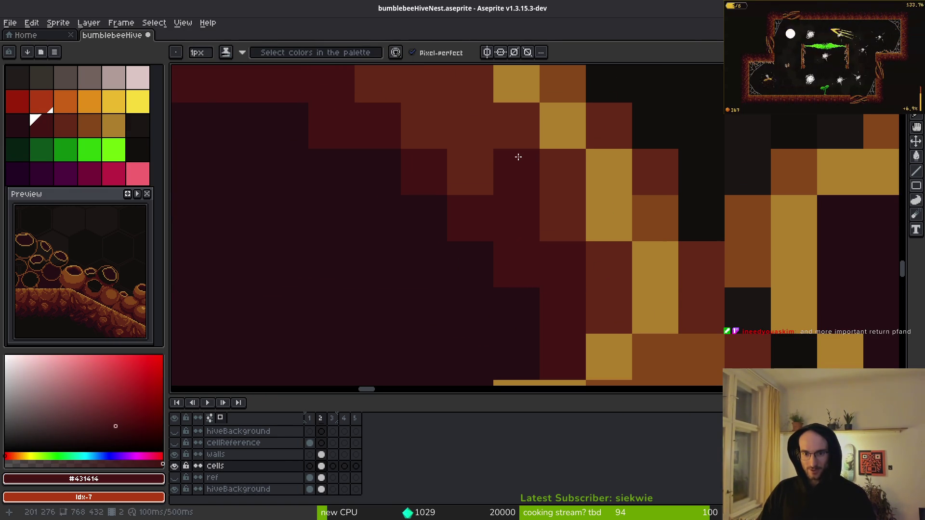
Paint a darkest #250c13 diagonal of cells along the rim, extending down-right
{"action": "scroll", "coordinate": [581, 252], "scroll_direction": "up", "scroll_amount": 2}
{"action": "left_click", "coordinate": [582, 252], "text": "alt"}
{"action": "left_click_drag", "start_coordinate": [482, 192], "coordinate": [644, 310]}
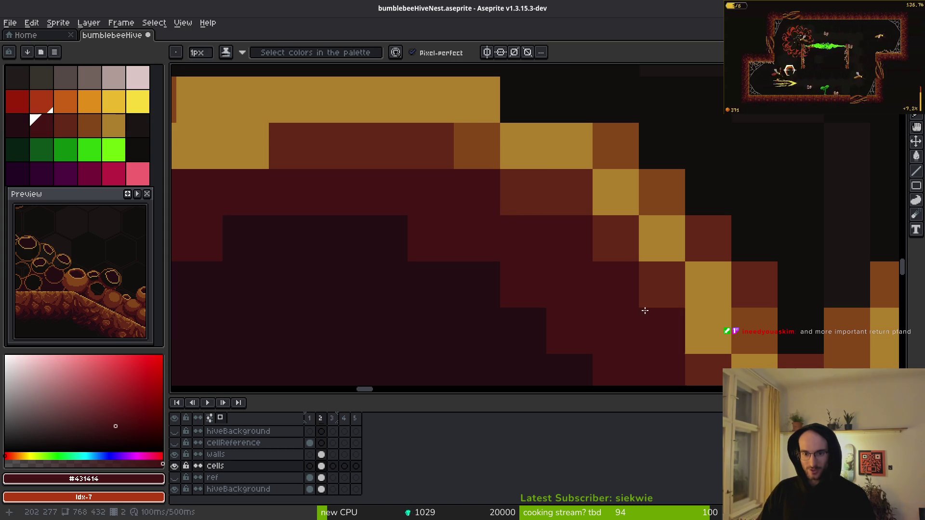
{"action": "scroll", "coordinate": [644, 310], "scroll_direction": "down", "scroll_amount": 2}
{"action": "scroll", "coordinate": [644, 309], "scroll_direction": "right", "scroll_amount": 1}
{"action": "left_click", "coordinate": [376, 156]}
{"action": "mouse_move", "coordinate": [376, 157]}
{"action": "left_mouse_down"}
{"action": "mouse_move", "coordinate": [534, 265]}
{"action": "mouse_move", "coordinate": [559, 296]}
{"action": "left_mouse_up"}
{"action": "scroll", "coordinate": [609, 347], "scroll_direction": "down", "scroll_amount": 3}
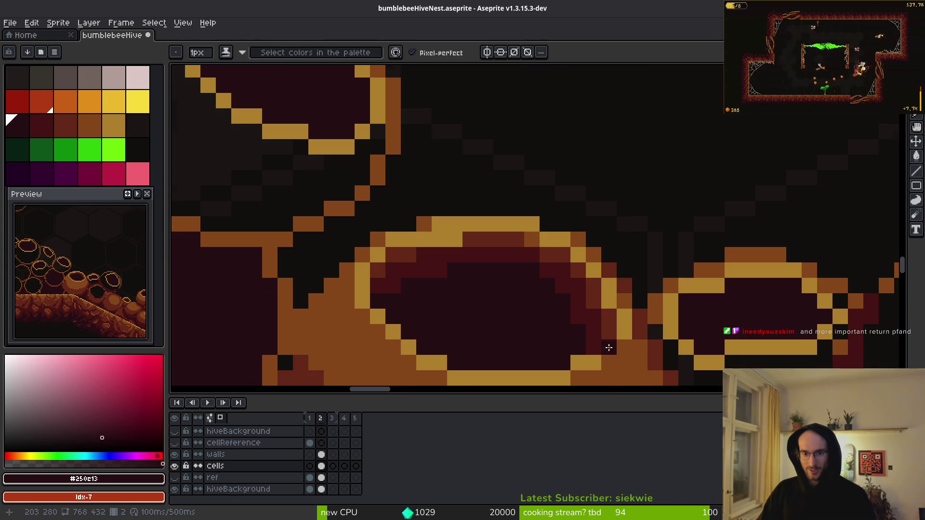
{"action": "scroll", "coordinate": [449, 278], "scroll_direction": "up", "scroll_amount": 1}
Turn yellow rim cells brown-red #632718 and darken two pixels on the pot's inner right wall
{"action": "left_click", "coordinate": [432, 267]}
{"action": "left_click", "coordinate": [460, 221], "text": "alt"}
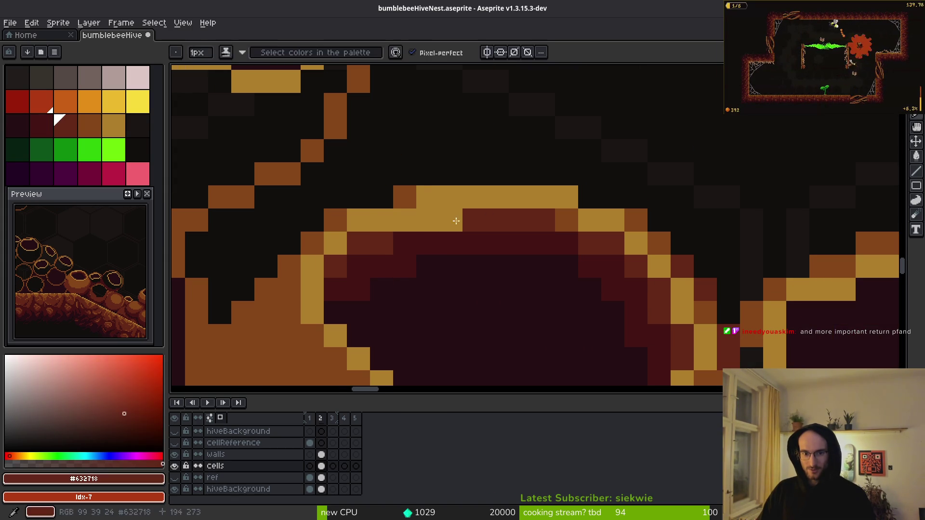
{"action": "left_click_drag", "start_coordinate": [460, 221], "coordinate": [447, 216]}
{"action": "left_click", "coordinate": [409, 271], "text": "alt"}
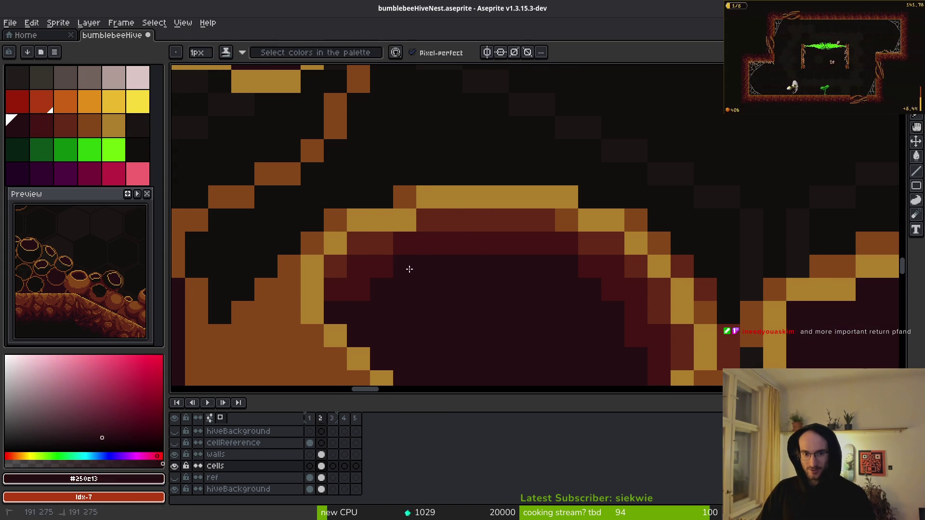
{"action": "left_click", "coordinate": [358, 292]}
{"action": "scroll", "coordinate": [528, 264], "scroll_direction": "down", "scroll_amount": 2}
{"action": "key", "text": "ctrl+z"}
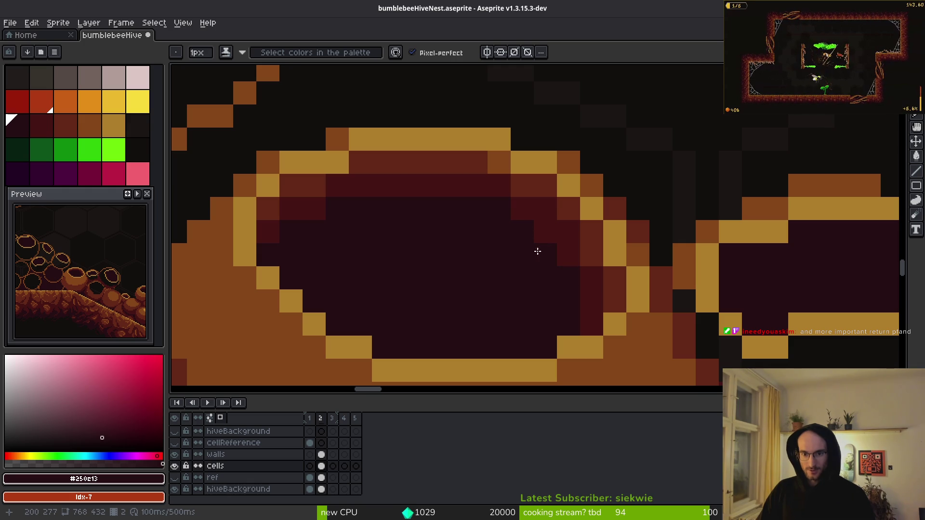
{"action": "mouse_move", "coordinate": [591, 324]}
{"action": "left_mouse_down"}
{"action": "mouse_move", "coordinate": [588, 305]}
{"action": "mouse_move", "coordinate": [570, 335]}
{"action": "left_mouse_up"}
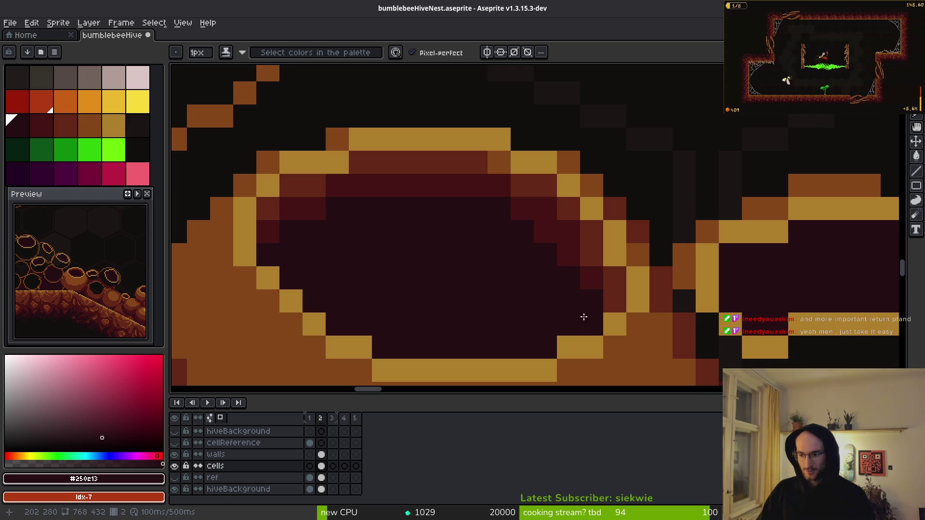
Darken pixels along the pot's inner right edge and rim with dark maroon
{"action": "left_click", "coordinate": [609, 297], "text": "alt"}
{"action": "left_click", "coordinate": [594, 255]}
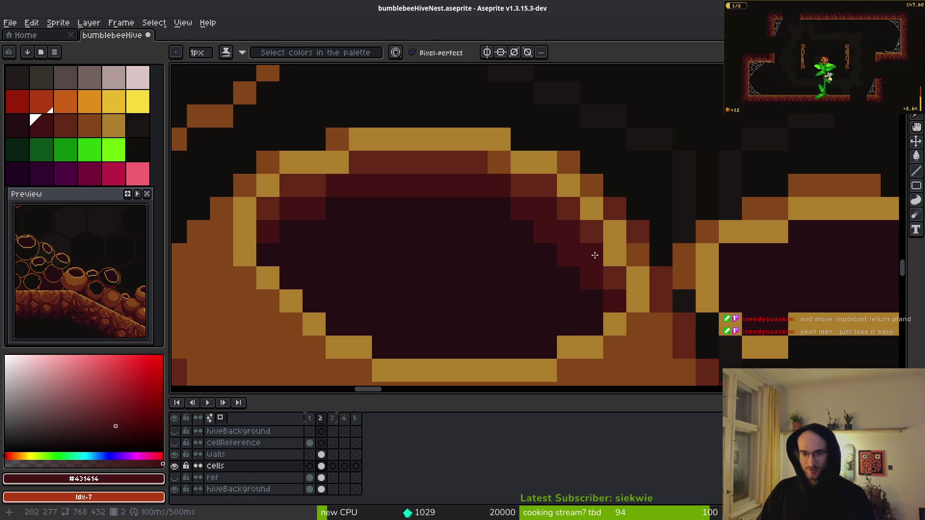
{"action": "left_click", "coordinate": [552, 260], "text": "alt"}
{"action": "left_click_drag", "start_coordinate": [555, 258], "coordinate": [584, 280]}
{"action": "left_click", "coordinate": [517, 209], "text": "alt"}
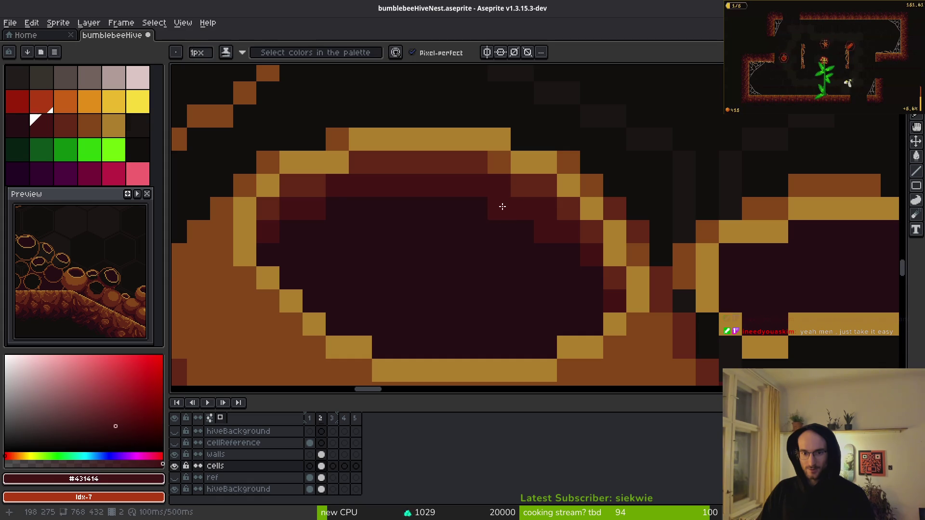
{"action": "scroll", "coordinate": [534, 270], "scroll_direction": "down", "scroll_amount": 3}
{"action": "scroll", "coordinate": [524, 264], "scroll_direction": "up", "scroll_amount": 3}
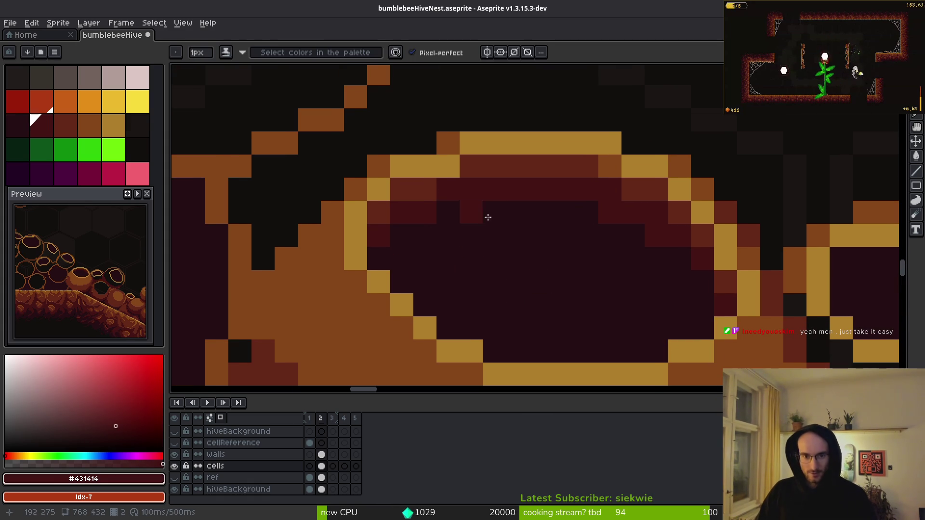
{"action": "scroll", "coordinate": [706, 277], "scroll_direction": "up", "scroll_amount": 1}
{"action": "scroll", "coordinate": [652, 211], "scroll_direction": "down", "scroll_amount": 1}
Paint orange body-colour pixels along the pot's outer edge
{"action": "left_click", "coordinate": [558, 141], "text": "alt"}
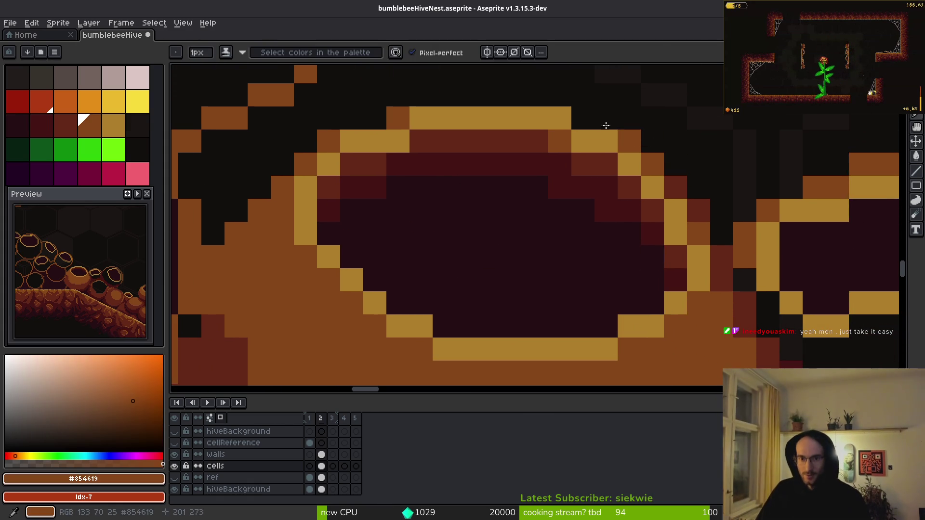
{"action": "left_click_drag", "start_coordinate": [582, 118], "coordinate": [606, 140]}
{"action": "scroll", "coordinate": [634, 229], "scroll_direction": "down", "scroll_amount": 2}
{"action": "scroll", "coordinate": [641, 224], "scroll_direction": "up", "scroll_amount": 3}
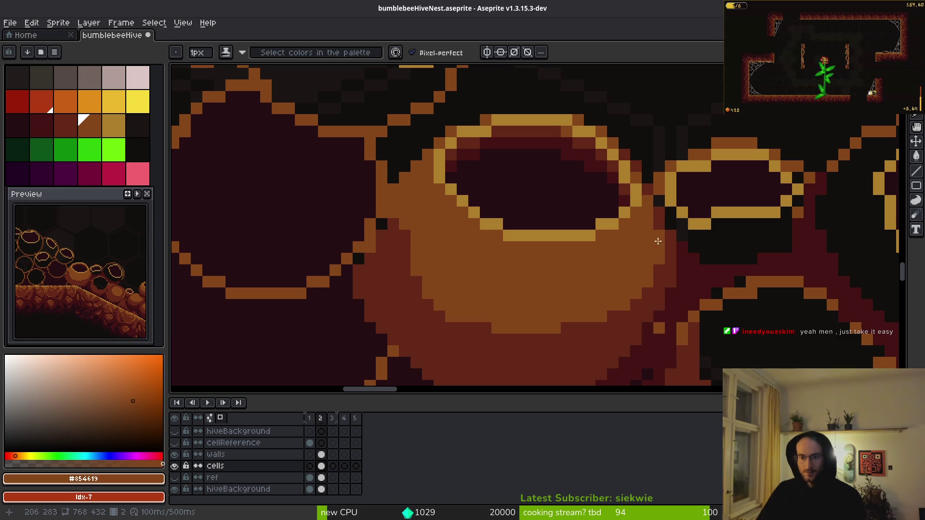
{"action": "scroll", "coordinate": [654, 222], "scroll_direction": "up", "scroll_amount": 2}
Add a dark maroon pixel in the crevice and fill the crevice edge pixels with orange
{"action": "left_click", "coordinate": [580, 220], "text": "alt"}
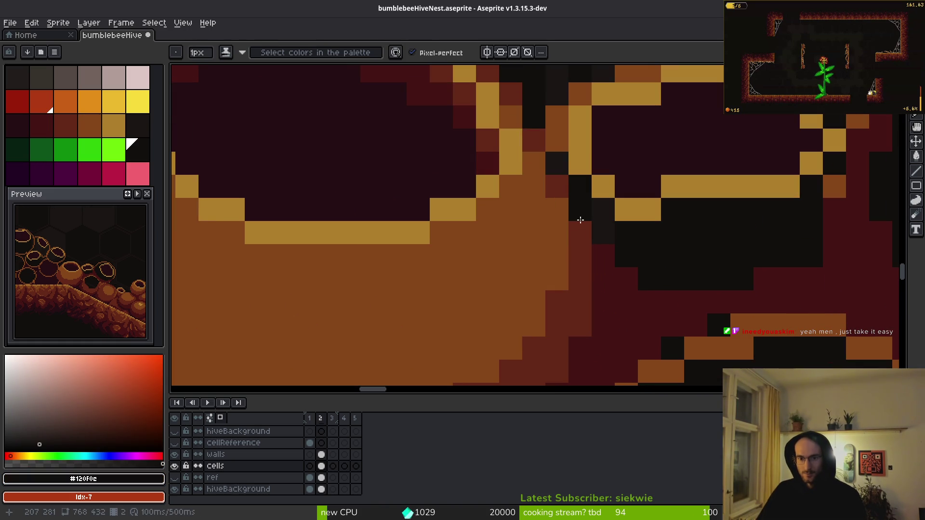
{"action": "left_click", "coordinate": [583, 231], "text": "alt"}
{"action": "left_click", "coordinate": [576, 209]}
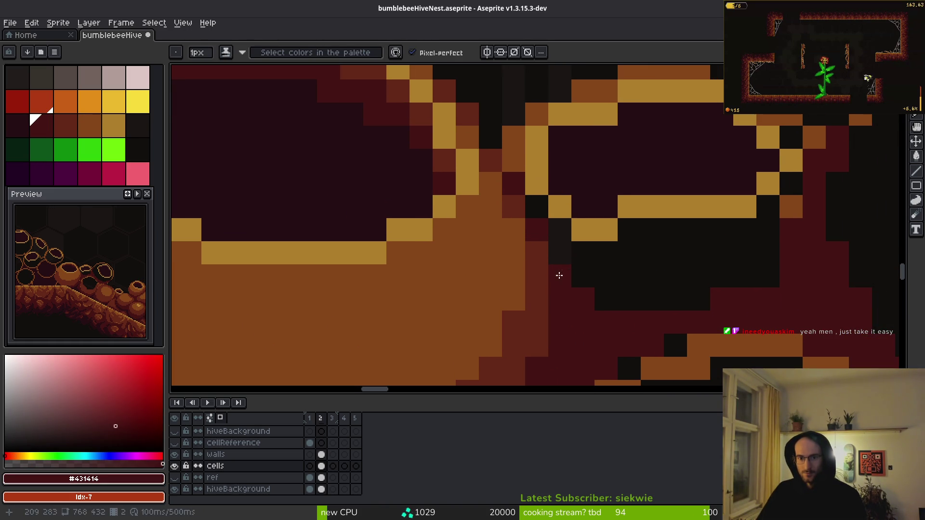
{"action": "left_click", "coordinate": [549, 242], "text": "alt"}
{"action": "left_click", "coordinate": [560, 229]}
{"action": "left_click", "coordinate": [582, 230]}
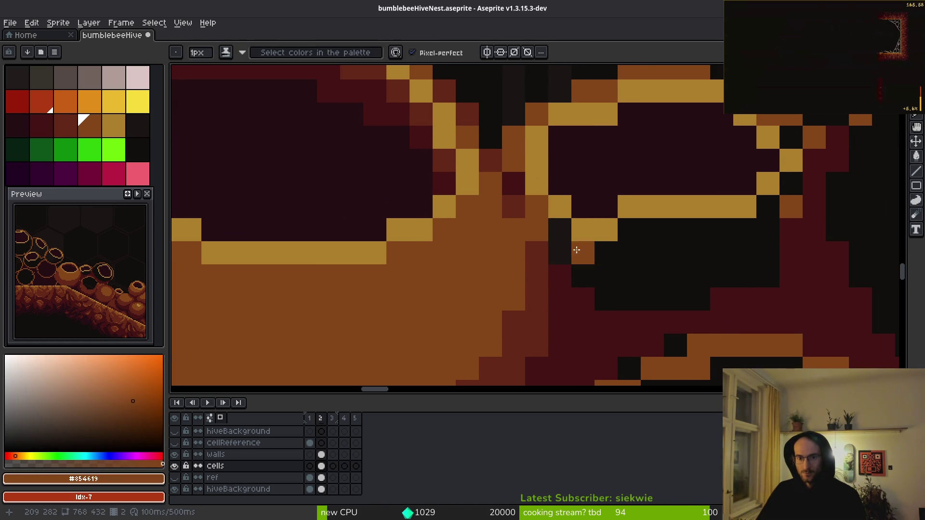
{"action": "left_click_drag", "start_coordinate": [575, 210], "coordinate": [554, 248]}
Extend the small pot's gold rim by three pixels and add two near-black shadow pixels beside it
{"action": "left_click", "coordinate": [540, 244], "text": "alt"}
{"action": "left_click", "coordinate": [563, 268]}
{"action": "left_click", "coordinate": [532, 226]}
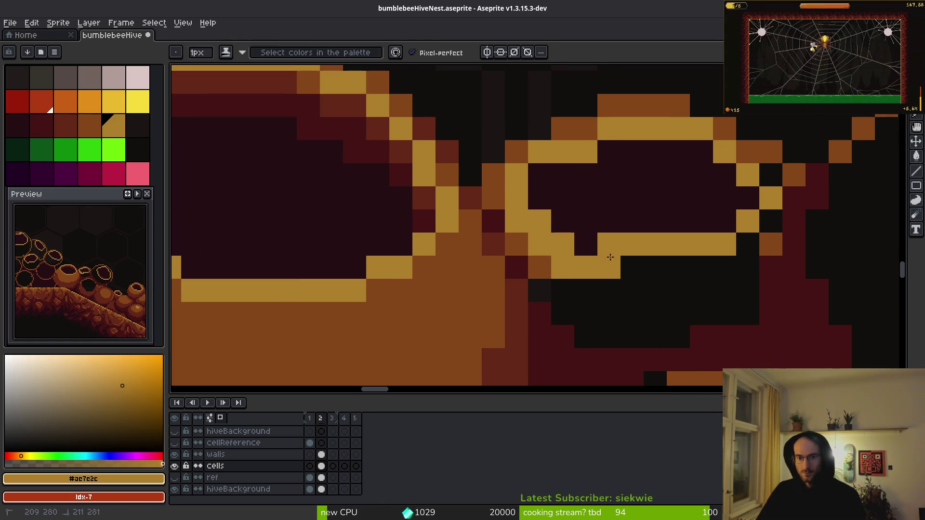
{"action": "left_click", "coordinate": [585, 244]}
{"action": "left_click", "coordinate": [586, 289], "text": "alt"}
{"action": "left_click", "coordinate": [540, 268]}
{"action": "left_click", "coordinate": [510, 235]}
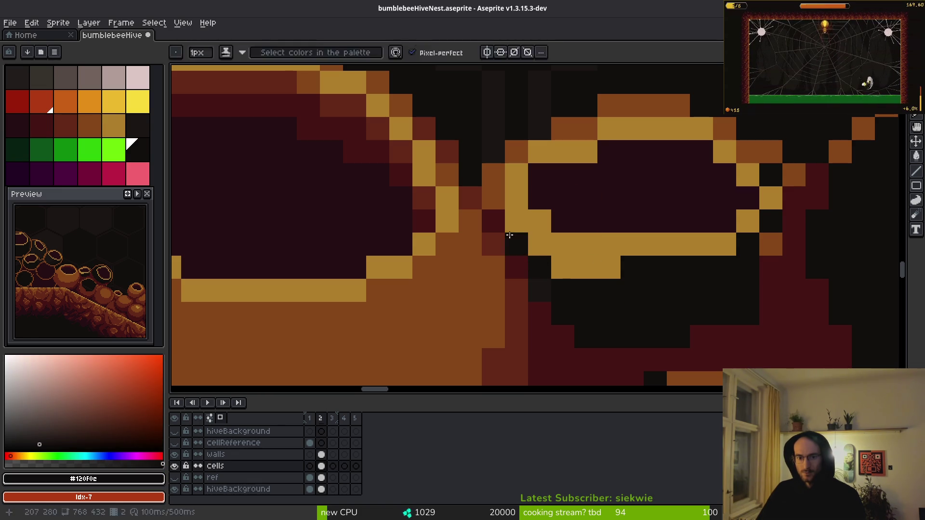
Repaint the two shadow pixels and the lower gold rim segment orange
{"action": "left_click", "coordinate": [494, 267], "text": "alt"}
{"action": "left_click_drag", "start_coordinate": [516, 244], "coordinate": [538, 261]}
{"action": "mouse_move", "coordinate": [515, 229]}
{"action": "left_mouse_down"}
{"action": "mouse_move", "coordinate": [536, 248]}
{"action": "mouse_move", "coordinate": [688, 264]}
{"action": "left_mouse_up"}
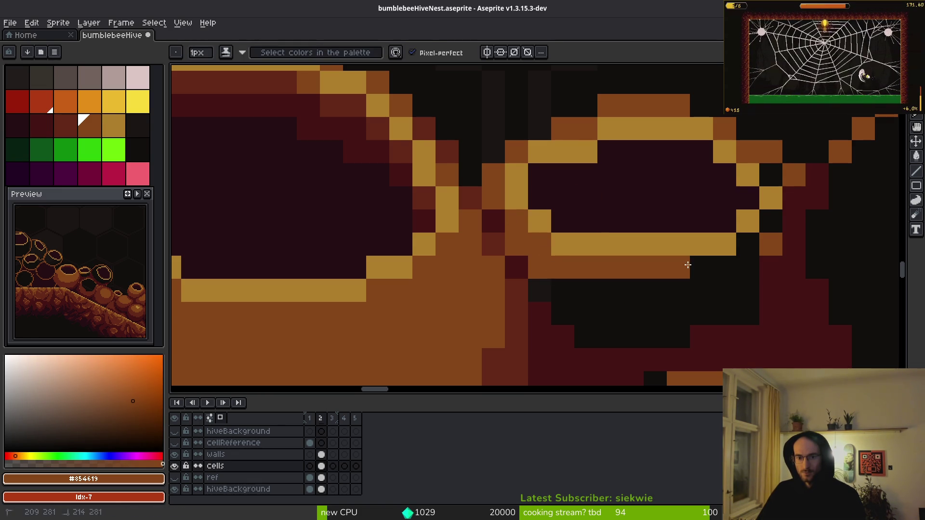
{"action": "scroll", "coordinate": [541, 306], "scroll_direction": "right", "scroll_amount": 2}
Restore a gold pixel on the small pot's rim and thicken the orange band below it
{"action": "left_click", "coordinate": [516, 257], "text": "alt"}
{"action": "left_click", "coordinate": [508, 239]}
{"action": "left_click", "coordinate": [516, 284], "text": "alt"}
{"action": "left_click", "coordinate": [509, 261]}
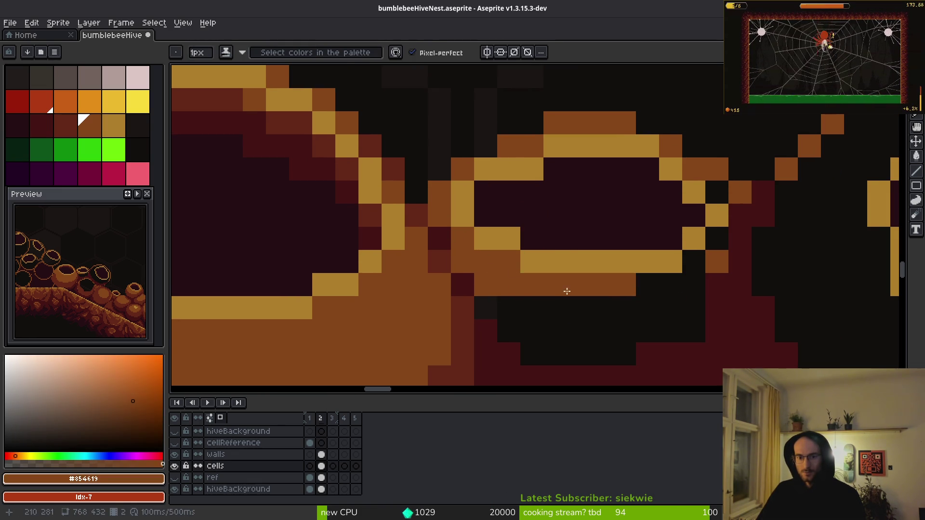
{"action": "scroll", "coordinate": [564, 290], "scroll_direction": "right", "scroll_amount": 2}
{"action": "scroll", "coordinate": [602, 279], "scroll_direction": "up", "scroll_amount": 1}
{"action": "left_click_drag", "start_coordinate": [648, 272], "coordinate": [589, 306]}
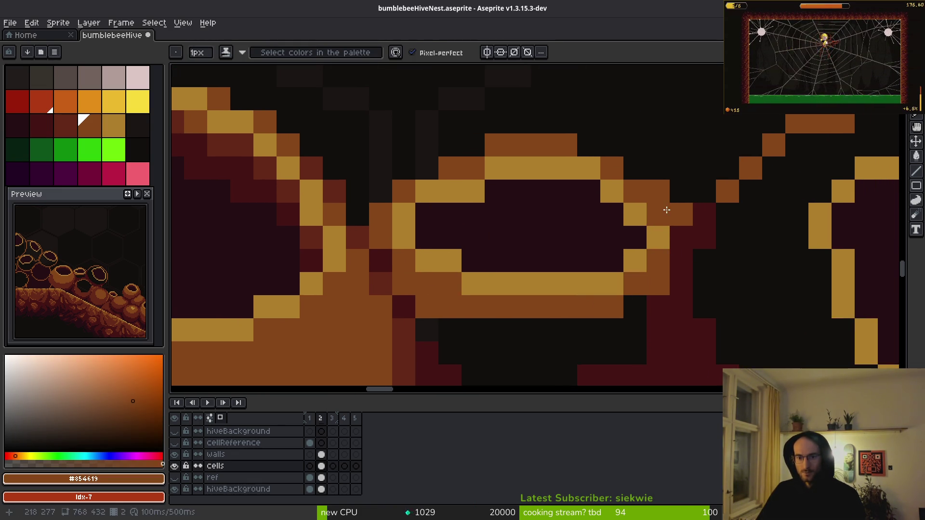
{"action": "left_click", "coordinate": [658, 237]}
{"action": "scroll", "coordinate": [661, 279], "scroll_direction": "down", "scroll_amount": 3}
{"action": "scroll", "coordinate": [634, 274], "scroll_direction": "up", "scroll_amount": 4}
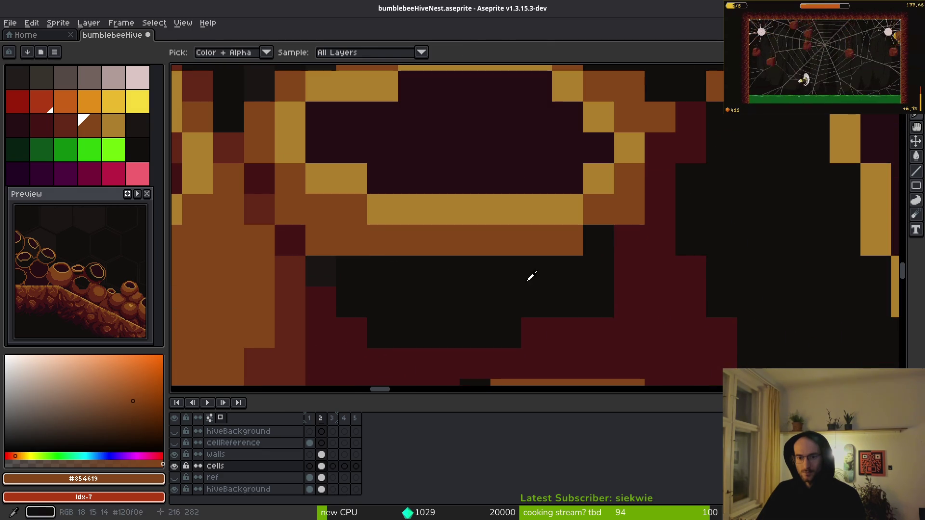
Fill the dark gap under the small pot with reddish-brown and add dark maroon shading pixels
{"action": "left_click", "coordinate": [260, 204], "text": "alt"}
{"action": "mouse_move", "coordinate": [320, 270]}
{"action": "left_mouse_down"}
{"action": "mouse_move", "coordinate": [522, 283]}
{"action": "mouse_move", "coordinate": [630, 221]}
{"action": "mouse_move", "coordinate": [605, 268]}
{"action": "mouse_move", "coordinate": [395, 326]}
{"action": "mouse_move", "coordinate": [411, 305]}
{"action": "mouse_move", "coordinate": [463, 315]}
{"action": "left_mouse_up"}
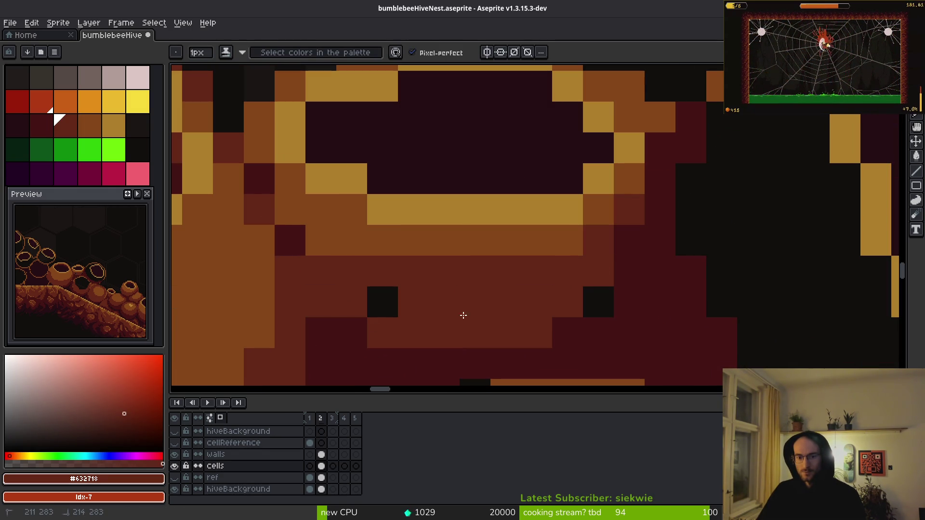
{"action": "left_click", "coordinate": [648, 305], "text": "alt"}
{"action": "scroll", "coordinate": [605, 303], "scroll_direction": "down", "scroll_amount": 3}
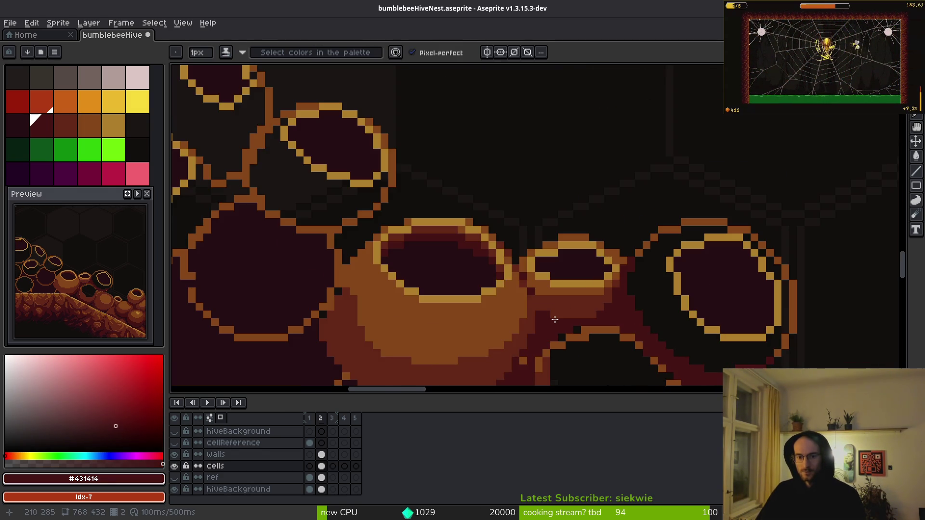
{"action": "scroll", "coordinate": [546, 324], "scroll_direction": "up", "scroll_amount": 3}
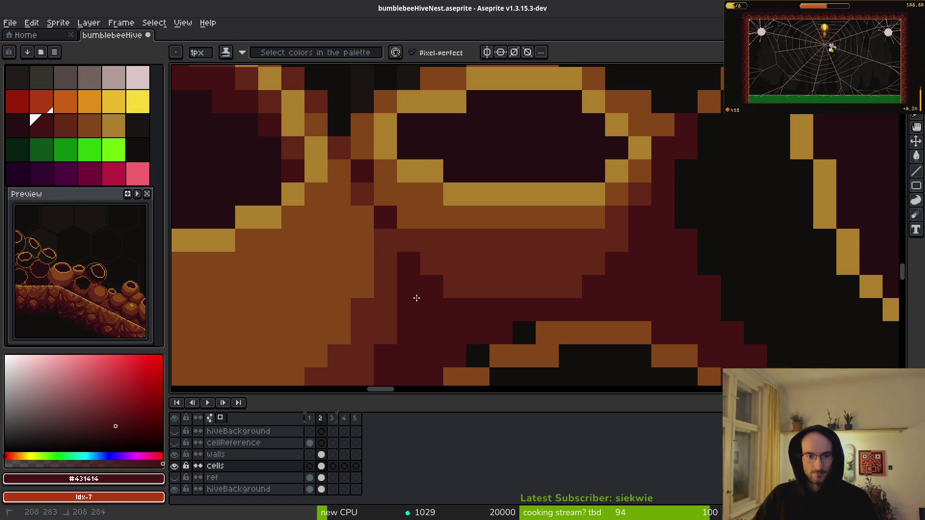
{"action": "left_click", "coordinate": [478, 286]}
{"action": "left_click", "coordinate": [408, 250]}
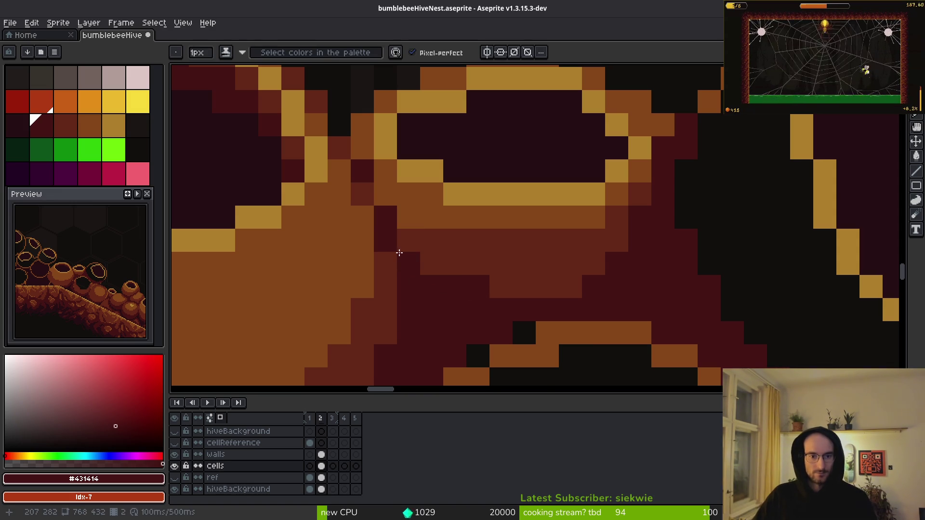
Paint a short reddish-brown diagonal at the crevice between the pots
{"action": "scroll", "coordinate": [399, 252], "scroll_direction": "down", "scroll_amount": 2}
{"action": "scroll", "coordinate": [395, 265], "scroll_direction": "up", "scroll_amount": 2}
{"action": "scroll", "coordinate": [433, 289], "scroll_direction": "down", "scroll_amount": 2}
{"action": "scroll", "coordinate": [515, 307], "scroll_direction": "up", "scroll_amount": 2}
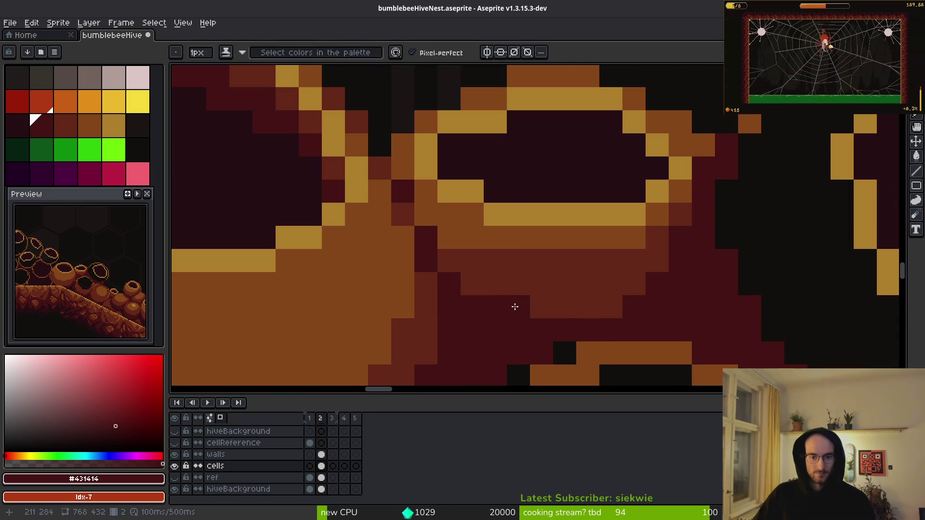
{"action": "left_click", "coordinate": [61, 120]}
{"action": "left_click_drag", "start_coordinate": [449, 237], "coordinate": [430, 215]}
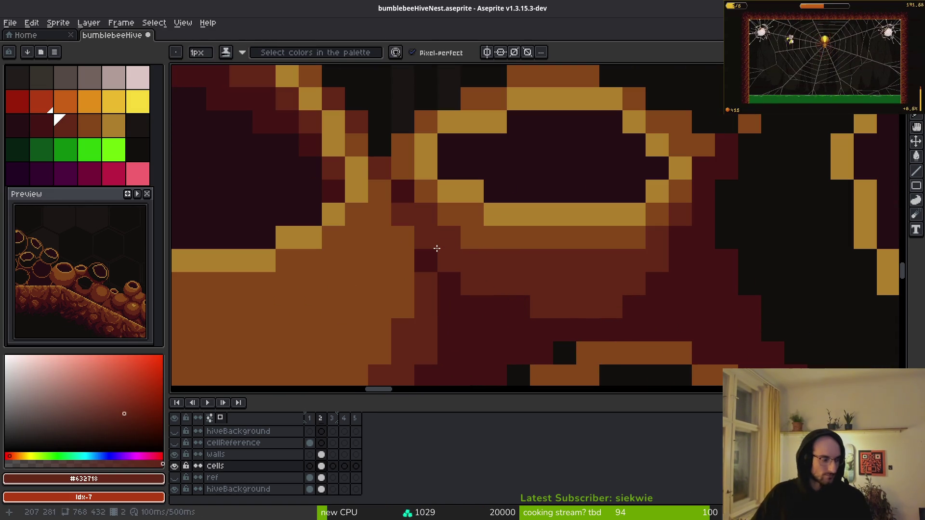
Sample the gold, reddish-brown and orange shades from the art while zooming to inspect the crevice
{"action": "scroll", "coordinate": [462, 275], "scroll_direction": "down", "scroll_amount": 5}
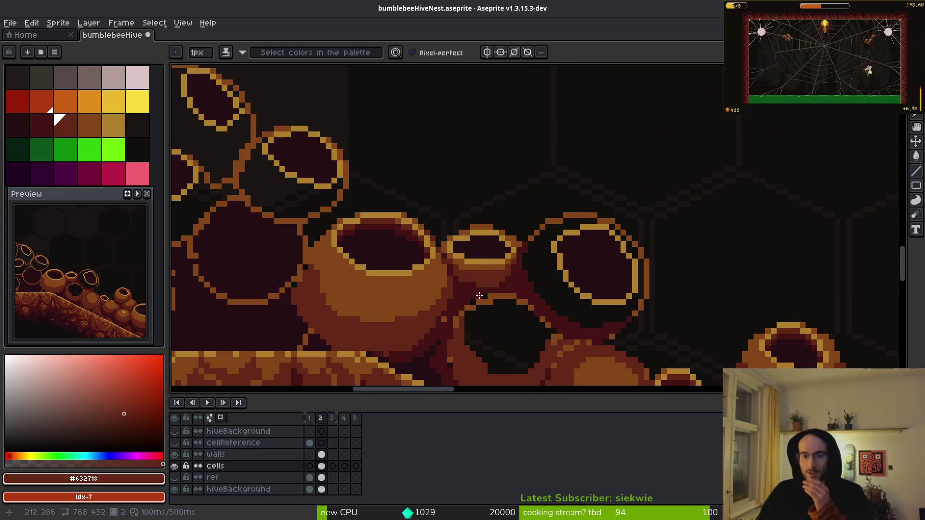
{"action": "scroll", "coordinate": [506, 268], "scroll_direction": "up", "scroll_amount": 7}
{"action": "left_click", "coordinate": [642, 270], "text": "alt"}
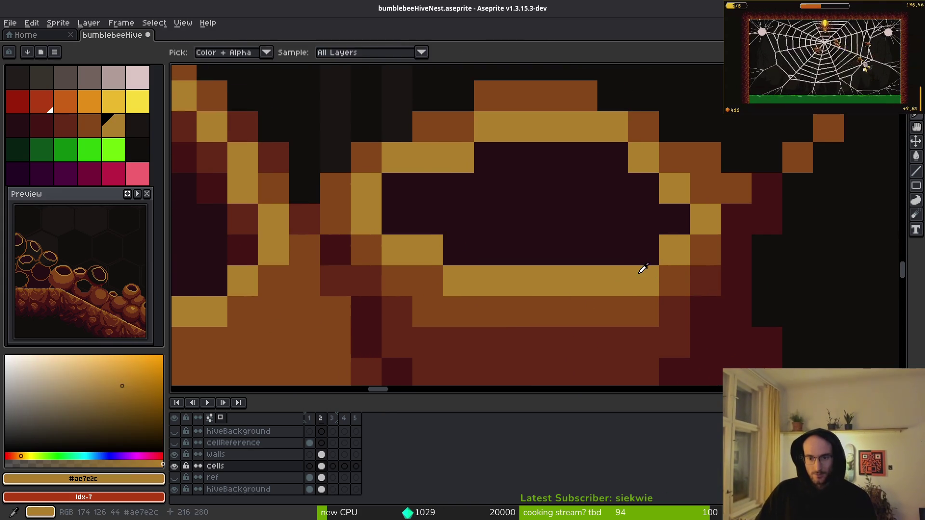
{"action": "left_click", "coordinate": [675, 311], "text": "alt"}
{"action": "scroll", "coordinate": [739, 328], "scroll_direction": "down", "scroll_amount": 1}
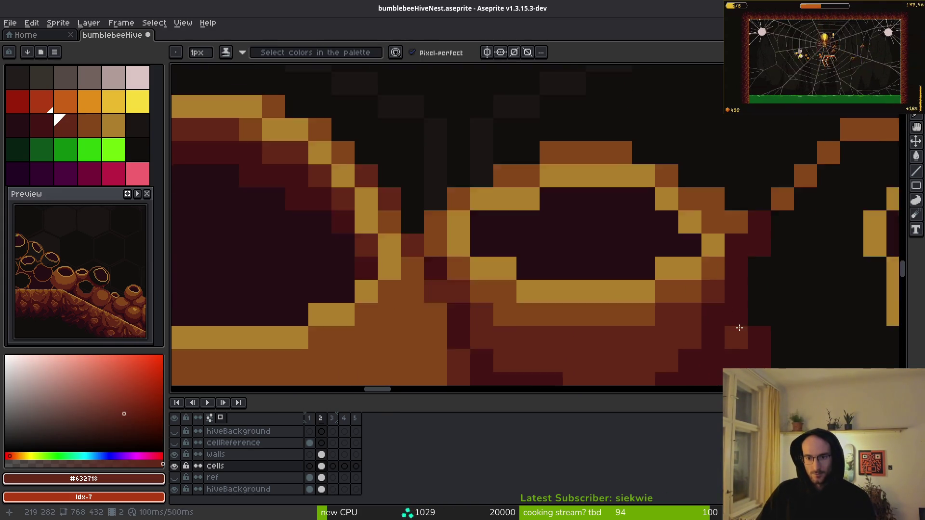
{"action": "scroll", "coordinate": [740, 329], "scroll_direction": "down", "scroll_amount": 4}
{"action": "scroll", "coordinate": [722, 320], "scroll_direction": "up", "scroll_amount": 5}
{"action": "left_click", "coordinate": [775, 283], "text": "alt"}
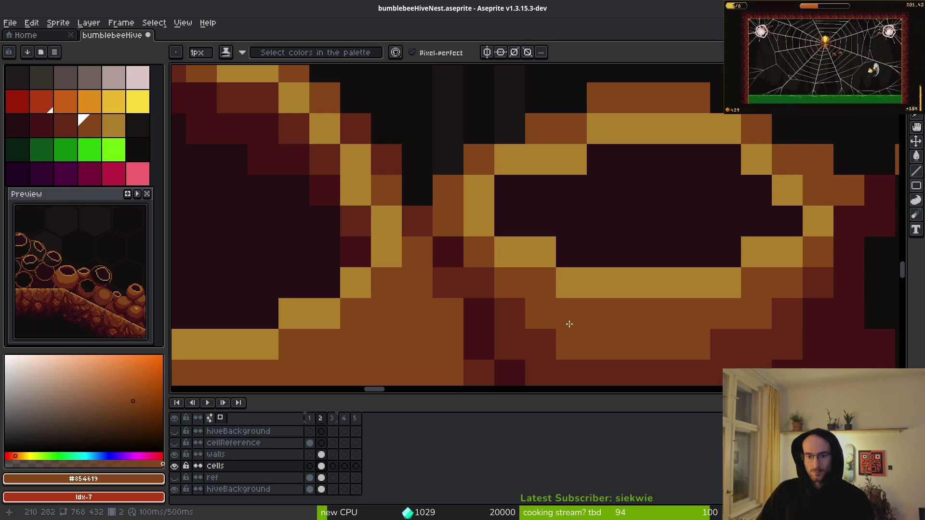
{"action": "scroll", "coordinate": [530, 289], "scroll_direction": "down", "scroll_amount": 4}
{"action": "scroll", "coordinate": [497, 268], "scroll_direction": "up", "scroll_amount": 4}
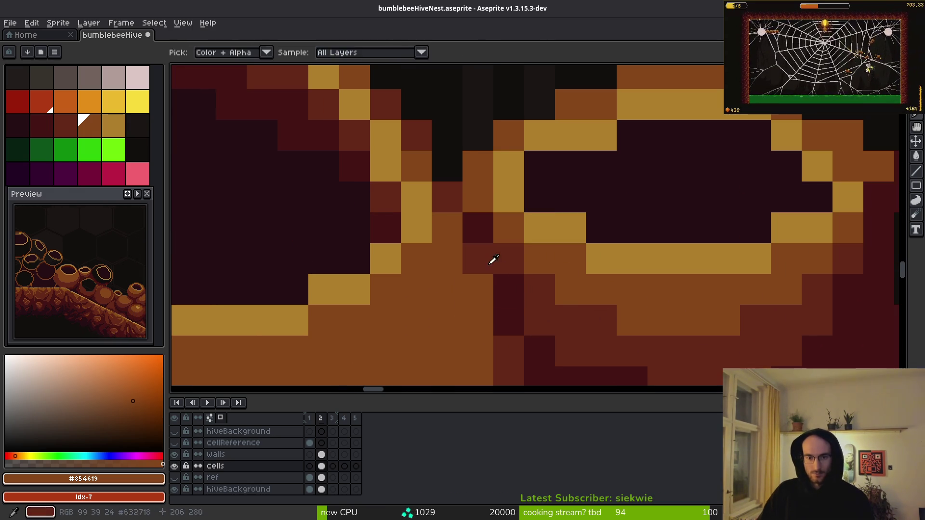
Sample the dark maroon and reddish-brown shades, ending on dark red #431414, and zoom to check
{"action": "left_click", "coordinate": [510, 296], "text": "alt"}
{"action": "scroll", "coordinate": [546, 296], "scroll_direction": "down", "scroll_amount": 4}
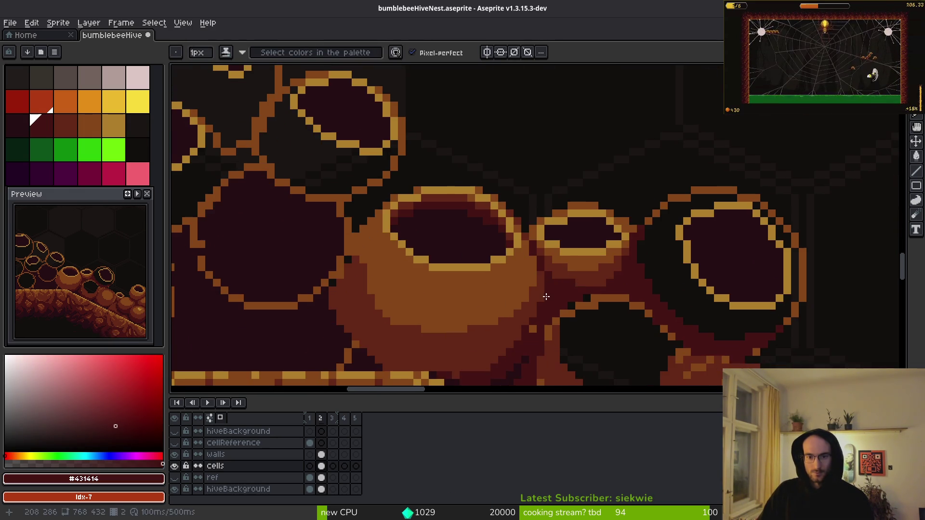
{"action": "scroll", "coordinate": [578, 307], "scroll_direction": "down", "scroll_amount": 2}
{"action": "scroll", "coordinate": [569, 295], "scroll_direction": "up", "scroll_amount": 3}
{"action": "left_click", "coordinate": [517, 255], "text": "alt"}
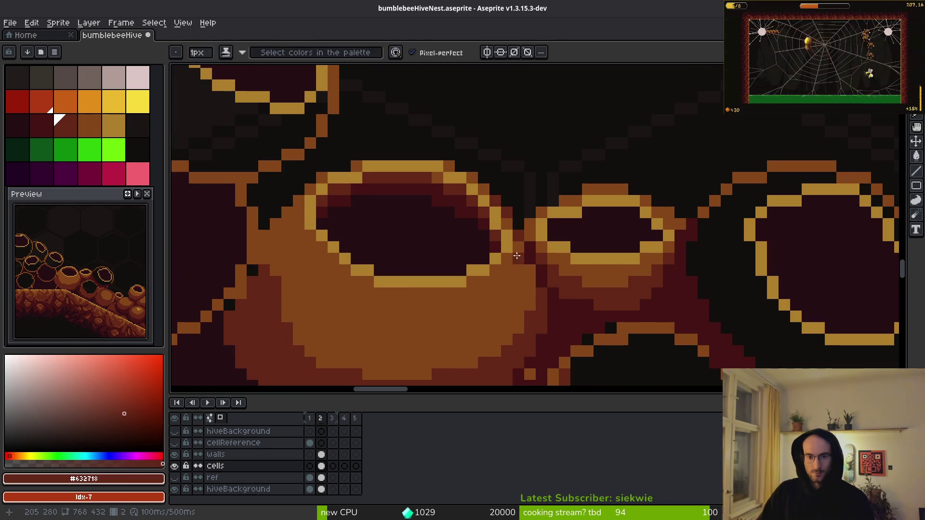
{"action": "left_click", "coordinate": [546, 267], "text": "alt"}
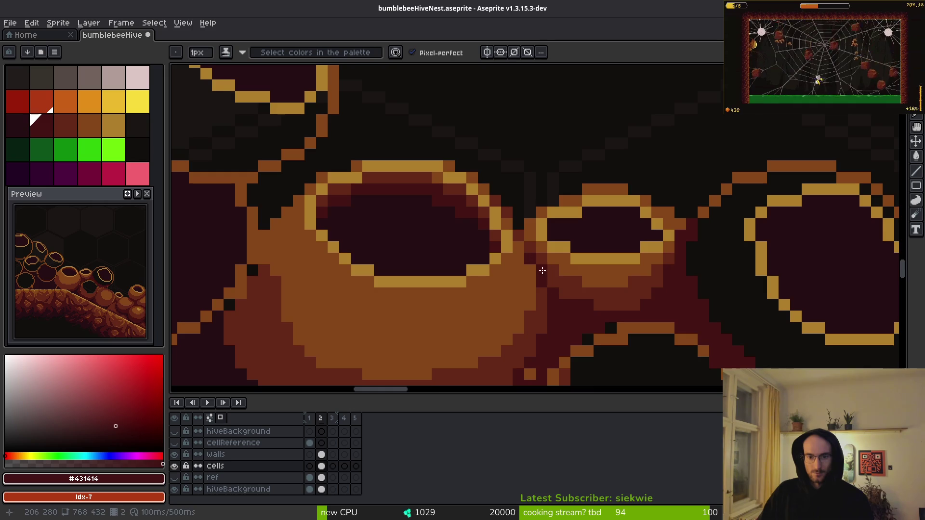
{"action": "scroll", "coordinate": [574, 312], "scroll_direction": "down", "scroll_amount": 3}
{"action": "scroll", "coordinate": [569, 316], "scroll_direction": "up", "scroll_amount": 4}
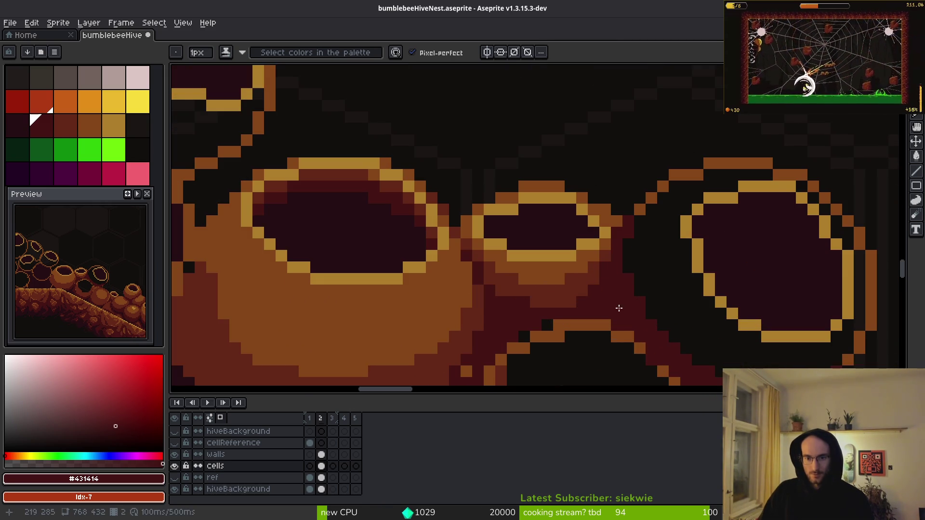
Bucket-fill the black gap between the pots with the sampled red-brown
{"action": "key", "text": "alt"}
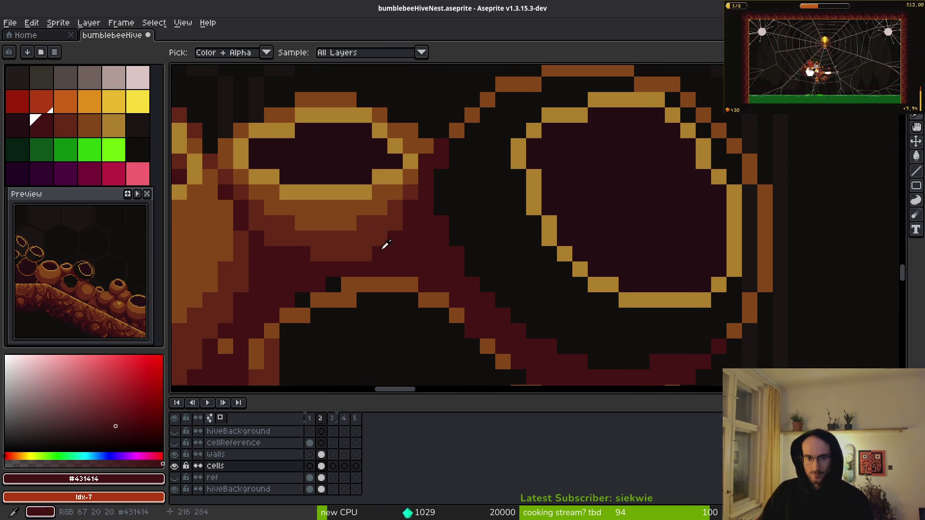
{"action": "left_click", "coordinate": [385, 245], "text": "alt"}
{"action": "left_click", "coordinate": [519, 268]}
Draw a diagonal brown #854619 shading line across the large pot
{"action": "left_click", "coordinate": [310, 227], "text": "alt"}
{"action": "key", "text": "b"}
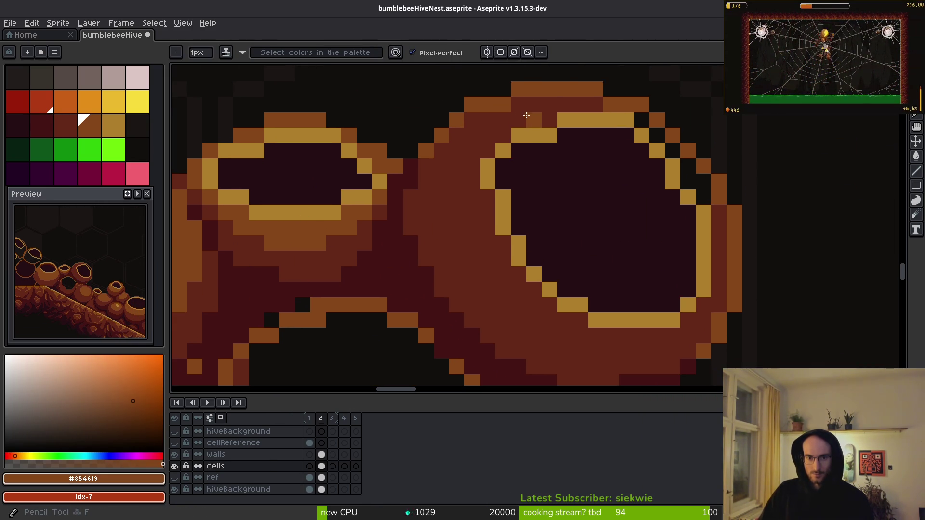
{"action": "left_click_drag", "start_coordinate": [526, 115], "coordinate": [468, 152]}
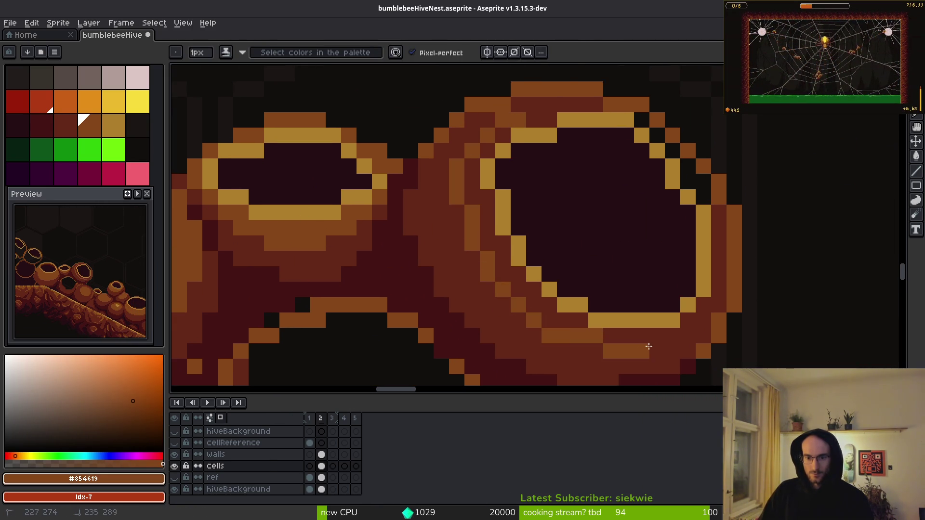
{"action": "scroll", "coordinate": [665, 265], "scroll_direction": "down", "scroll_amount": 2}
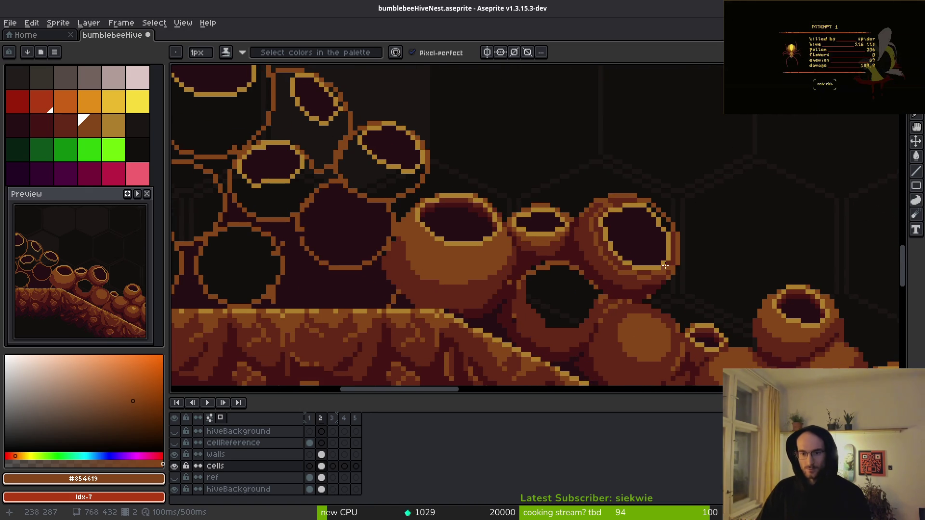
{"action": "scroll", "coordinate": [650, 232], "scroll_direction": "up", "scroll_amount": 4}
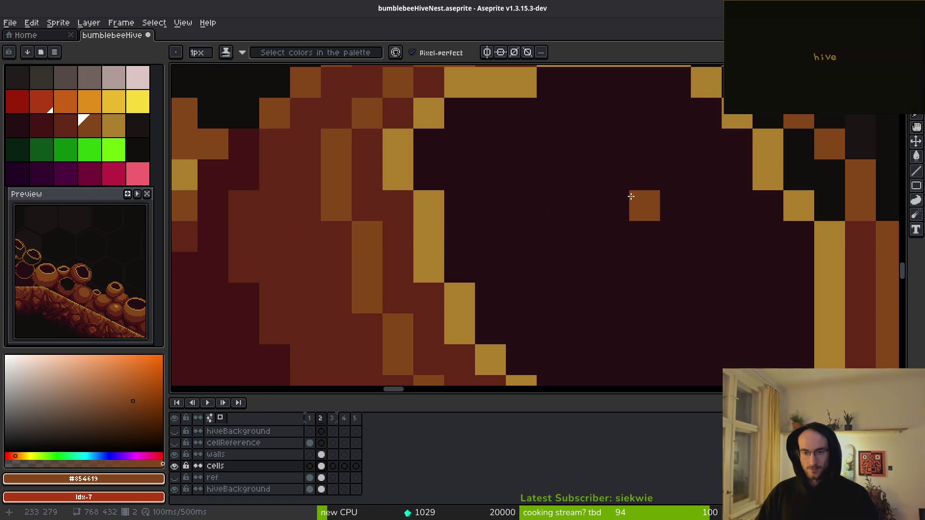
{"action": "scroll", "coordinate": [631, 196], "scroll_direction": "down", "scroll_amount": 2}
Paint gold #ac7e2c pixels along the ring's rim and its right, lower and inner edges
{"action": "left_click", "coordinate": [559, 132], "text": "alt"}
{"action": "left_click_drag", "start_coordinate": [526, 158], "coordinate": [512, 192]}
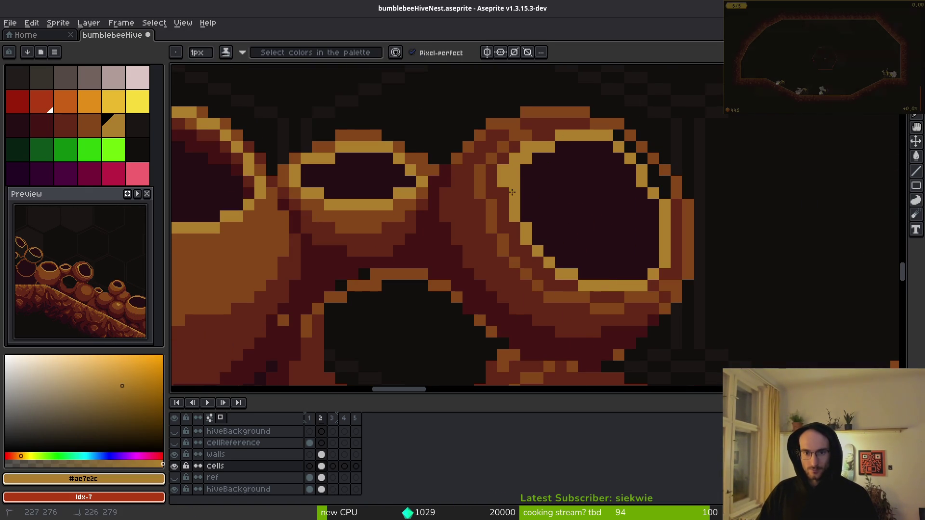
{"action": "left_click_drag", "start_coordinate": [662, 258], "coordinate": [649, 273]}
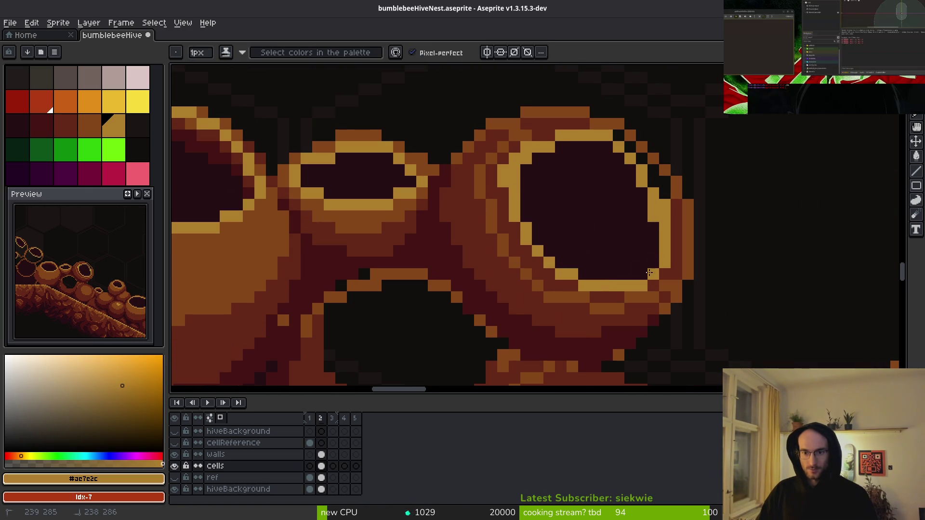
{"action": "left_click", "coordinate": [658, 258]}
{"action": "left_click", "coordinate": [637, 273]}
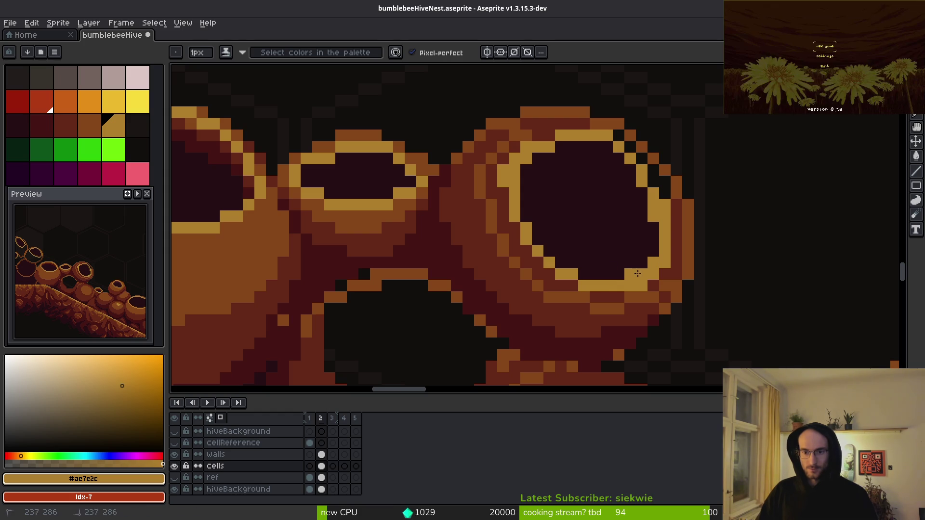
{"action": "scroll", "coordinate": [666, 274], "scroll_direction": "up", "scroll_amount": 1}
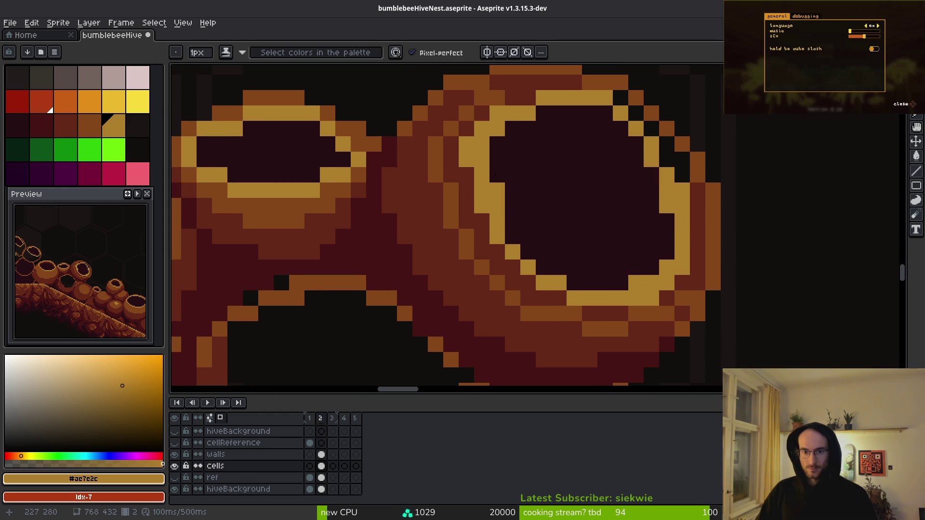
{"action": "left_click", "coordinate": [500, 138]}
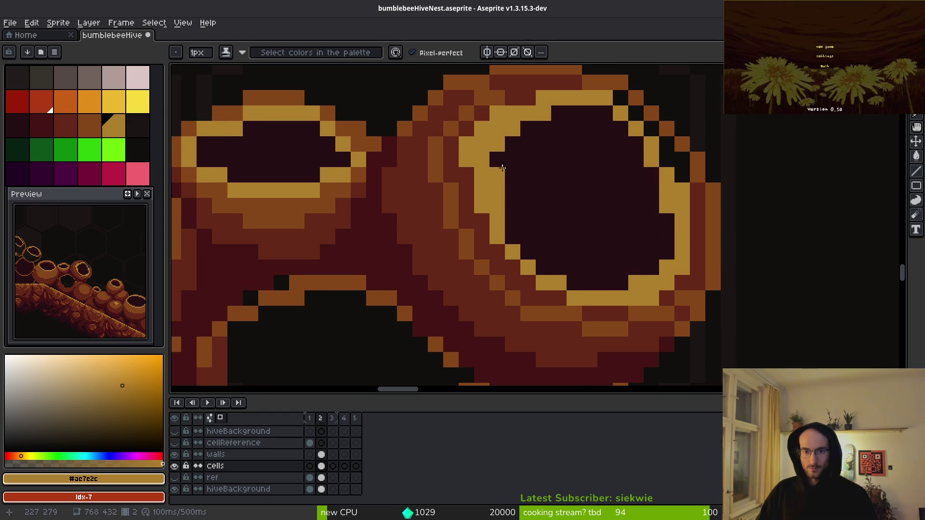
{"action": "left_click", "coordinate": [501, 166]}
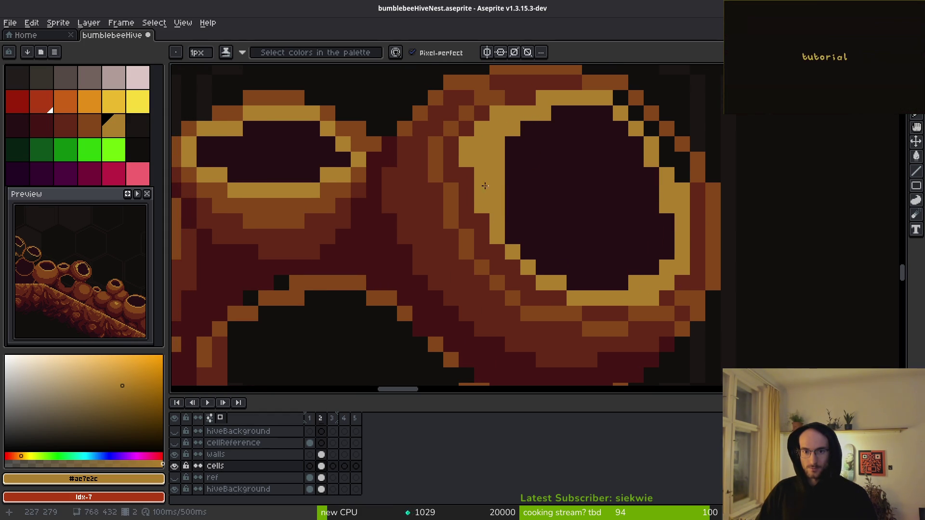
Repaint the ring's right edge and an adjacent pixel column in brown #854619
{"action": "left_click", "coordinate": [549, 230], "text": "alt"}
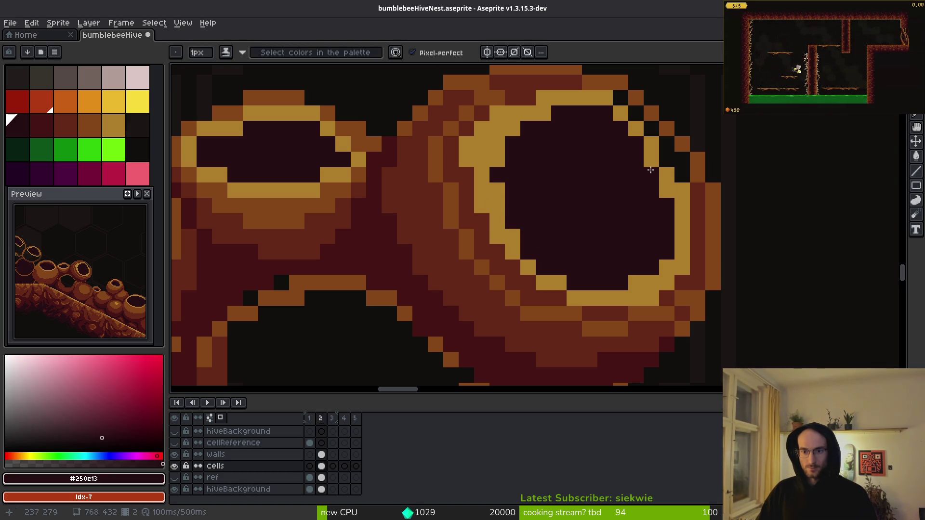
{"action": "left_click", "coordinate": [686, 268], "text": "alt"}
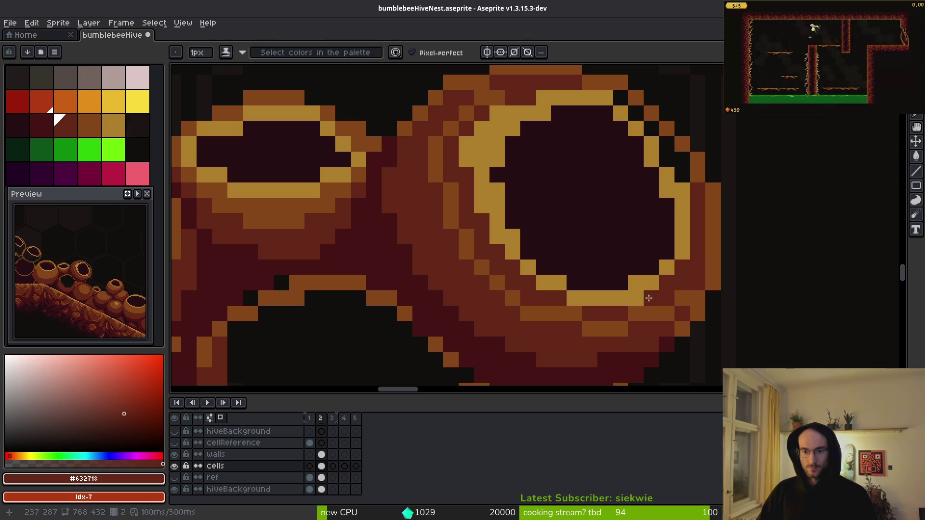
{"action": "left_click", "coordinate": [678, 306], "text": "alt"}
{"action": "left_click_drag", "start_coordinate": [697, 221], "coordinate": [674, 296]}
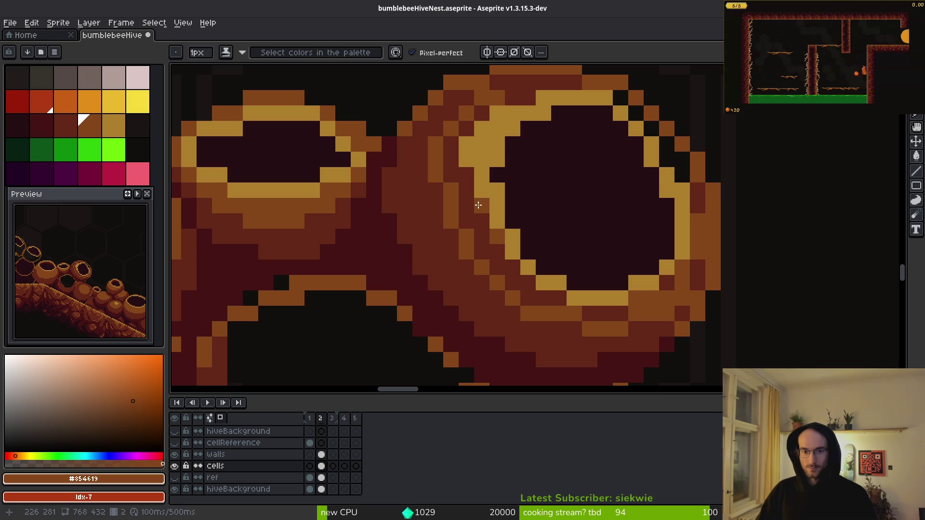
{"action": "left_click_drag", "start_coordinate": [478, 205], "coordinate": [481, 139]}
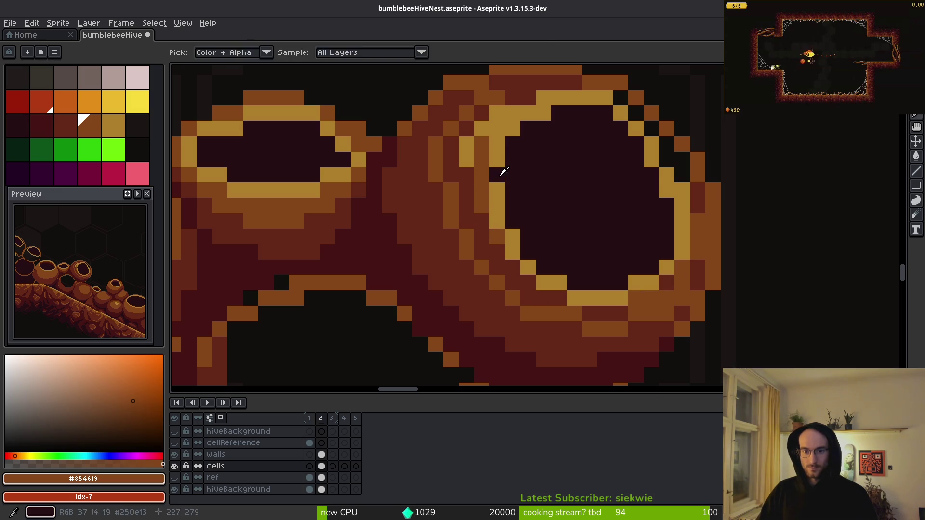
Cover the yellow pixels on the pot's upper rim with brown #854619
{"action": "left_click", "coordinate": [495, 179], "text": "alt"}
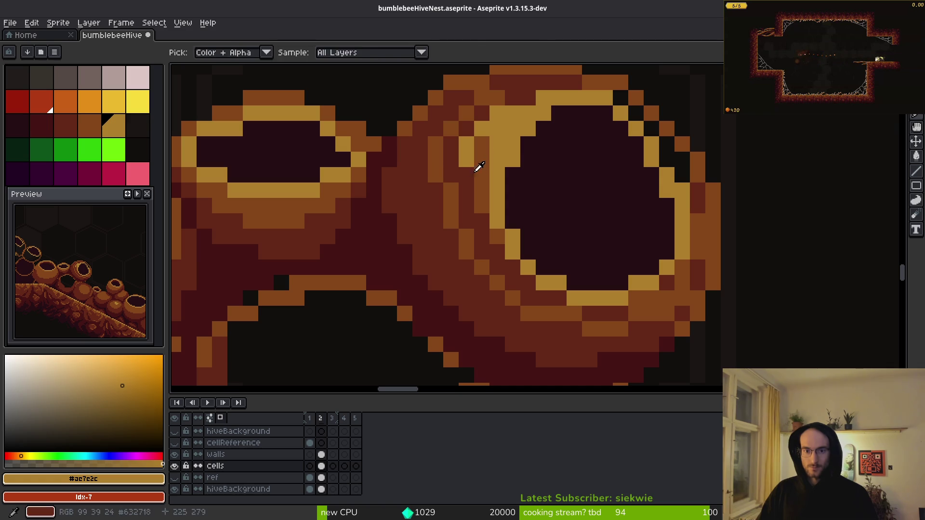
{"action": "left_click", "coordinate": [479, 166], "text": "alt"}
{"action": "left_click", "coordinate": [528, 113]}
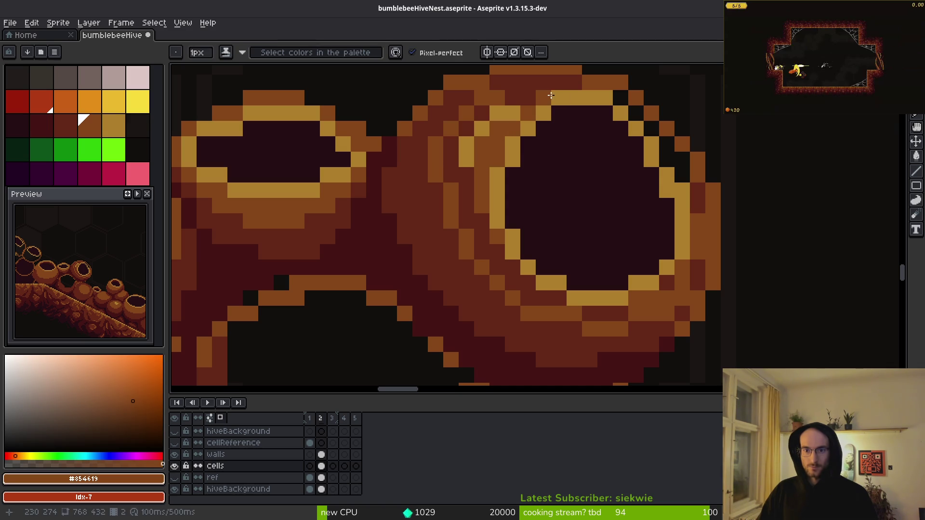
{"action": "left_click_drag", "start_coordinate": [570, 85], "coordinate": [509, 112]}
{"action": "scroll", "coordinate": [485, 125], "scroll_direction": "down", "scroll_amount": 3}
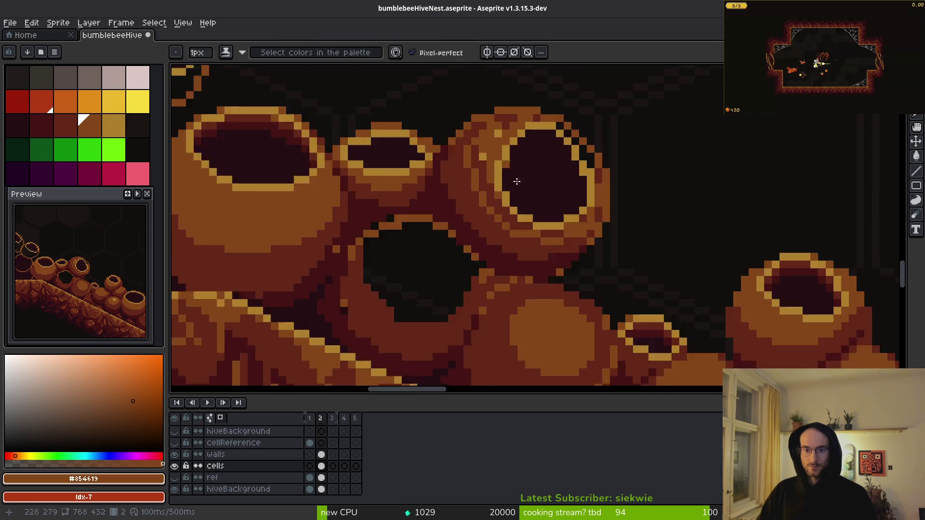
{"action": "scroll", "coordinate": [559, 198], "scroll_direction": "up", "scroll_amount": 1}
{"action": "scroll", "coordinate": [559, 198], "scroll_direction": "up", "scroll_amount": 2}
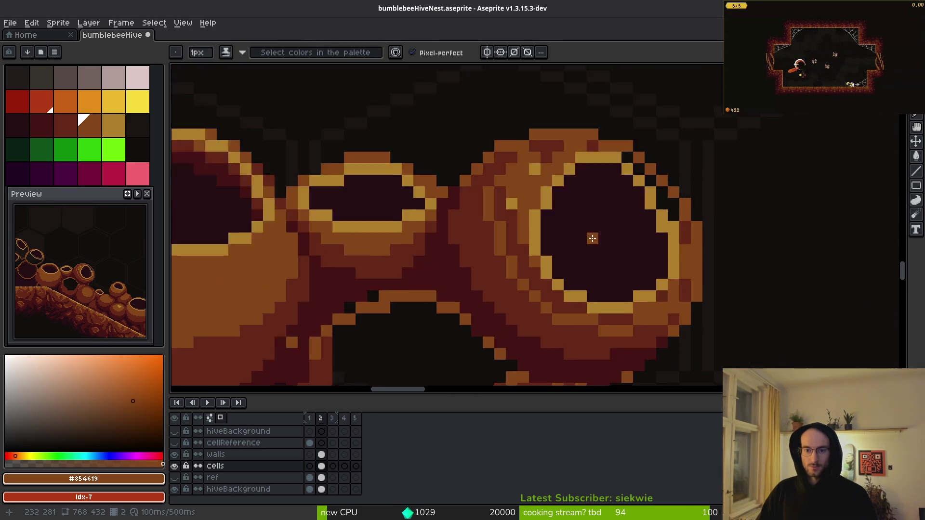
Freehand-select part of the ring's upper-left edge, then repaint several edge pixels
{"action": "key", "text": "q"}
{"action": "mouse_move", "coordinate": [651, 138]}
{"action": "left_mouse_down"}
{"action": "mouse_move", "coordinate": [500, 223]}
{"action": "mouse_move", "coordinate": [672, 348]}
{"action": "mouse_move", "coordinate": [694, 202]}
{"action": "mouse_move", "coordinate": [681, 234]}
{"action": "left_mouse_up"}
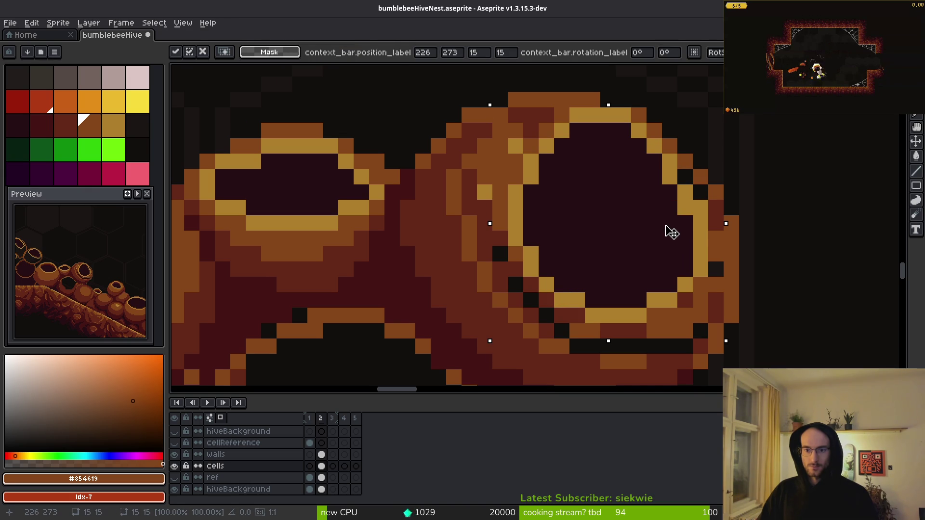
{"action": "key", "text": "f"}
{"action": "scroll", "coordinate": [673, 226], "scroll_direction": "down", "scroll_amount": 1}
{"action": "scroll", "coordinate": [675, 219], "scroll_direction": "up", "scroll_amount": 1}
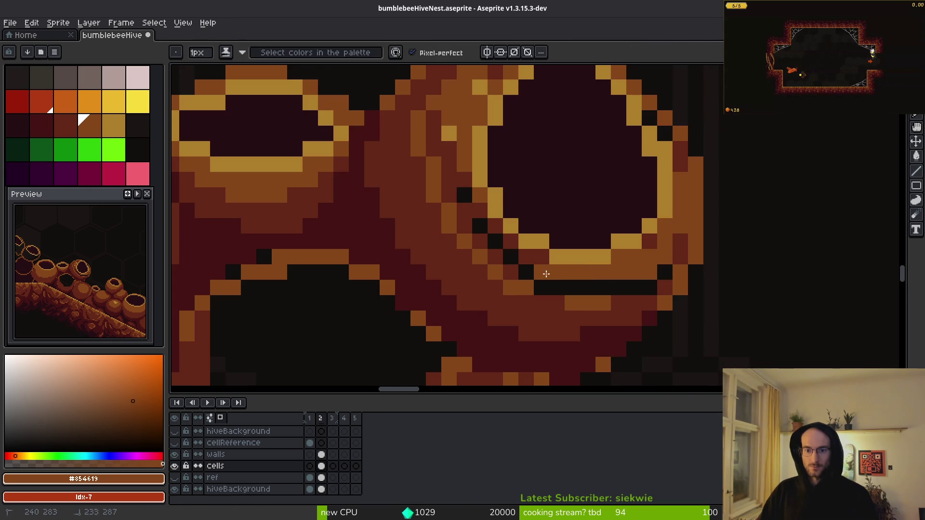
{"action": "mouse_move", "coordinate": [468, 189]}
{"action": "left_mouse_down"}
{"action": "mouse_move", "coordinate": [496, 243]}
{"action": "mouse_move", "coordinate": [625, 284]}
{"action": "mouse_move", "coordinate": [557, 310]}
{"action": "left_mouse_up"}
{"action": "scroll", "coordinate": [663, 256], "scroll_direction": "up", "scroll_amount": 1}
Smooth the ring's lower-right outline by turning dark and dark-red edge pixels orange
{"action": "left_click", "coordinate": [672, 242]}
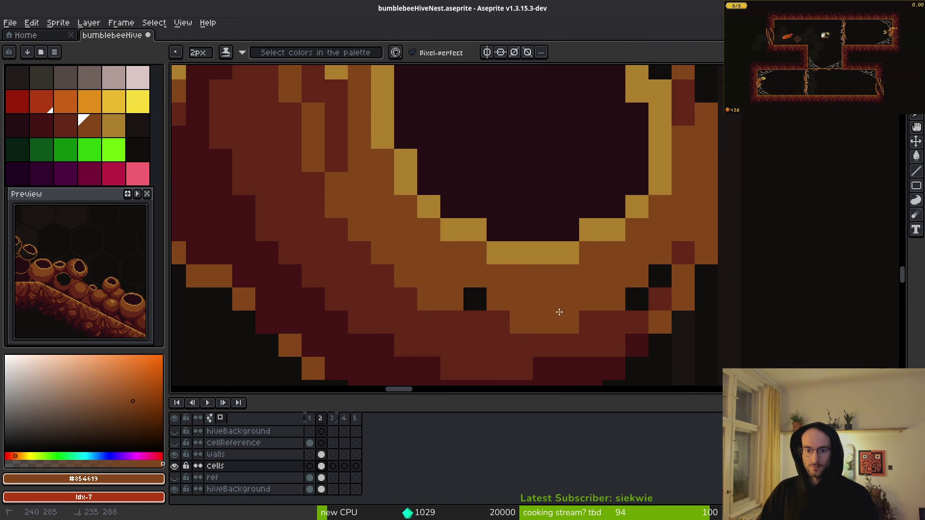
{"action": "left_click", "coordinate": [486, 311]}
{"action": "left_click_drag", "start_coordinate": [672, 253], "coordinate": [626, 289]}
{"action": "scroll", "coordinate": [440, 229], "scroll_direction": "down", "scroll_amount": 1}
{"action": "scroll", "coordinate": [481, 327], "scroll_direction": "up", "scroll_amount": 1}
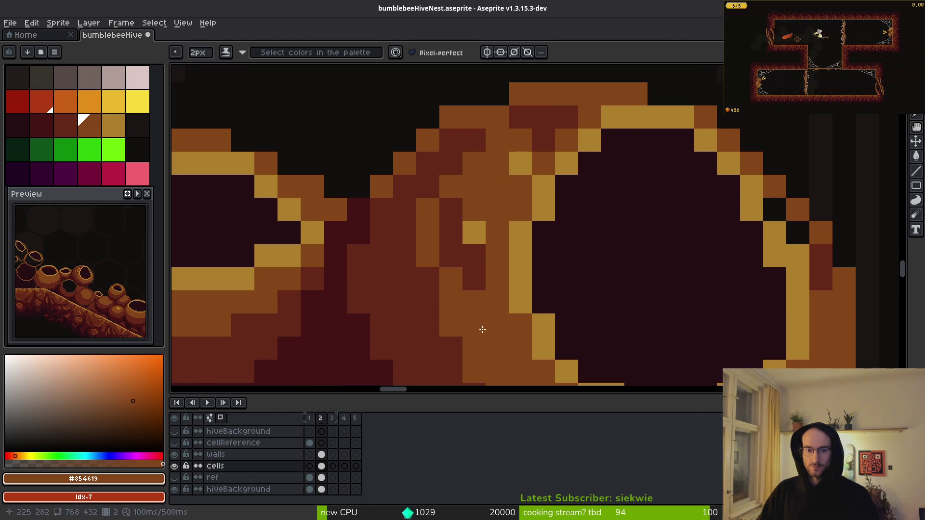
{"action": "left_click_drag", "start_coordinate": [482, 308], "coordinate": [555, 126]}
{"action": "left_click_drag", "start_coordinate": [486, 159], "coordinate": [427, 256]}
{"action": "scroll", "coordinate": [466, 248], "scroll_direction": "down", "scroll_amount": 2}
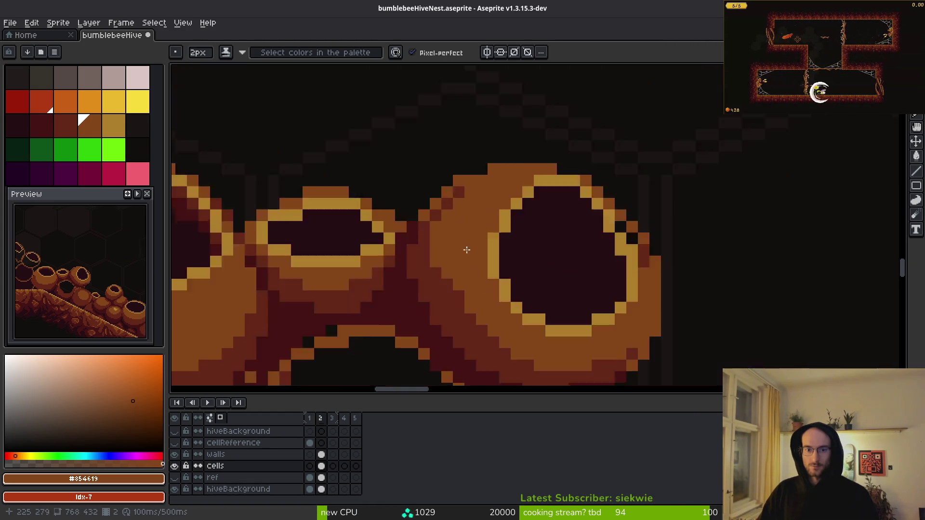
{"action": "scroll", "coordinate": [487, 213], "scroll_direction": "up", "scroll_amount": 2}
Paint a gold #ac7e2c highlight along the ring's upper-left edge, trimming stray gold near the rim top in brown
{"action": "key", "text": "i"}
{"action": "left_click", "coordinate": [603, 230]}
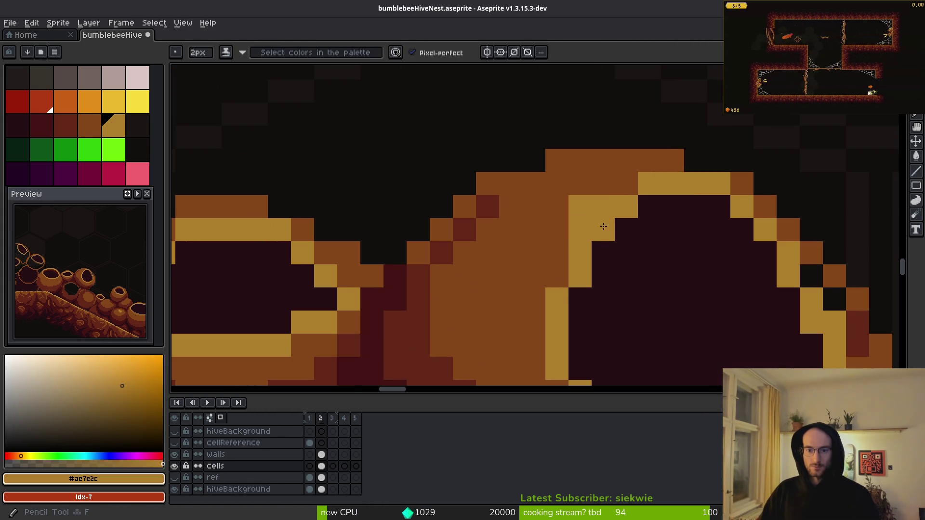
{"action": "mouse_move", "coordinate": [599, 164]}
{"action": "left_mouse_down"}
{"action": "mouse_move", "coordinate": [487, 207]}
{"action": "mouse_move", "coordinate": [425, 252]}
{"action": "left_mouse_up"}
{"action": "left_click", "coordinate": [521, 244], "text": "alt"}
{"action": "left_click_drag", "start_coordinate": [482, 206], "coordinate": [535, 217]}
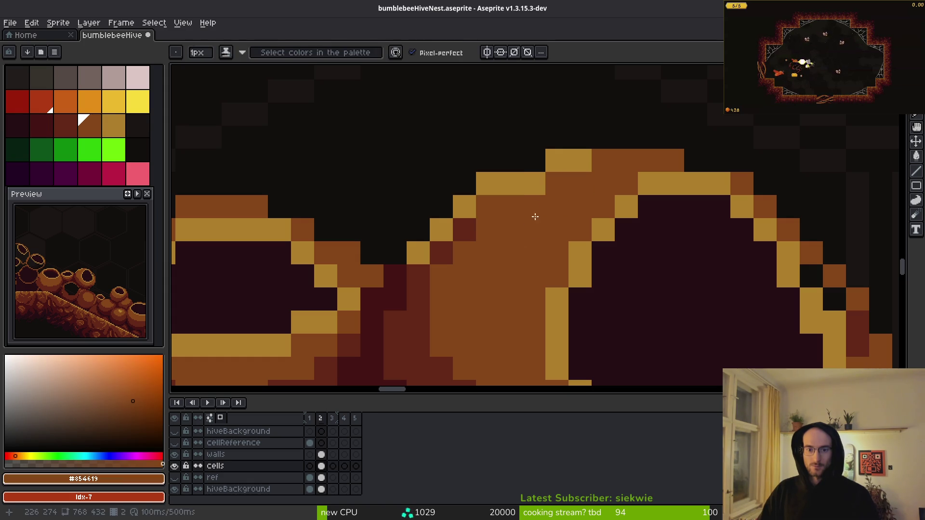